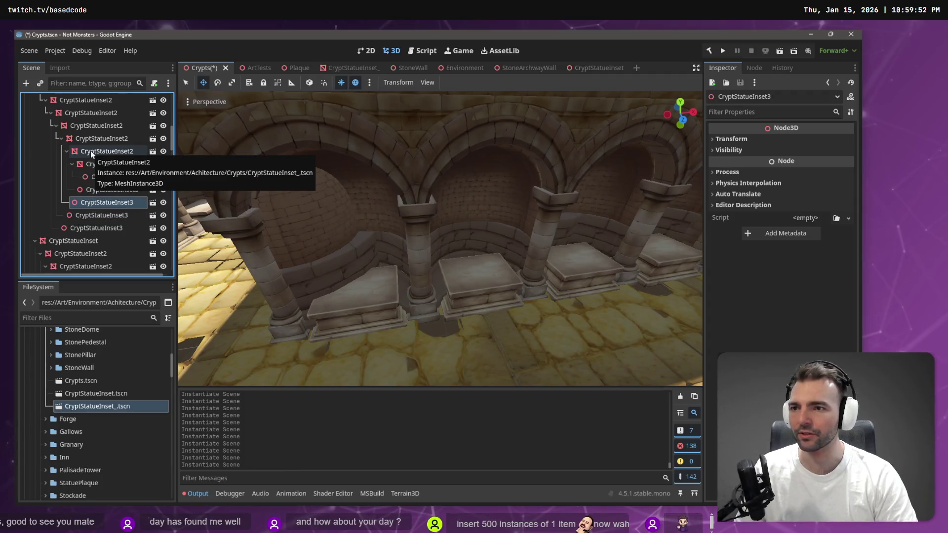
Duplicate a statue inset and add CryptStatueInset2 instances under CryptStatueInset11
key("Up")
key("Up")
key("Up")
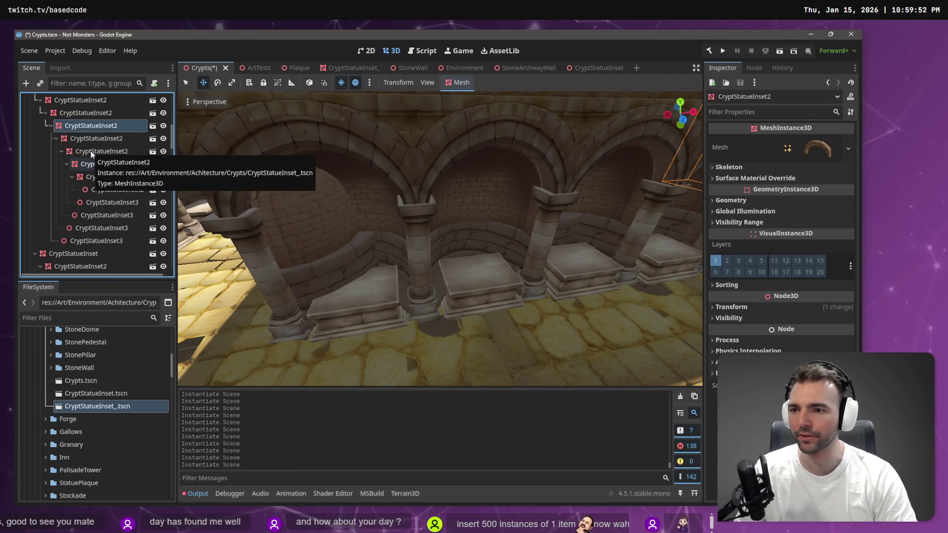
key("ctrl+d")
key("Up")
key("Up")
key("Up")
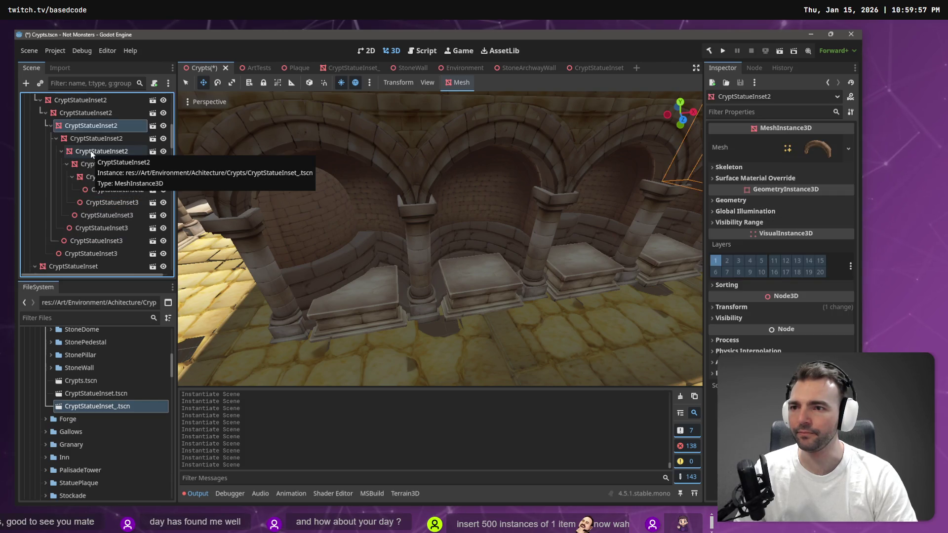
key("ctrl+shift+a")
key("Return")
key("Up")
key("Up")
key("Up")
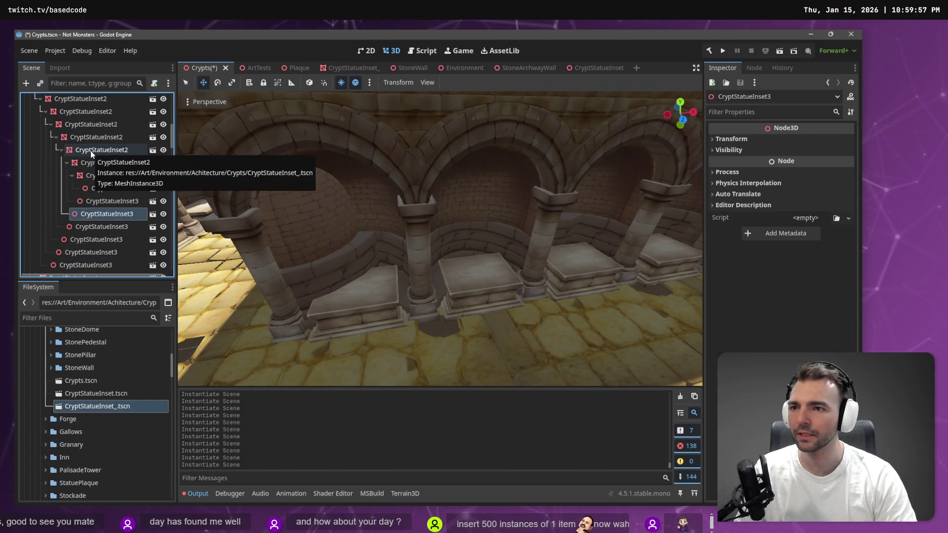
key("ctrl+shift+a")
key("Return")
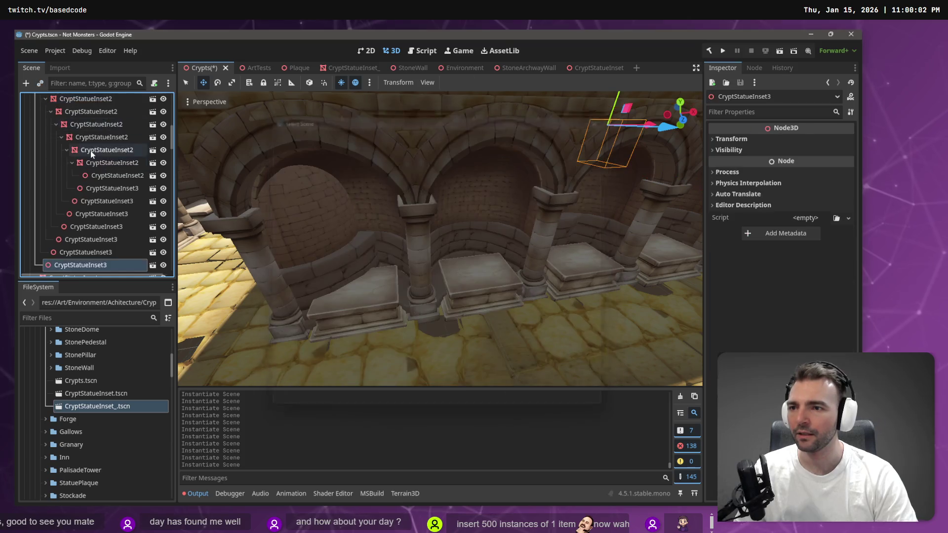
left_click(91, 150)
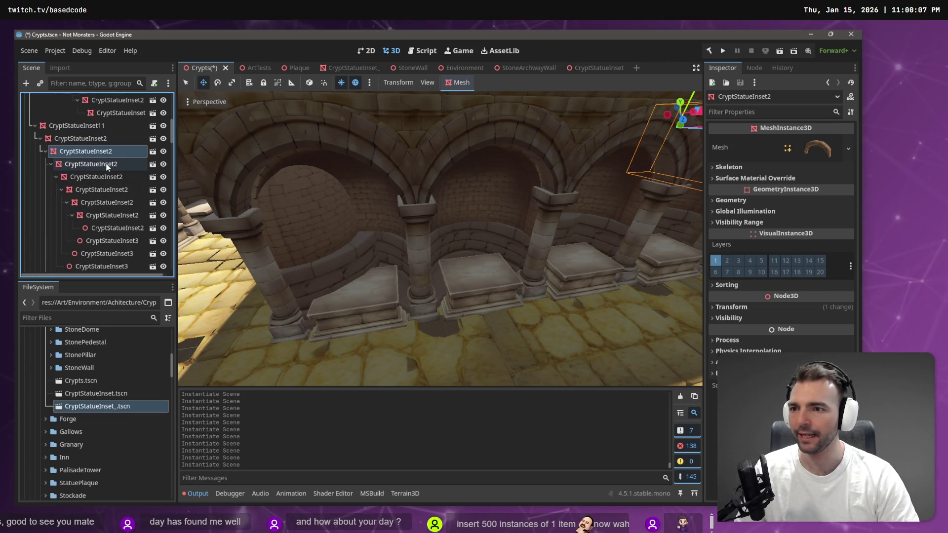
key("Up")
key("Up")
Starting at CryptStatueInset, nest a chain of CryptStatueInset3 instances, each under the node above
scroll(89, 163, "up", 3)
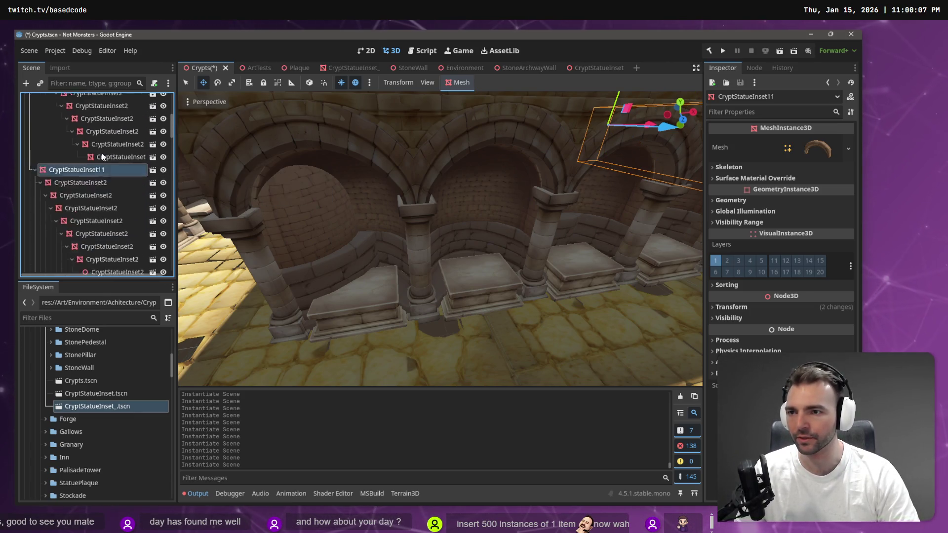
left_click(97, 179)
key("ctrl+shift+a")
key("Return")
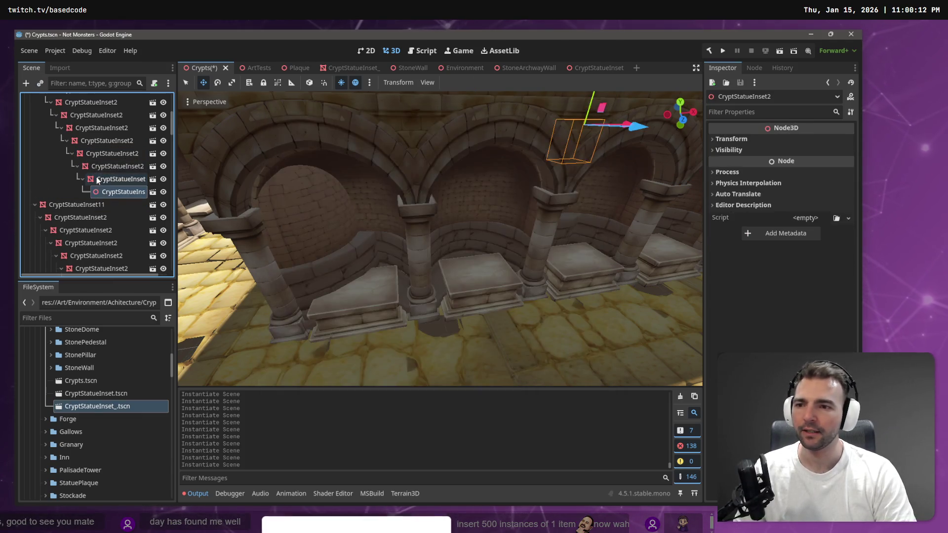
key("ctrl+shift+a")
key("Return")
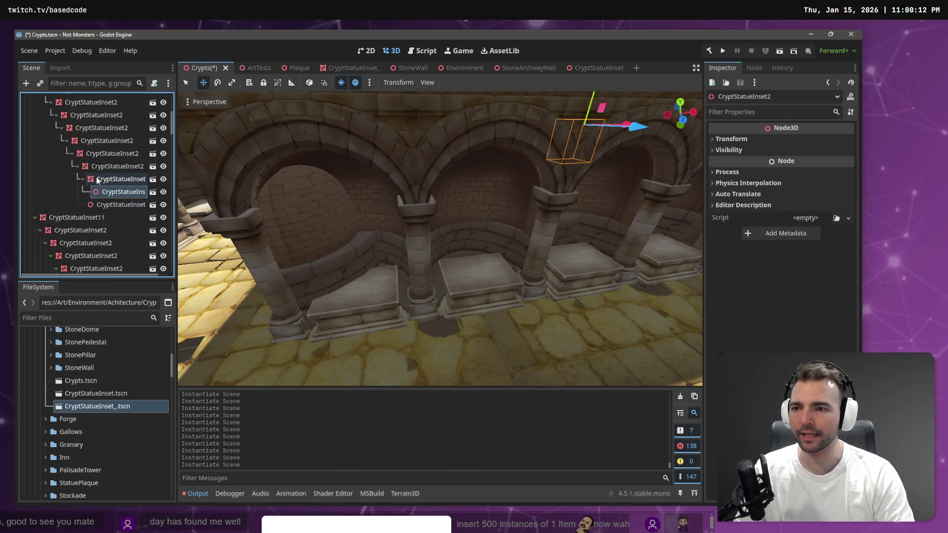
key("Up")
key("ctrl+shift+a")
key("Return")
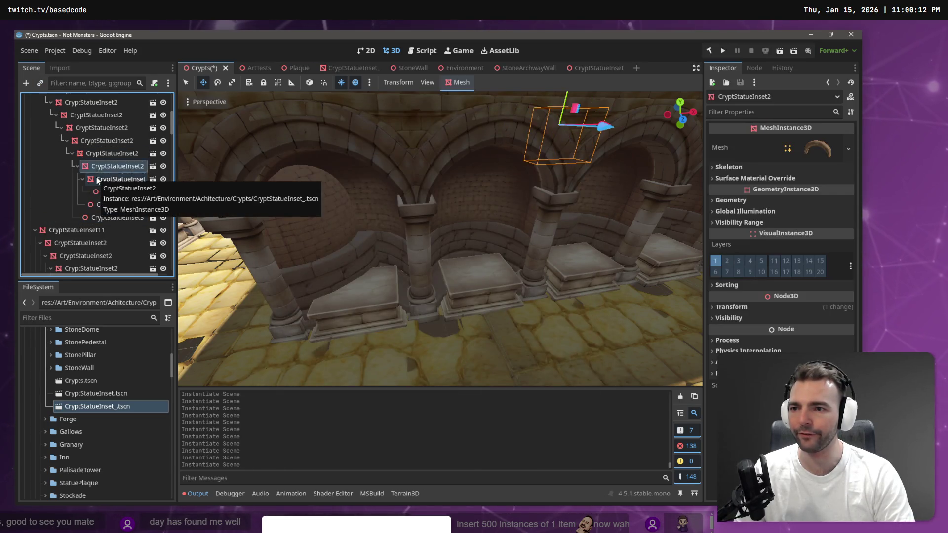
key("Up")
key("ctrl+shift+a")
key("Return")
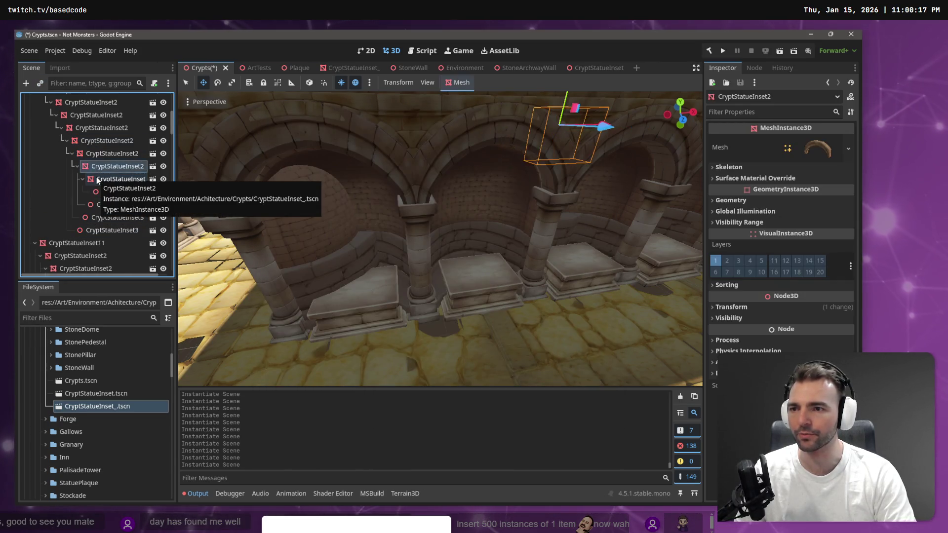
key("Up")
key("ctrl+shift+a")
key("Return")
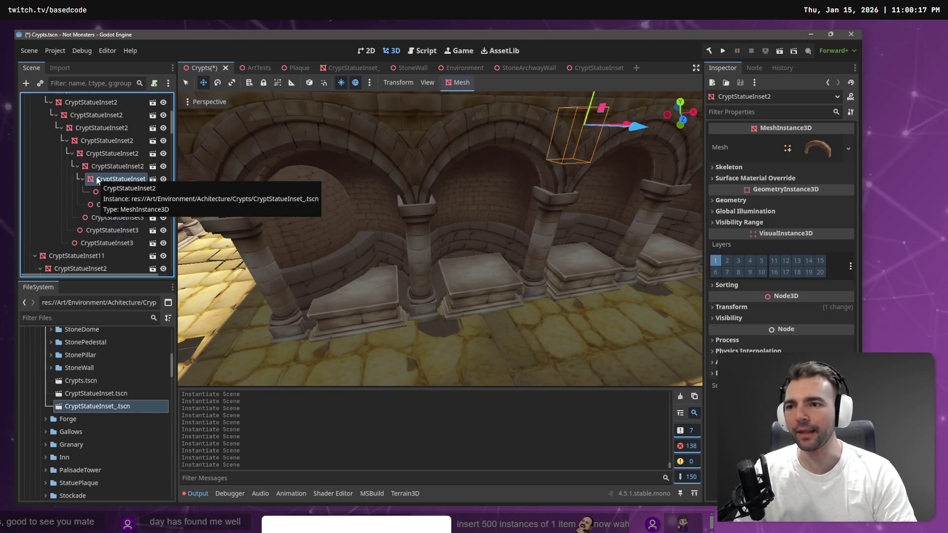
key("Up")
key("ctrl+shift+a")
key("Return")
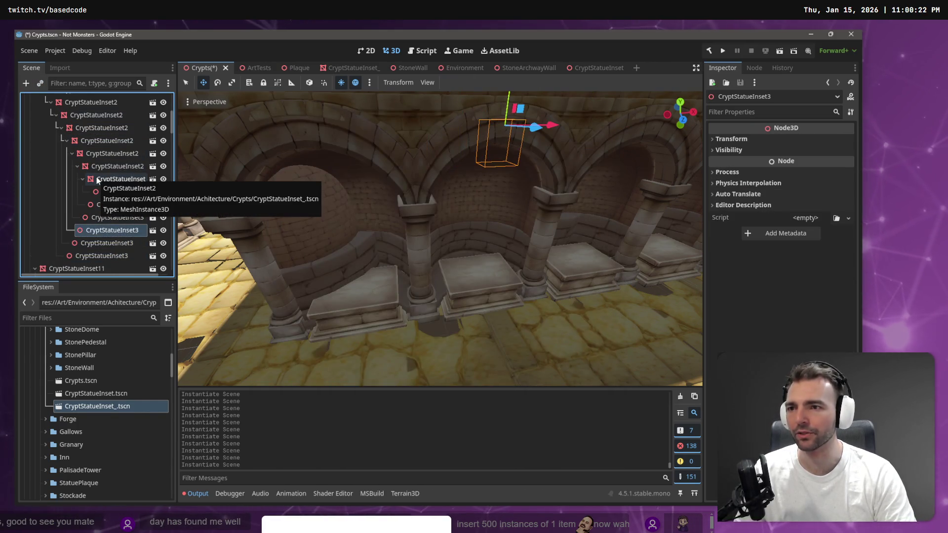
key("Up")
key("ctrl+shift+a")
key("Return")
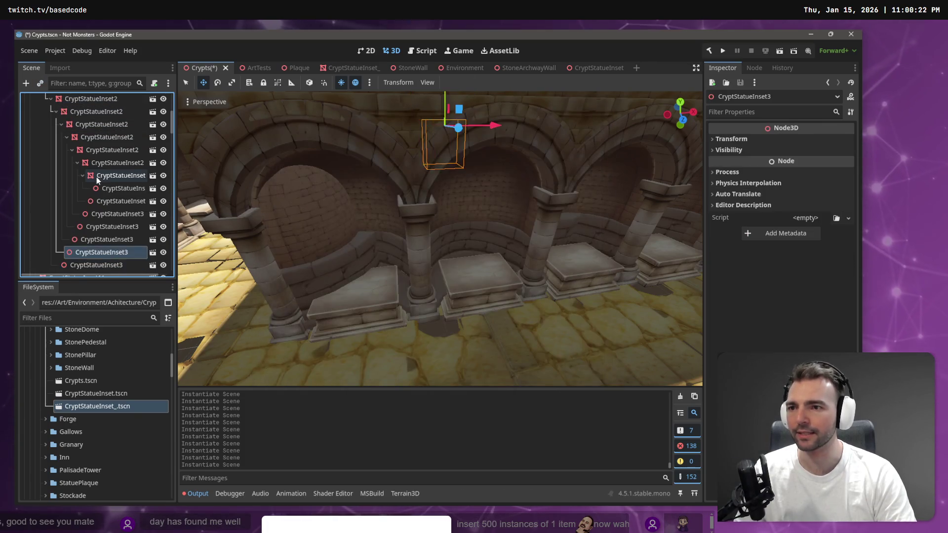
Keep stacking CryptStatueInset child instances up the hierarchy as far as CryptStatueInset4
key("Up")
key("Up")
key("Up")
key("Up")
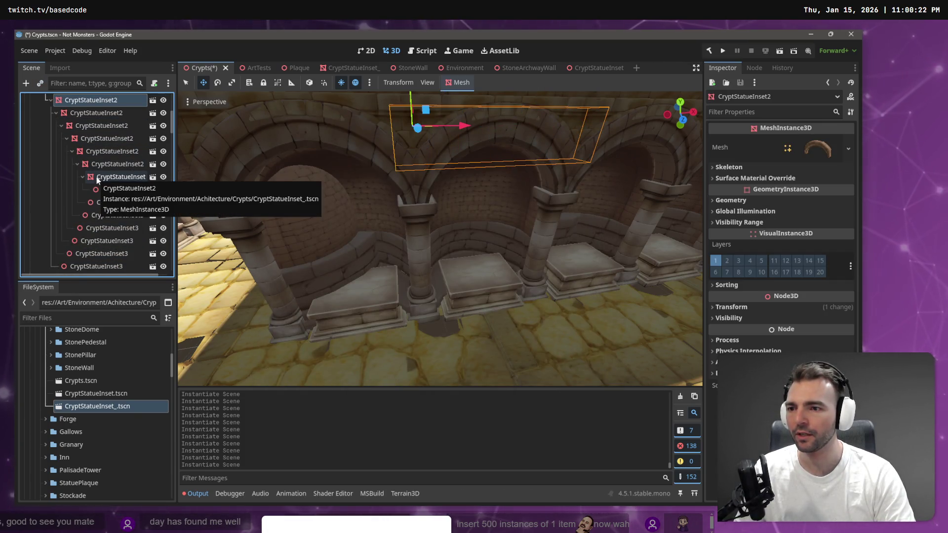
key("ctrl+shift+a")
key("Return")
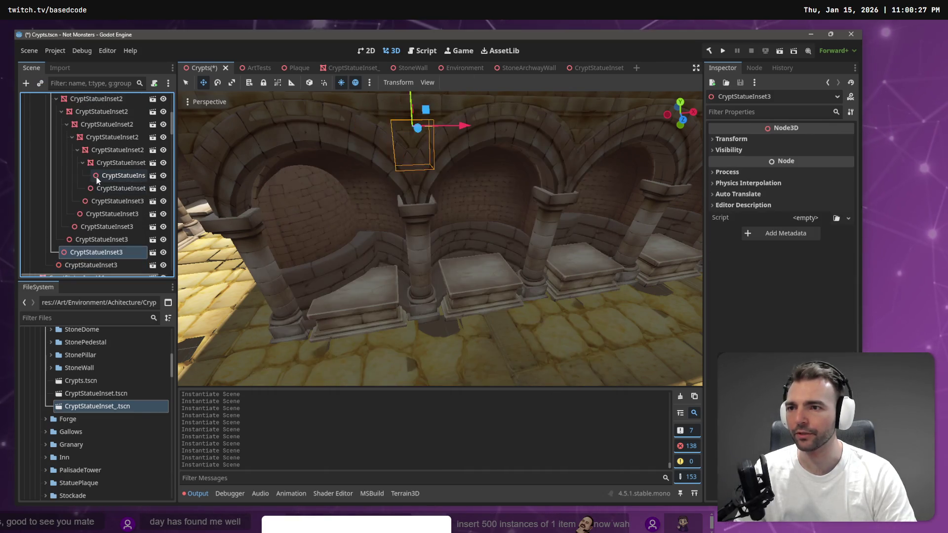
key("Up")
key("Up")
key("Up")
key("Up")
key("Up")
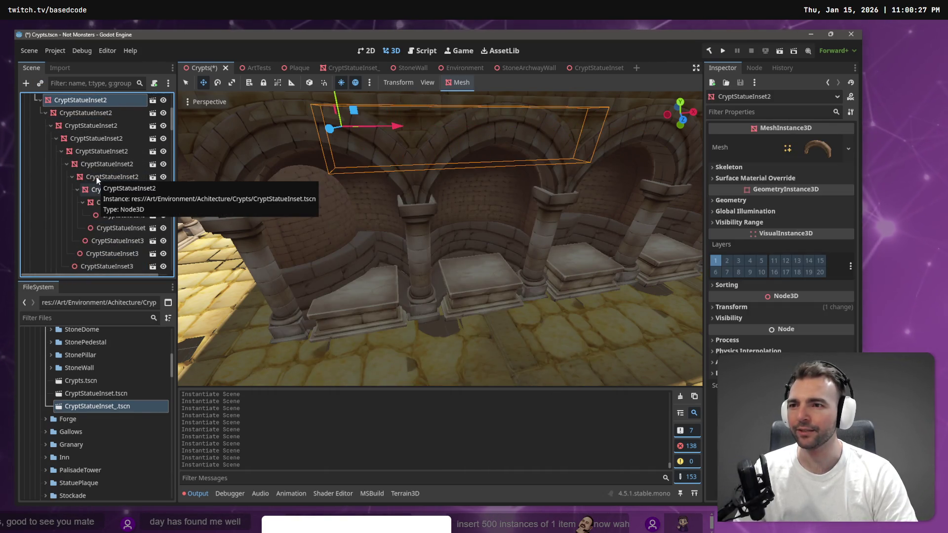
key("ctrl+shift+a")
key("Return")
key("Up")
key("Up")
key("Up")
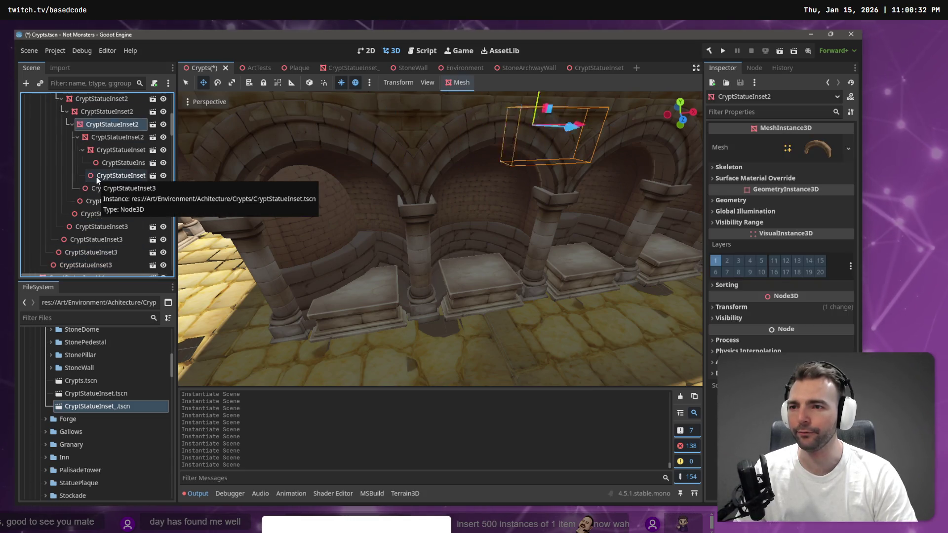
key("Down")
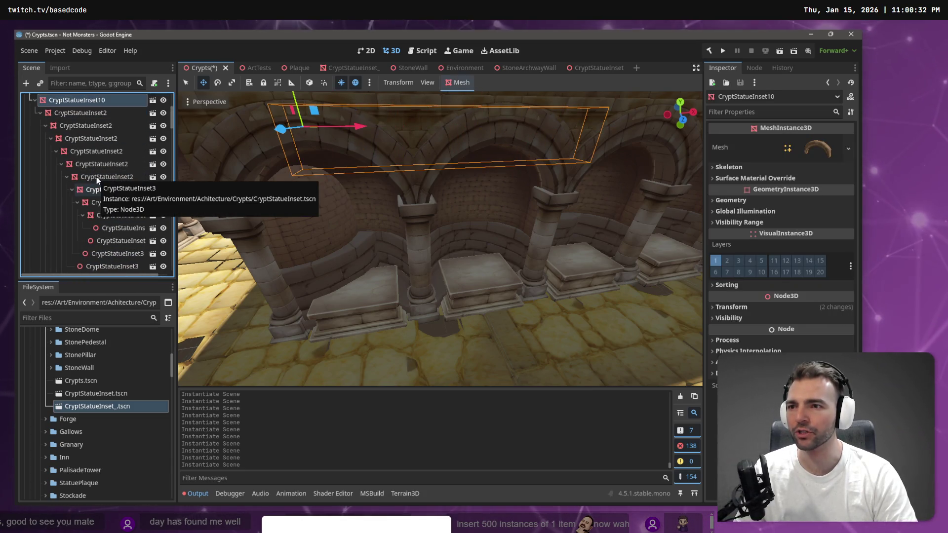
key("ctrl+shift+a")
key("Return")
key("Up")
key("Up")
key("Up")
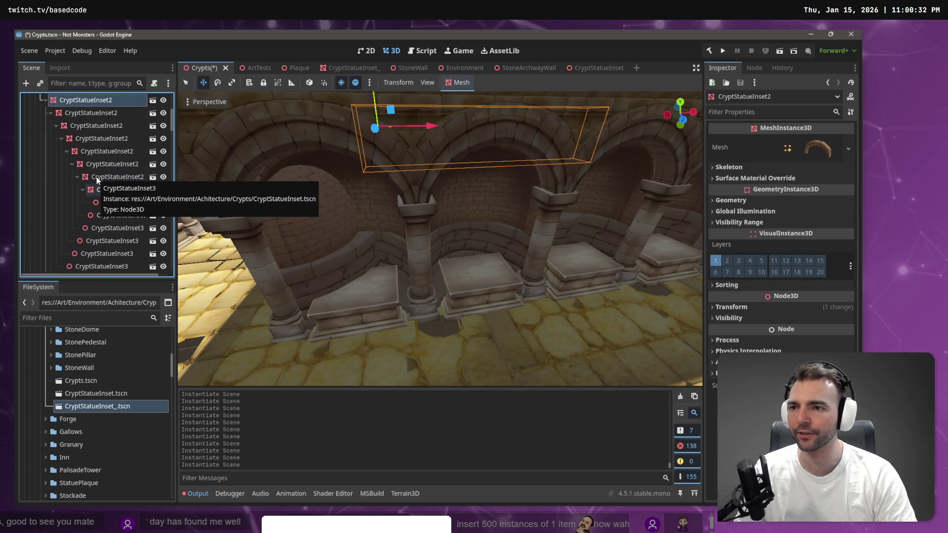
key("Down")
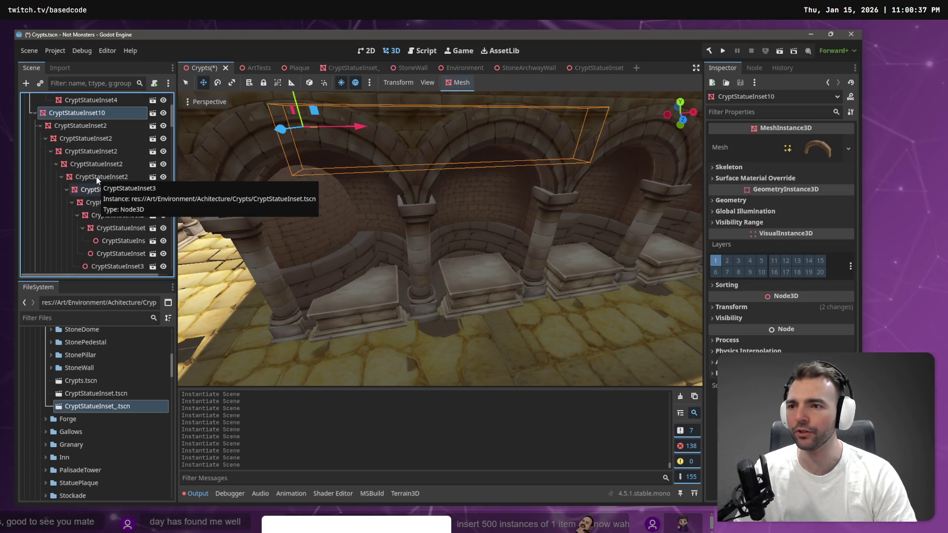
key("Up")
key("ctrl+shift+a")
key("Return")
key("Up")
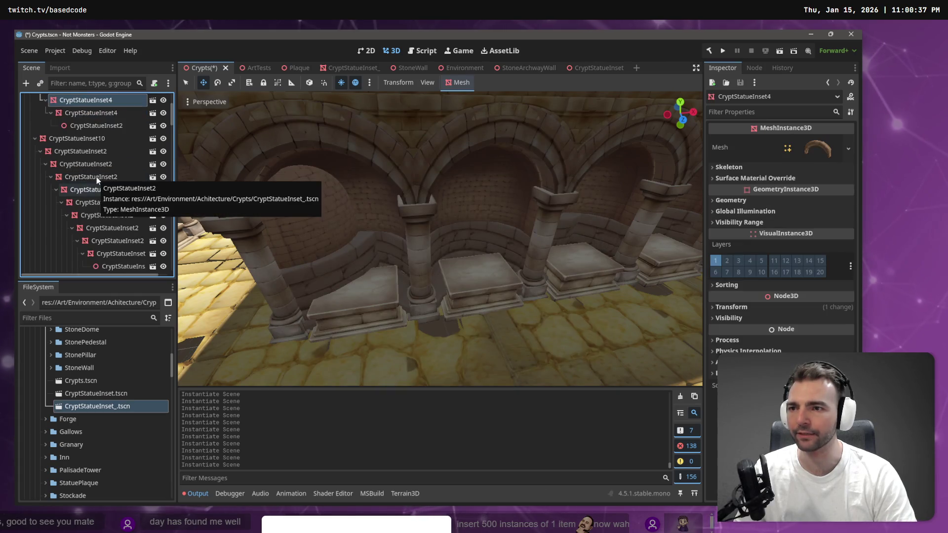
key("ctrl+shift+a")
key("Return")
key("Up")
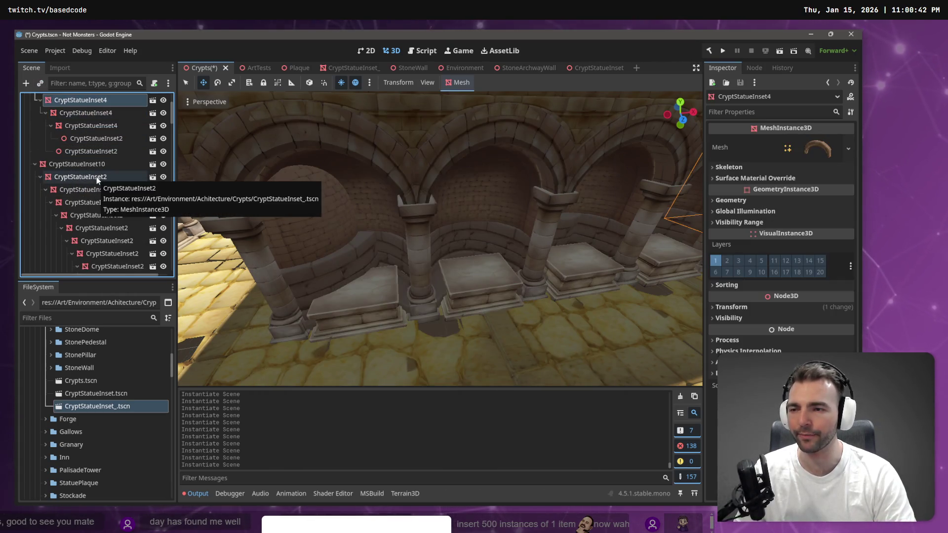
key("ctrl+shift+a")
key("Return")
key("Up")
key("Up")
key("Up")
key("Up")
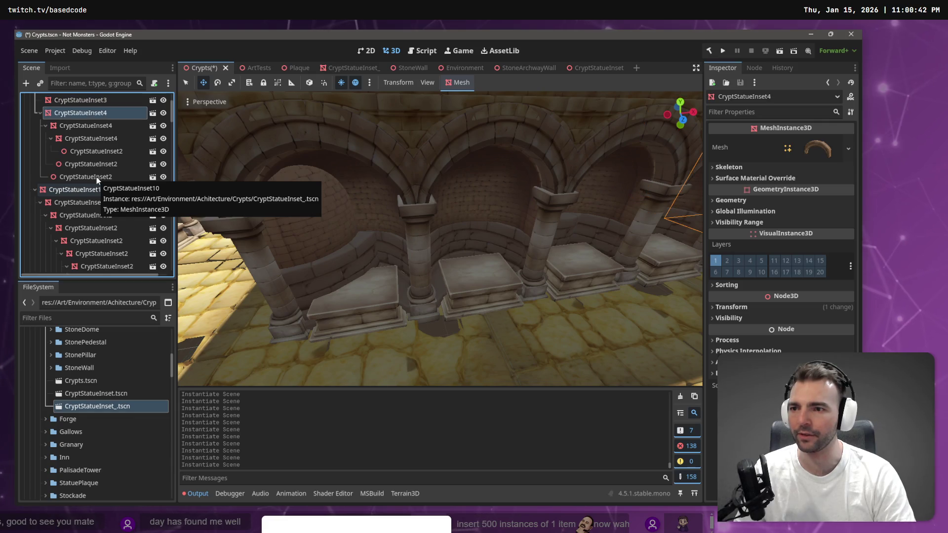
Add inset instances under CryptStatueInset3, CryptStatueInset2, CryptStatueInset8 and CryptStatueInset4
key("ctrl+shift+a")
key("Return")
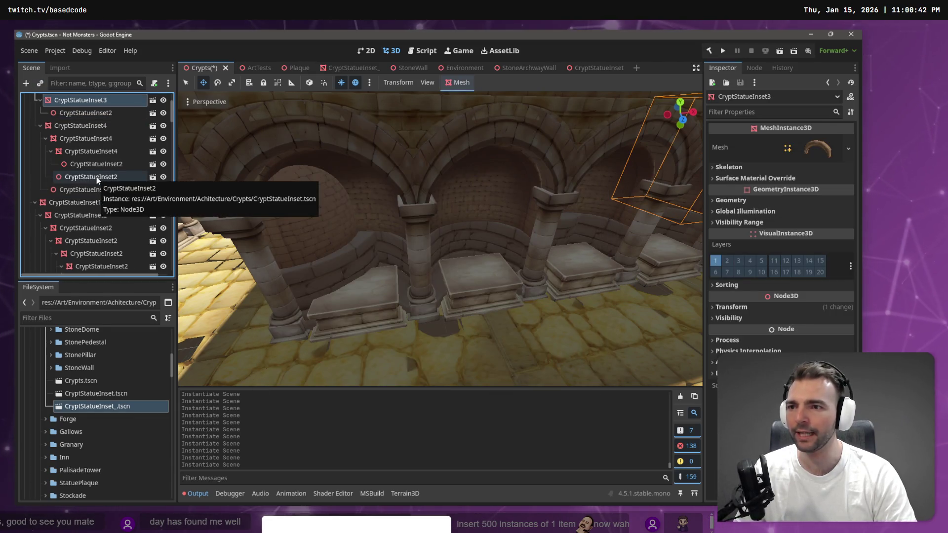
key("Up")
key("Up")
key("ctrl+shift+a")
key("Return")
key("Up")
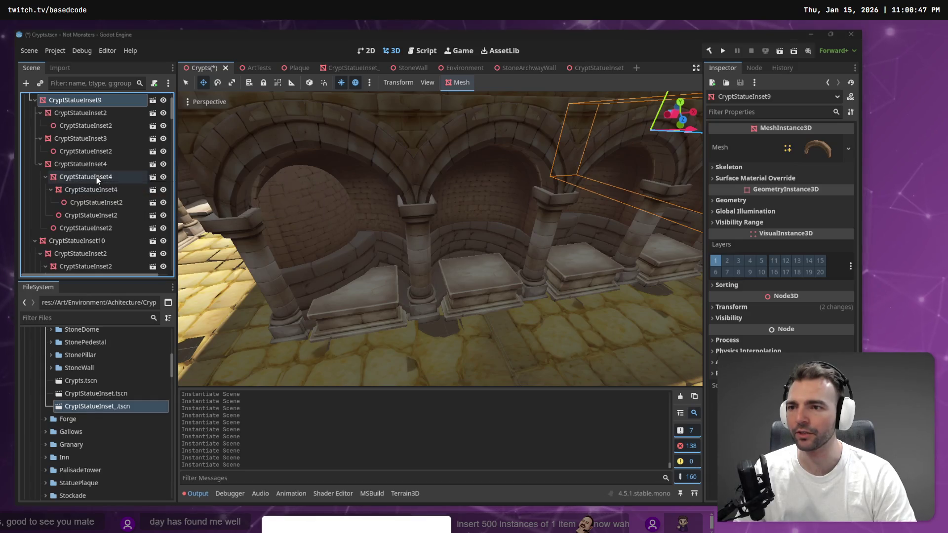
key("ctrl+shift+a")
key("Return")
key("Up")
key("Up")
key("Up")
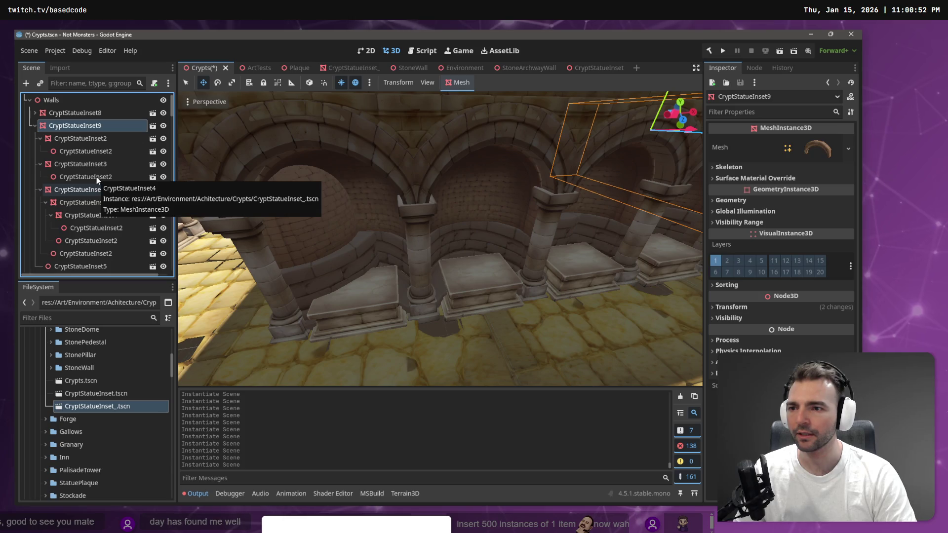
key("Up")
key("ctrl+shift+a")
key("Return")
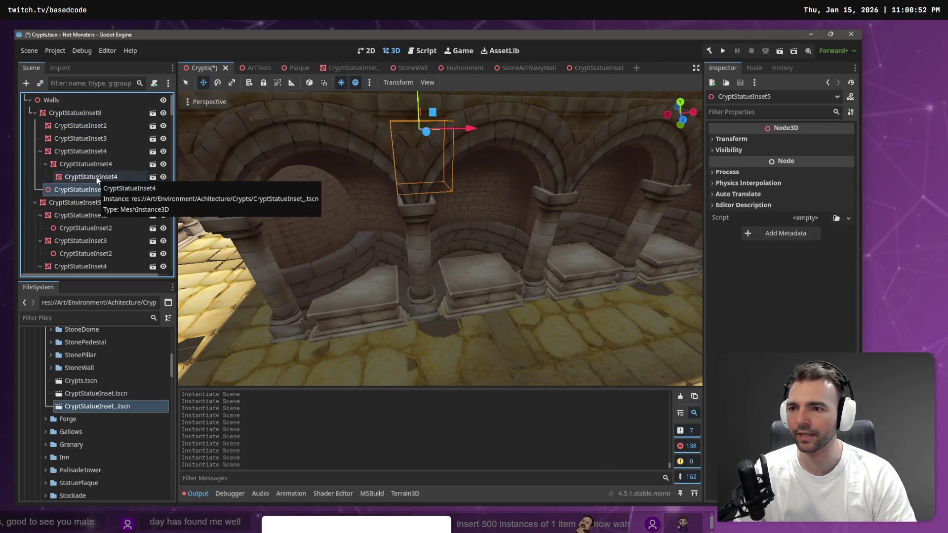
key("Up")
key("ctrl+shift+a")
key("Return")
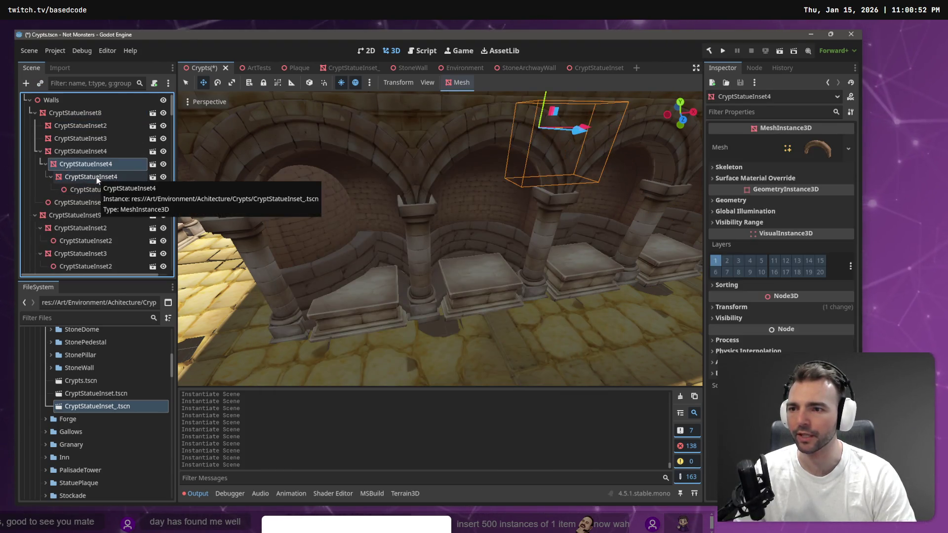
key("ctrl+shift+a")
key("Return")
key("ctrl+shift+a")
key("Return")
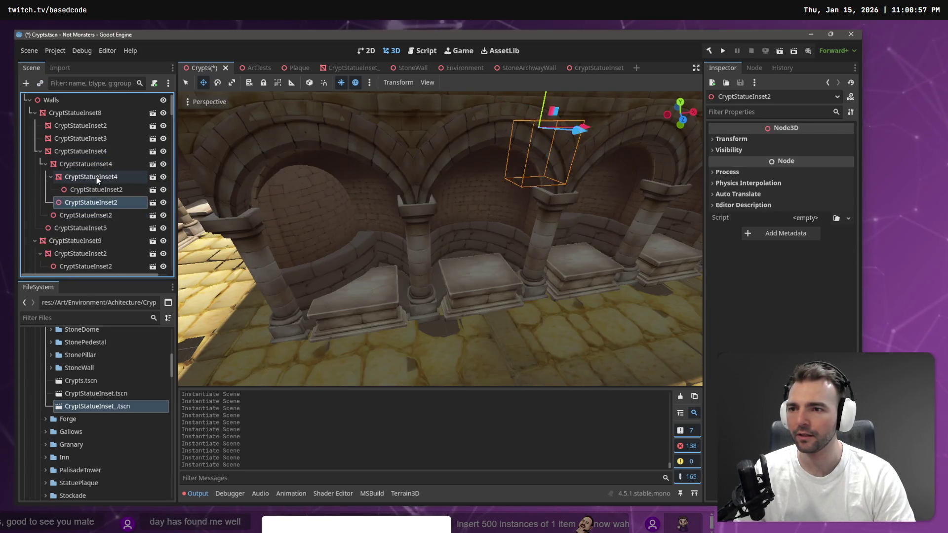
key("Up")
key("Up")
key("Up")
key("ctrl+shift+a")
key("Return")
key("ctrl+shift+a")
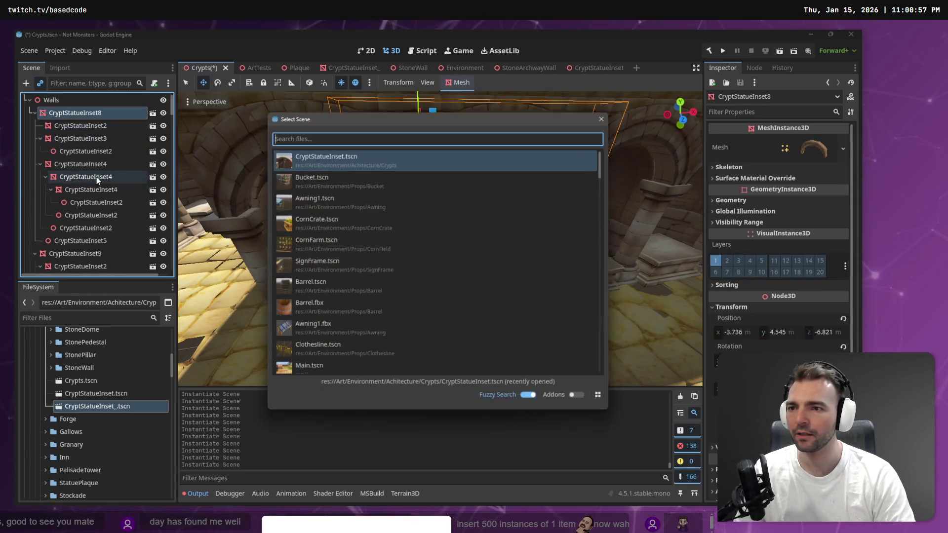
Add one more statue inset instance, then delete CryptStatueInset6
key("Return")
key("Delete")
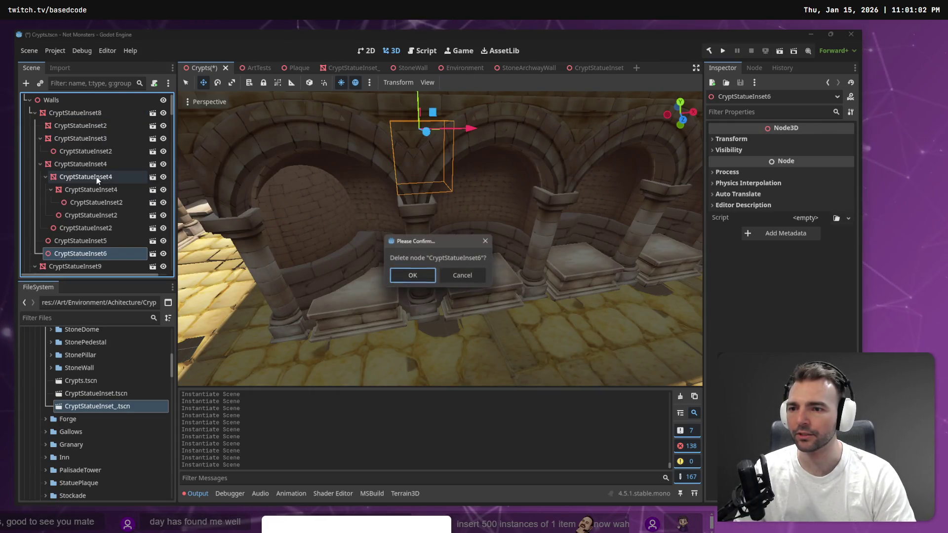
key("Return")
Walk up the inset hierarchy and add two CryptStatueInset.tscn instances under CryptStatueInset2
key("Up")
key("Up")
key("Up")
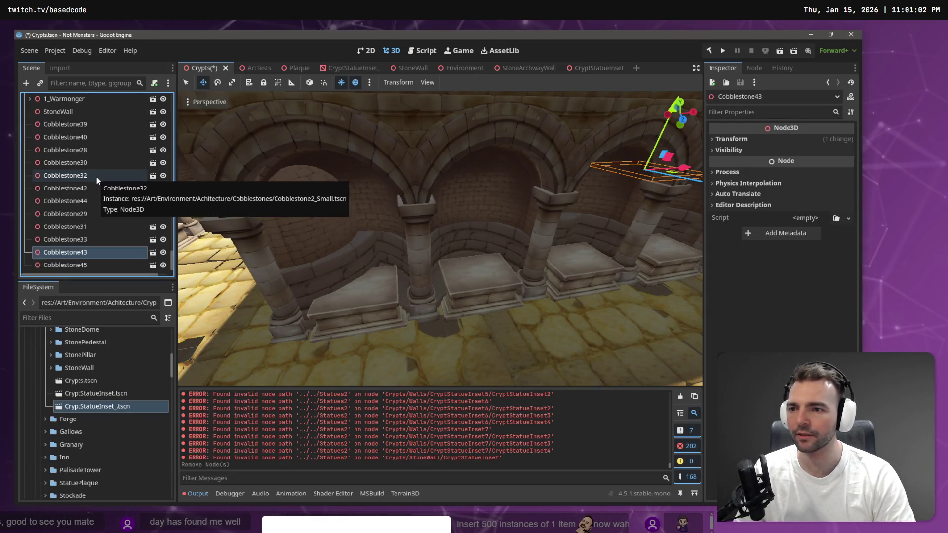
key("Up")
key("Up")
key("Up")
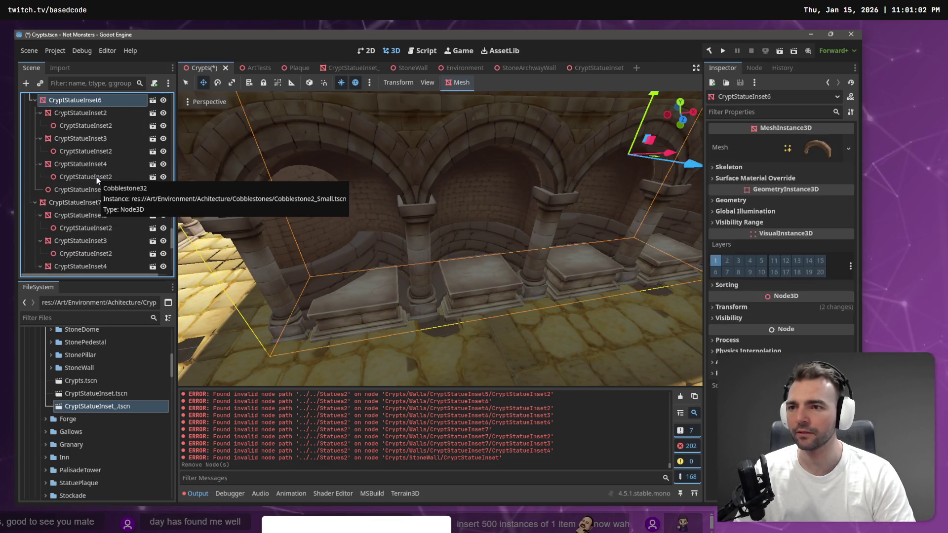
key("Up")
key("Up")
key("Up")
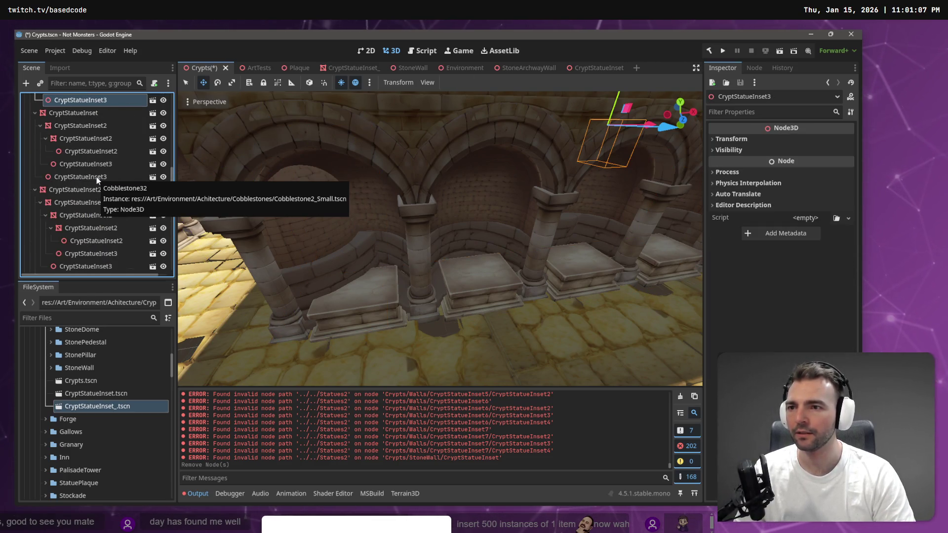
key("Up")
key("Up")
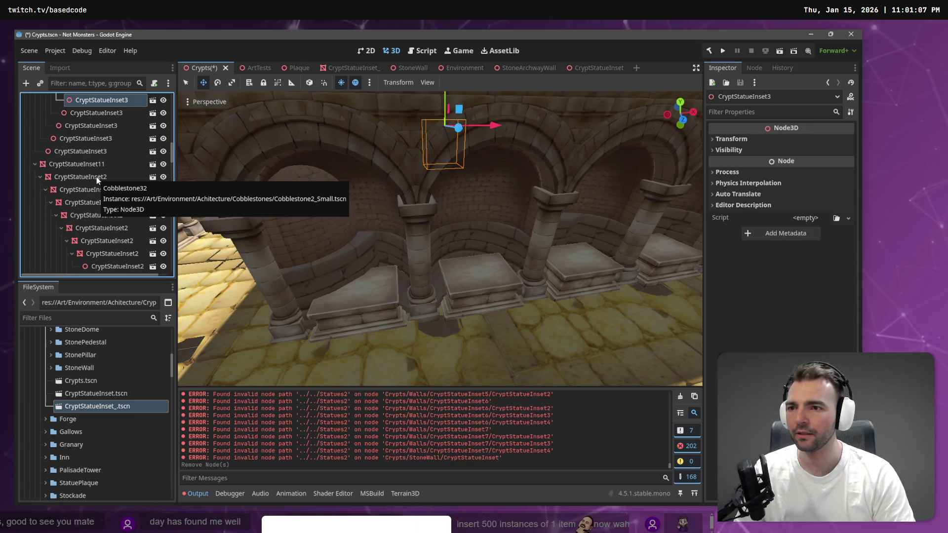
key("Up")
key("Up")
key("Up")
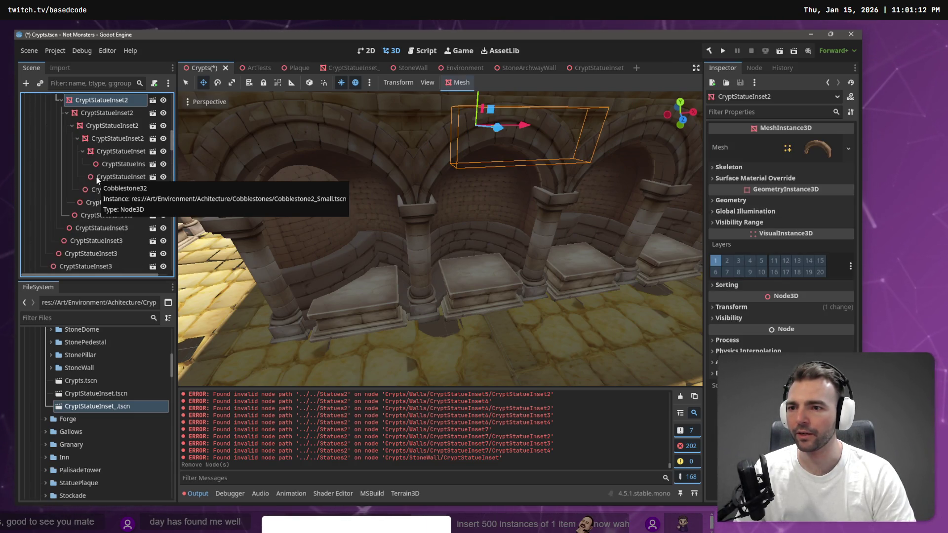
key("Up")
key("Up")
key("Up")
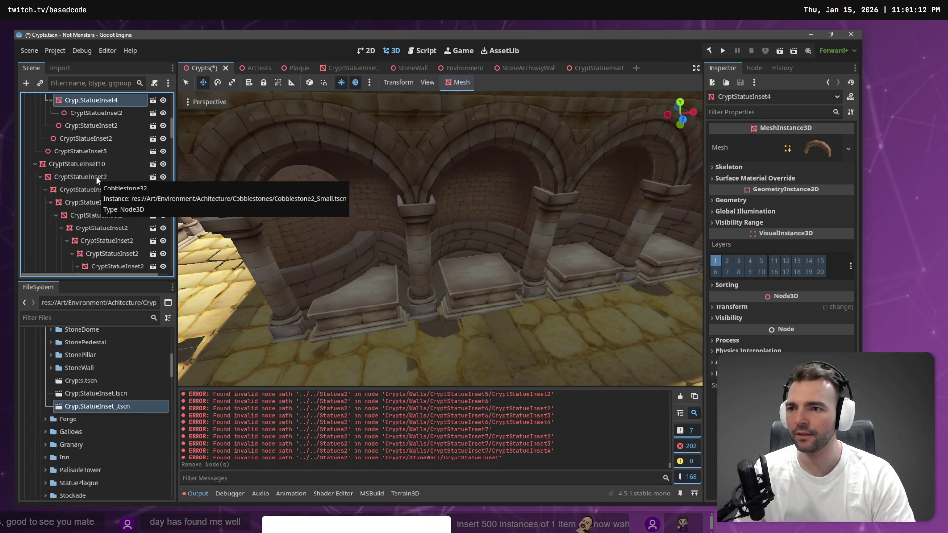
key("Up")
key("Up")
key("Up")
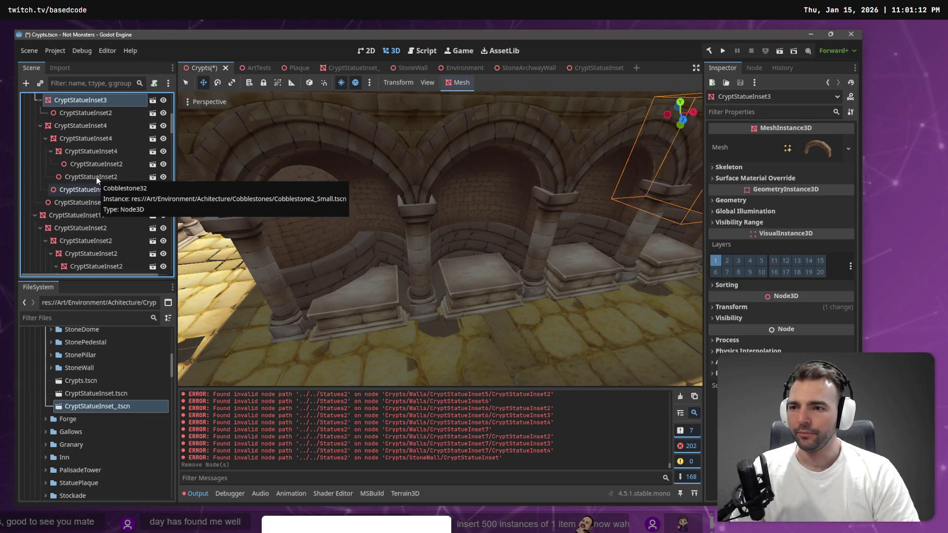
key("Up")
key("Up")
key("Up")
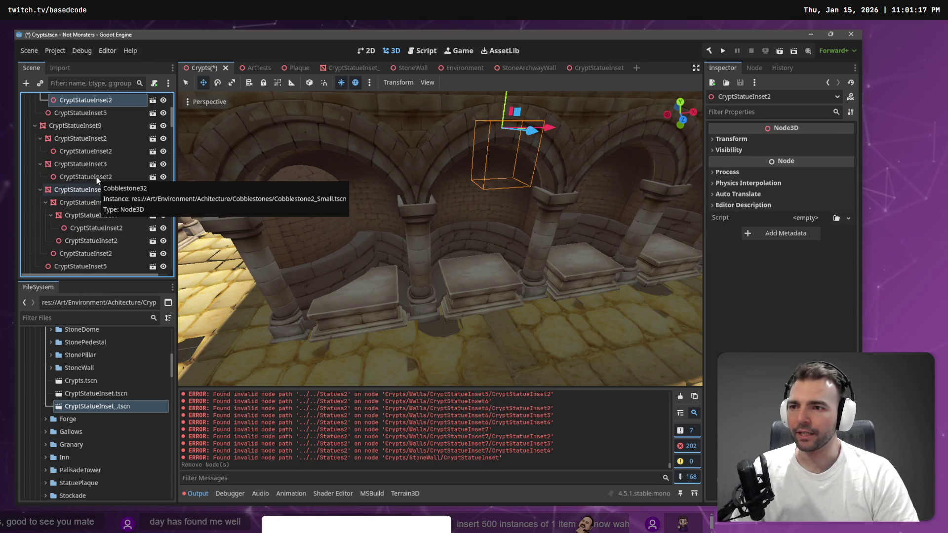
key("Down")
key("Down")
key("Up")
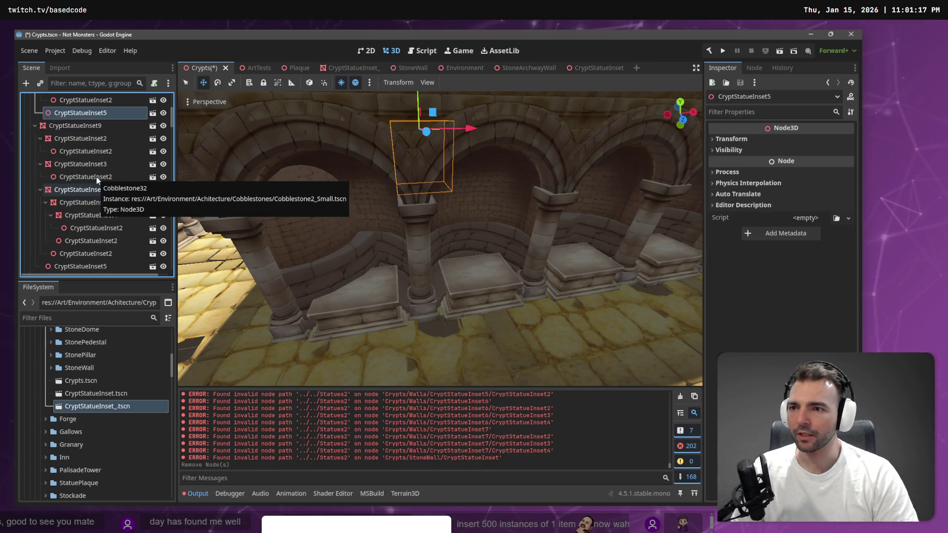
key("Up")
key("Up")
key("Up")
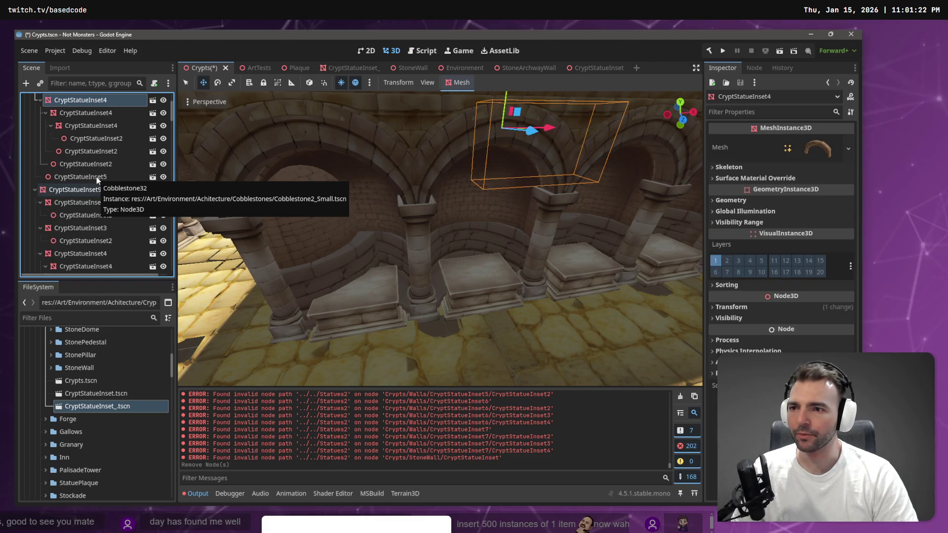
key("Up")
key("Up")
key("Up")
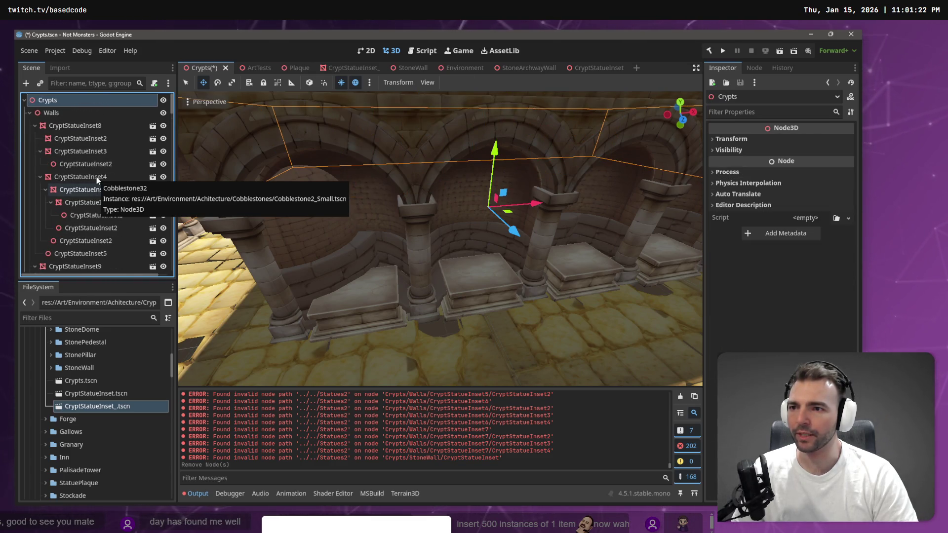
key("Down")
key("Down")
key("Down")
key("ctrl+shift+a")
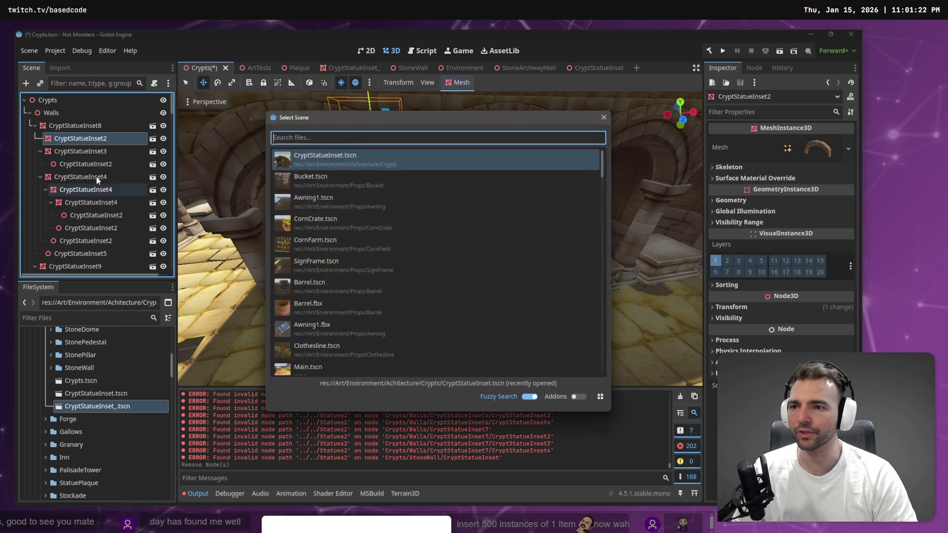
key("Return")
key("ctrl+shift+a")
key("Return")
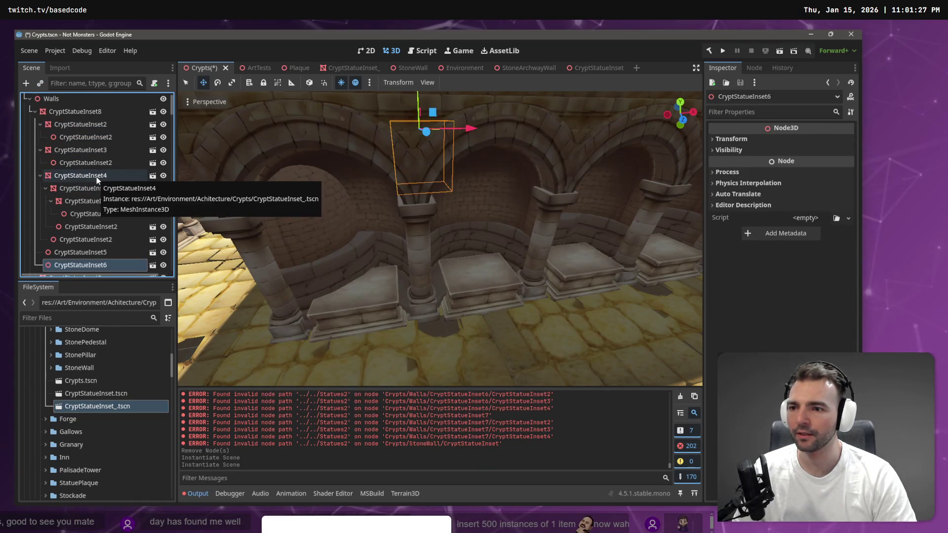
Under Walls, delete CryptStatueInset5 and confirm, then select CryptStatueInset8
left_click(86, 102)
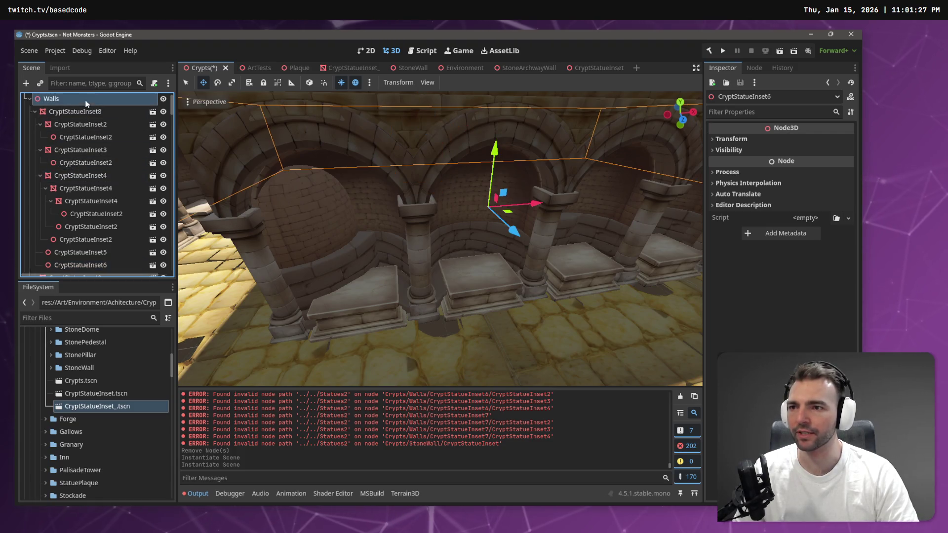
left_click(70, 251)
key("Delete")
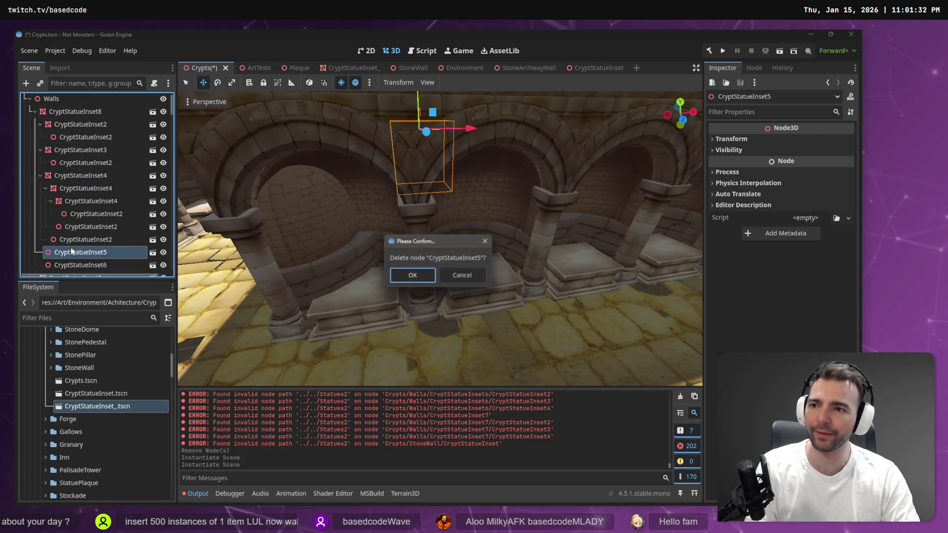
key("Return")
scroll(79, 129, "up", 1)
left_click(79, 125)
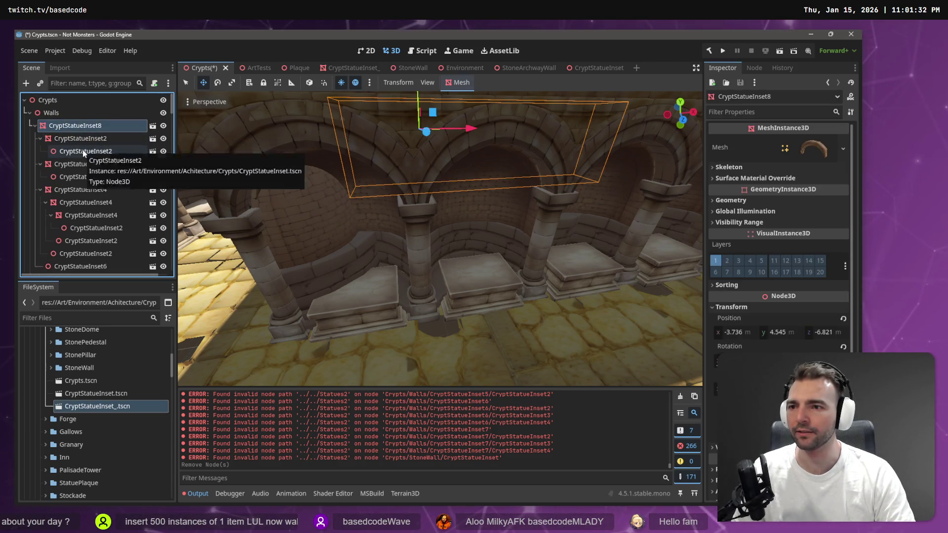
Ctrl-select the nested CryptStatueInset2 nodes near the top of the Scene tree, plus Inset6 and Inset5
left_click(82, 151)
left_click(82, 177, "ctrl")
left_click(79, 232, "ctrl")
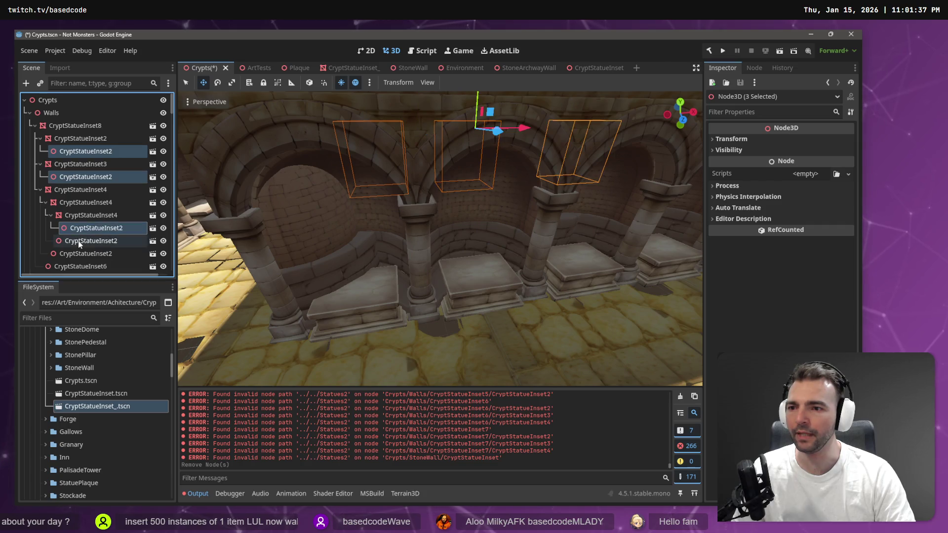
left_click(78, 241, "ctrl")
left_click(73, 254, "ctrl")
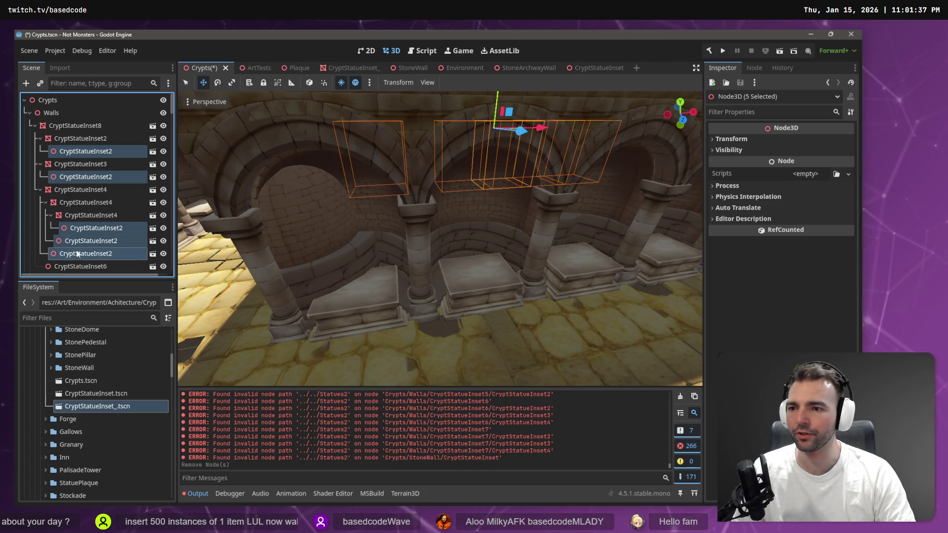
left_click(79, 266, "ctrl")
scroll(77, 222, "up", 1)
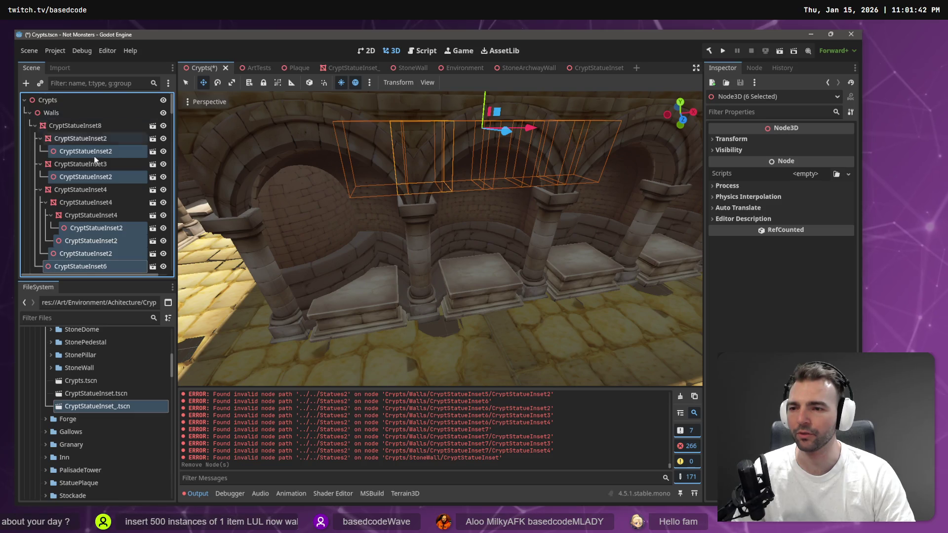
scroll(95, 168, "down", 3)
left_click(84, 195, "ctrl")
left_click(84, 220, "ctrl")
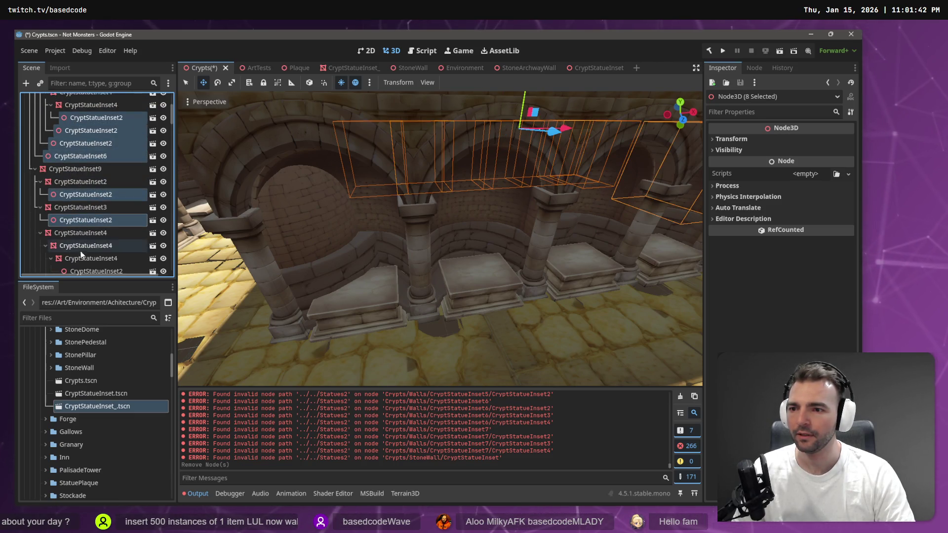
left_click(81, 269, "ctrl")
scroll(82, 261, "down", 2)
left_click(90, 222, "ctrl")
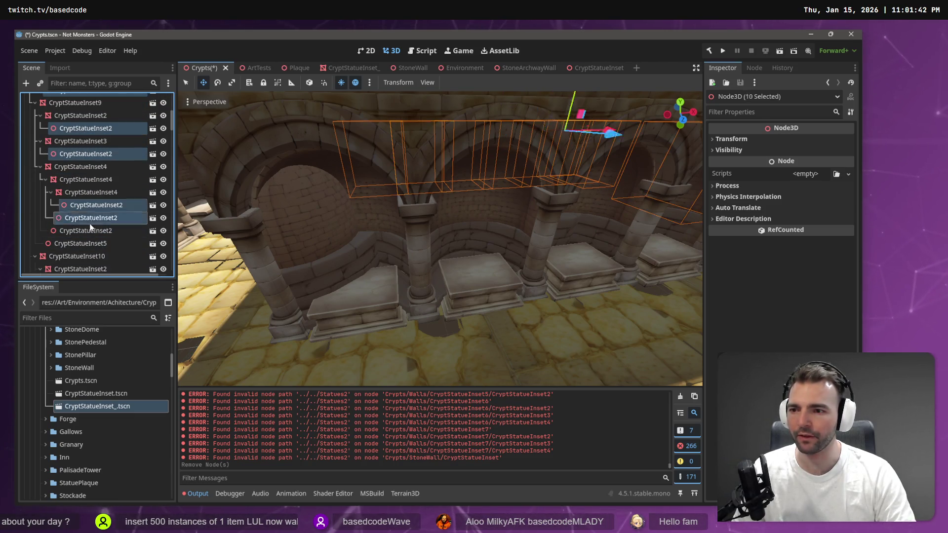
left_click(79, 244, "ctrl")
scroll(81, 246, "down", 2)
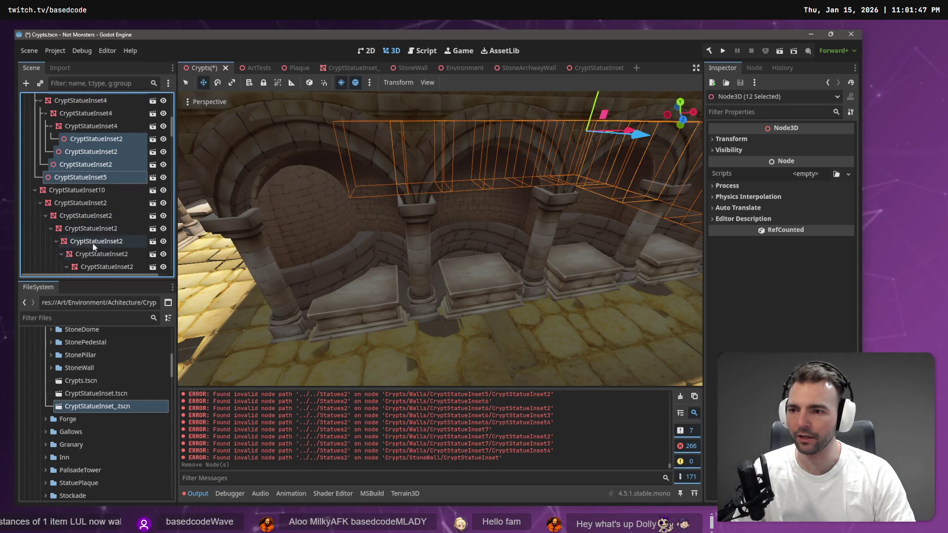
scroll(93, 237, "down", 2)
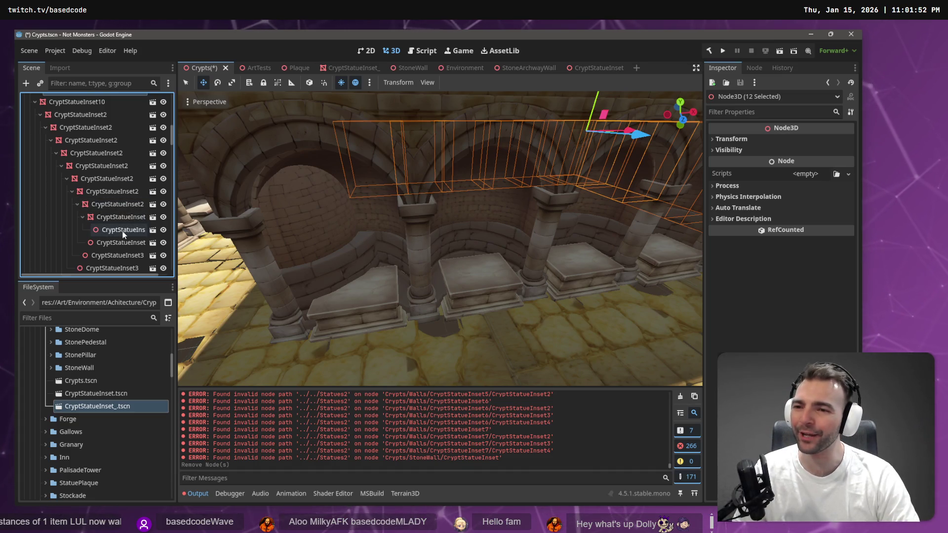
Extend the selection down the tree over the nested CryptStatueInset2 and CryptStatueInset3 nodes
left_click(124, 255, "shift")
scroll(126, 237, "down", 1)
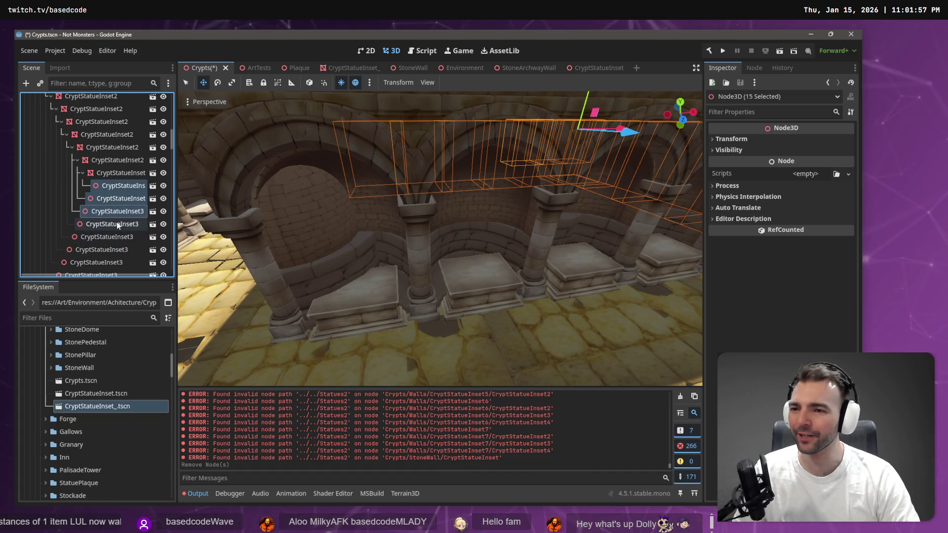
left_click(109, 263, "shift")
scroll(109, 242, "down", 1)
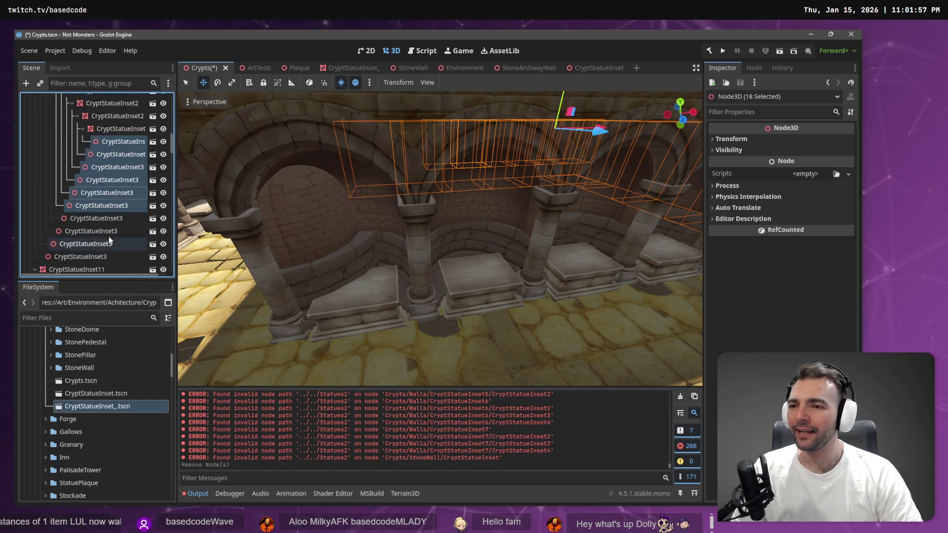
left_click(78, 256, "shift")
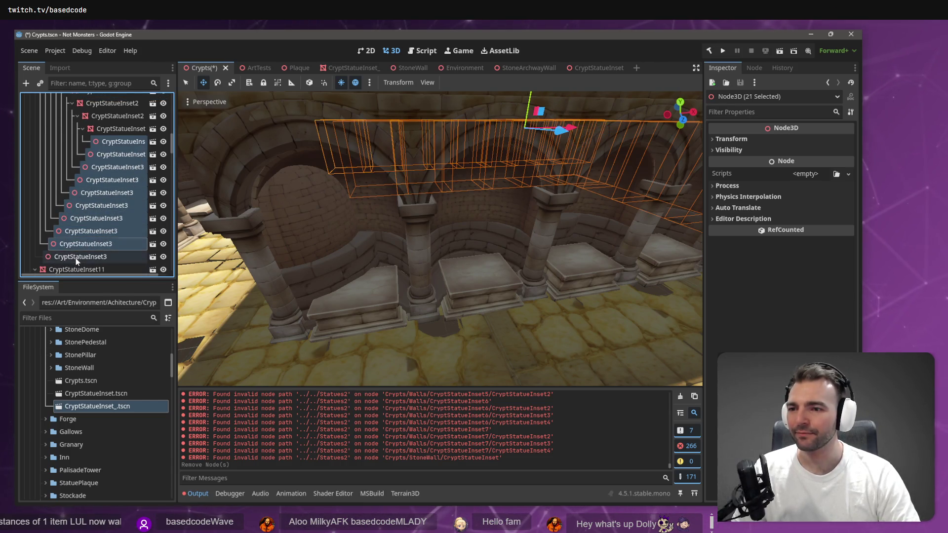
scroll(85, 248, "down", 1)
scroll(85, 248, "down", 5)
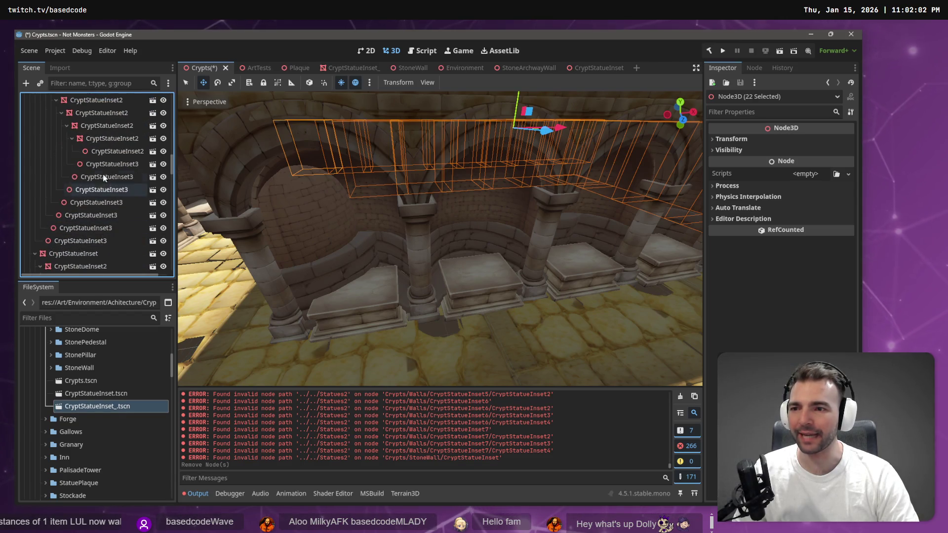
left_click(112, 152, "ctrl")
left_click(114, 165, "ctrl")
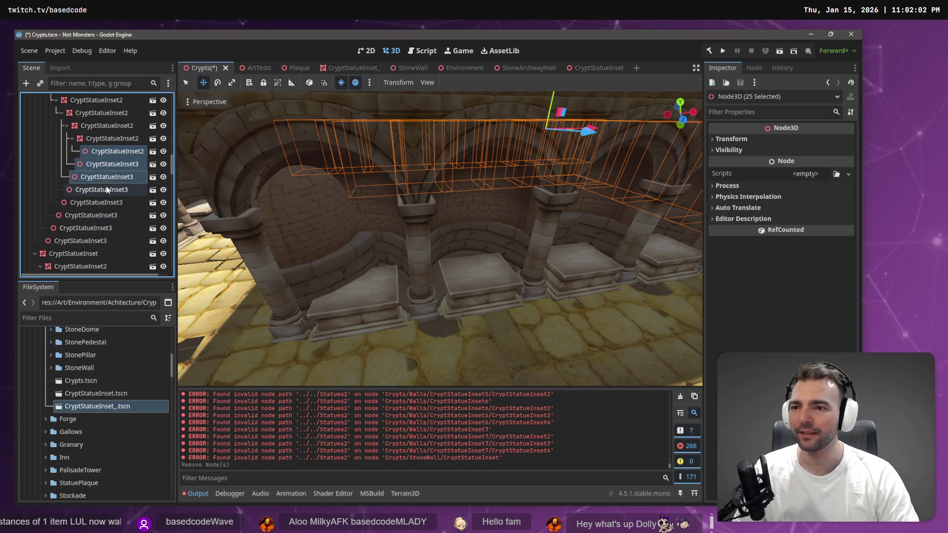
left_click(90, 208, "ctrl")
left_click(87, 219, "ctrl")
left_click(84, 231, "ctrl")
left_click(82, 239, "ctrl")
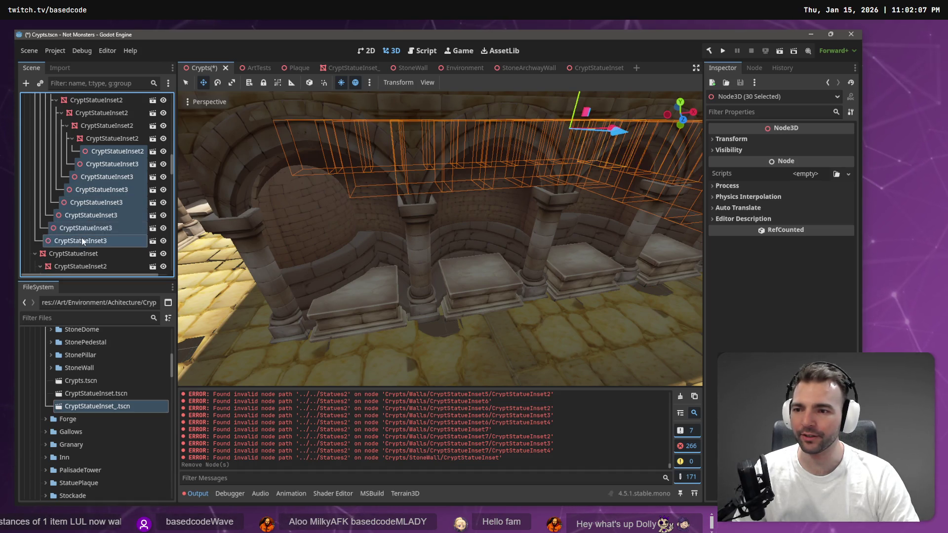
scroll(107, 223, "down", 1)
scroll(107, 223, "down", 1)
left_click(101, 208, "ctrl")
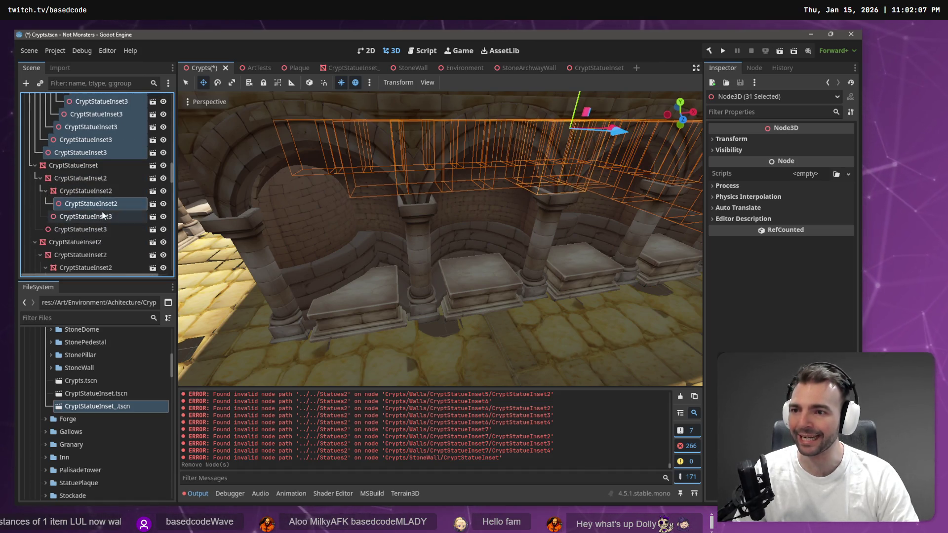
left_click(97, 218, "ctrl")
left_click(95, 228, "ctrl")
scroll(96, 227, "down", 3)
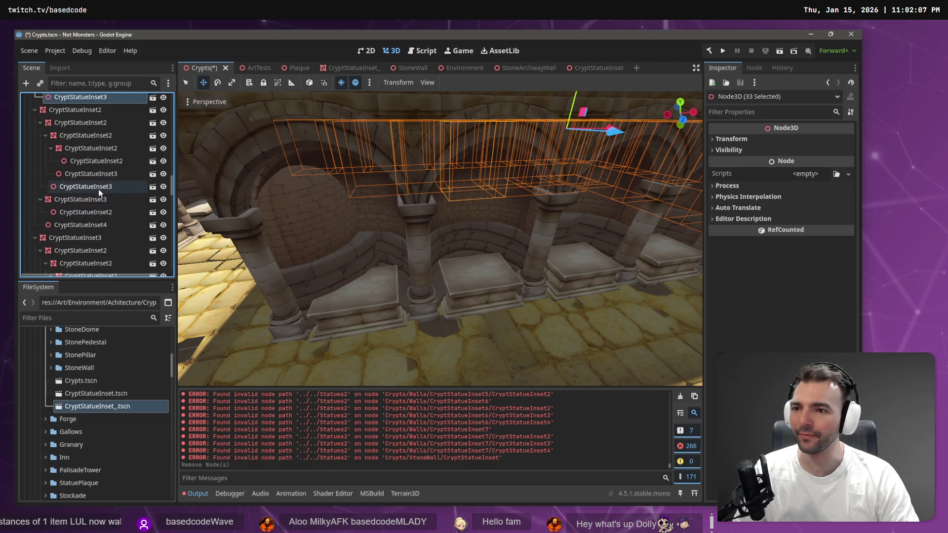
left_click(102, 165, "ctrl")
left_click(97, 175, "ctrl")
left_click(91, 187, "ctrl")
left_click(87, 212, "ctrl")
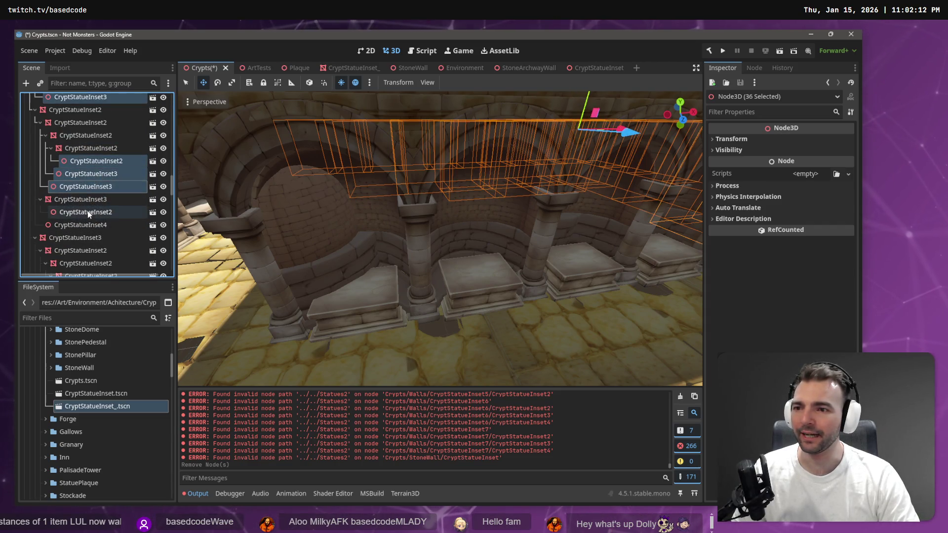
left_click(85, 227, "ctrl")
scroll(86, 225, "down", 4)
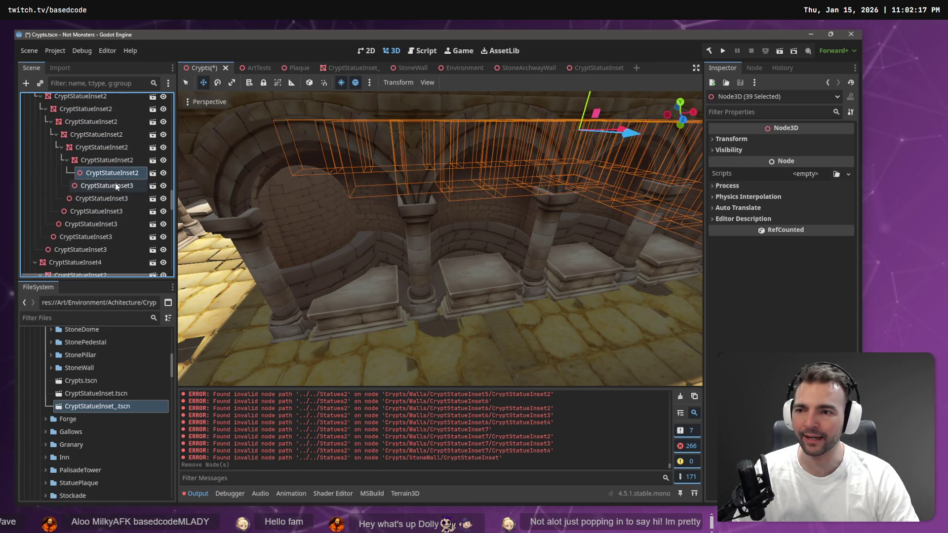
Add the remaining nested insets, including those under CryptStatueInset5 and 6, reaching 62 selected nodes
left_click(97, 224, "ctrl")
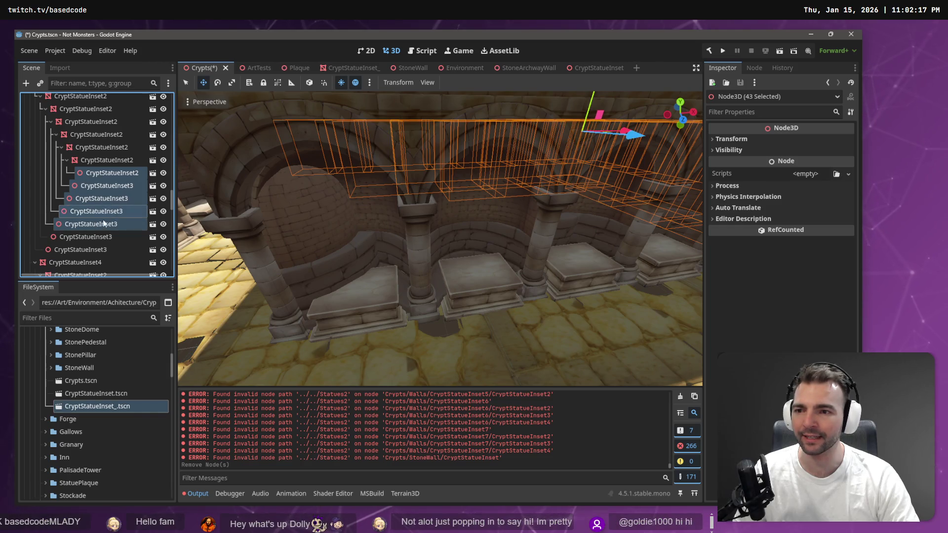
scroll(91, 236, "down", 5)
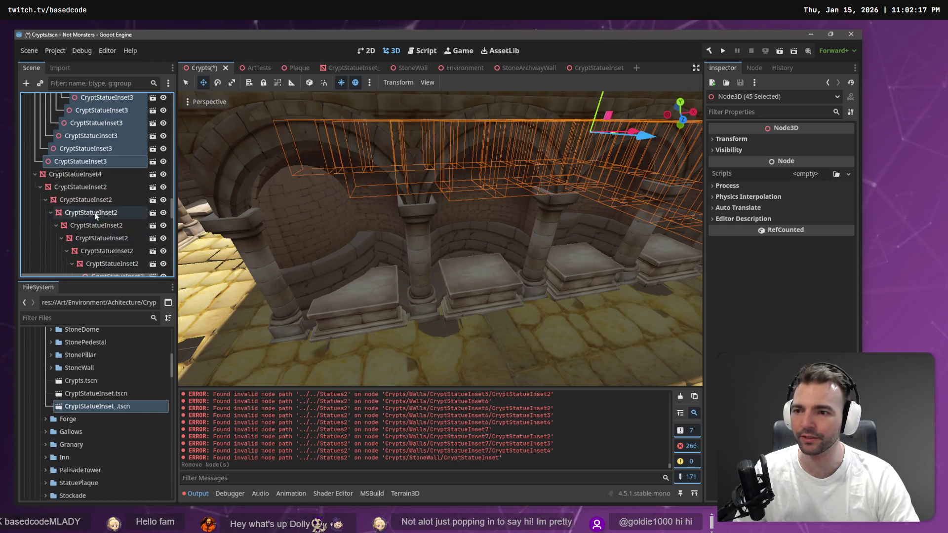
left_click(111, 166, "ctrl")
left_click(110, 179, "ctrl")
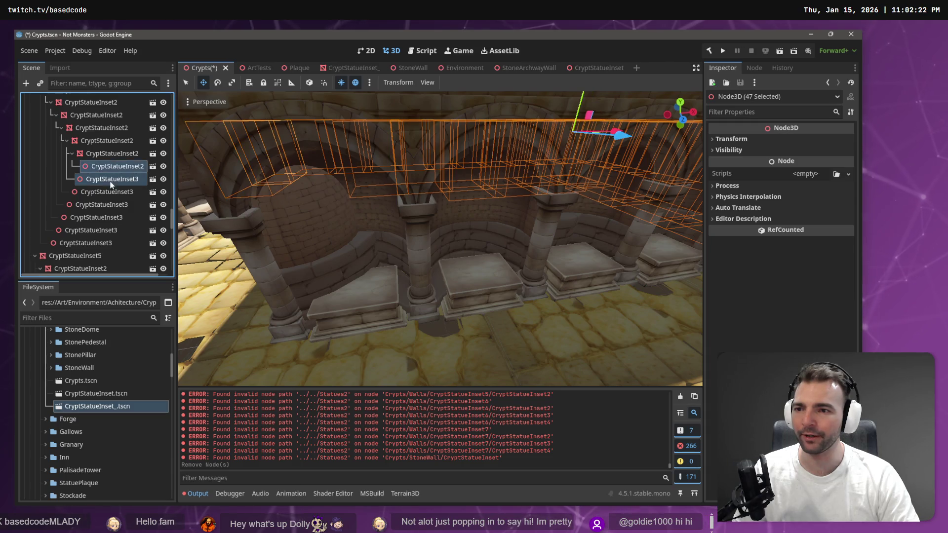
left_click(108, 193, "ctrl")
left_click(103, 205, "ctrl")
left_click(97, 218, "ctrl")
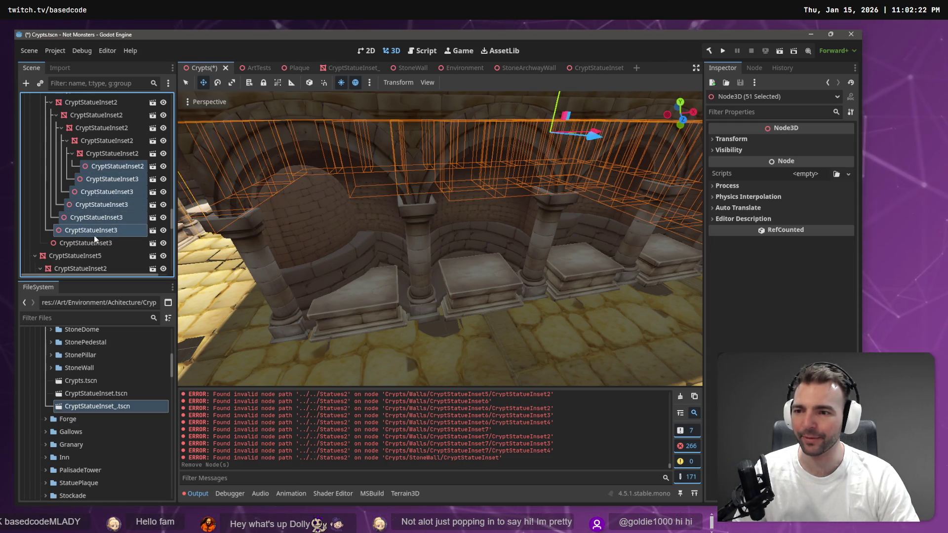
scroll(93, 244, "down", 5)
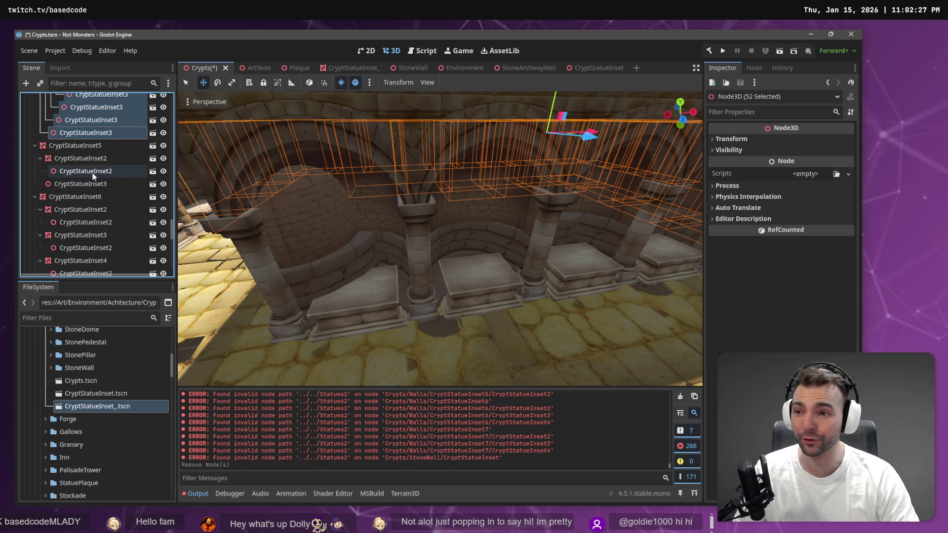
left_click(93, 172, "ctrl")
left_click(86, 185, "ctrl")
left_click(81, 222, "ctrl")
left_click(83, 248, "ctrl")
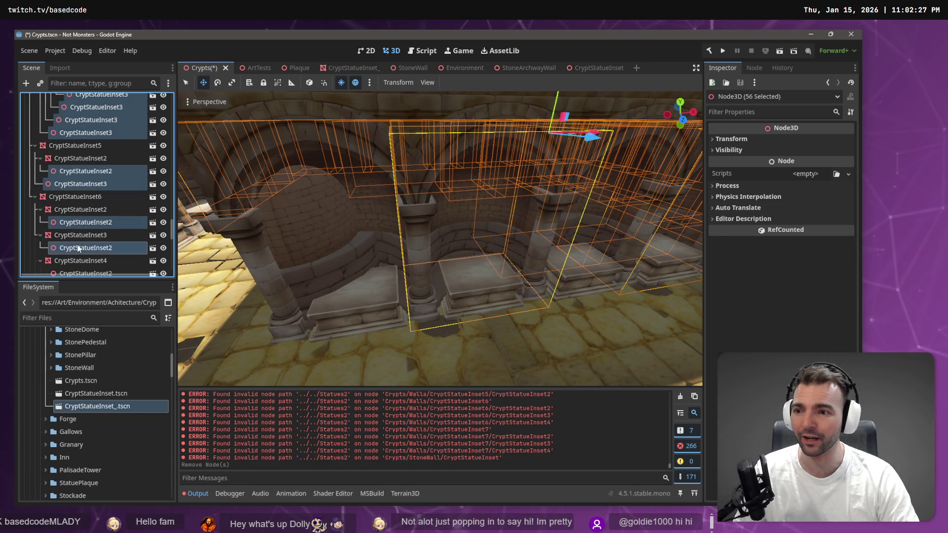
scroll(83, 239, "down", 1)
left_click(75, 250, "ctrl")
left_click(73, 262, "ctrl")
scroll(73, 263, "down", 4)
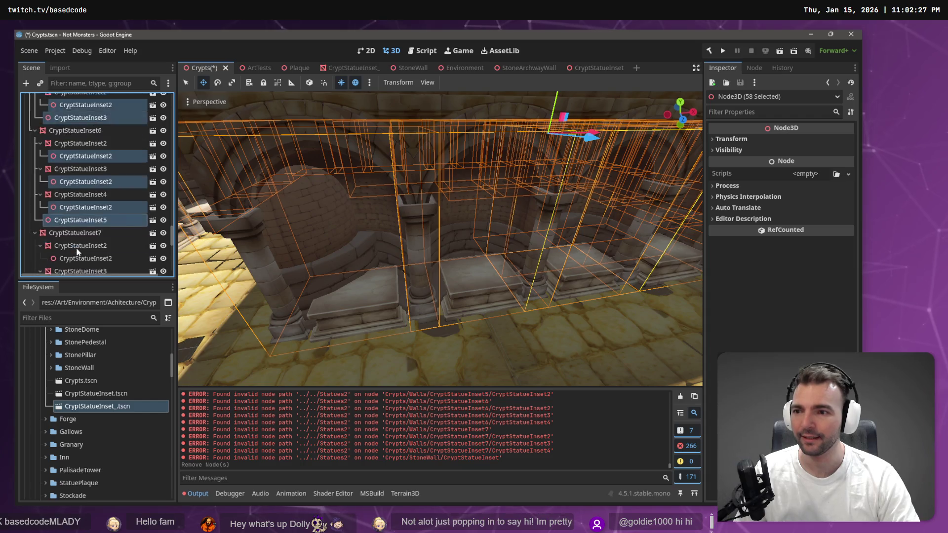
left_click(74, 215, "ctrl")
left_click(70, 243, "ctrl")
left_click(69, 266, "ctrl")
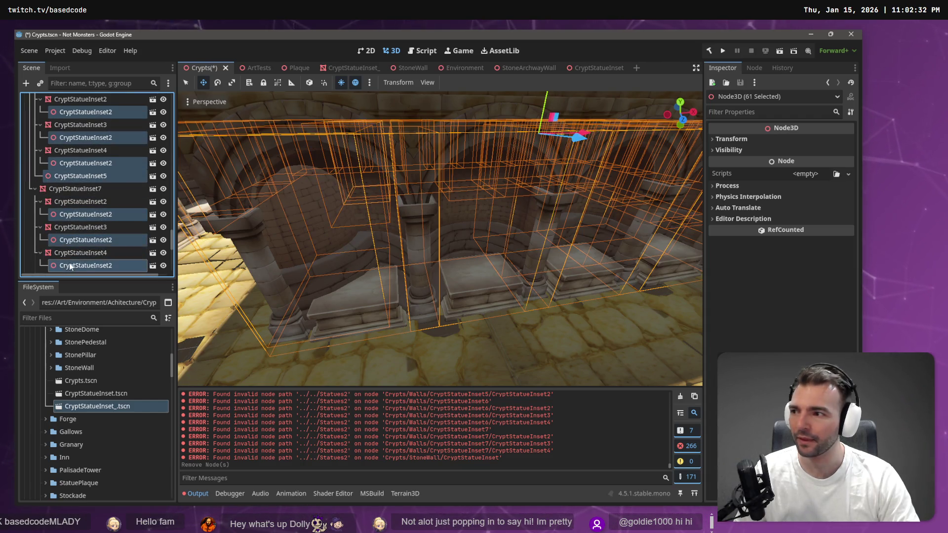
scroll(84, 213, "down", 1)
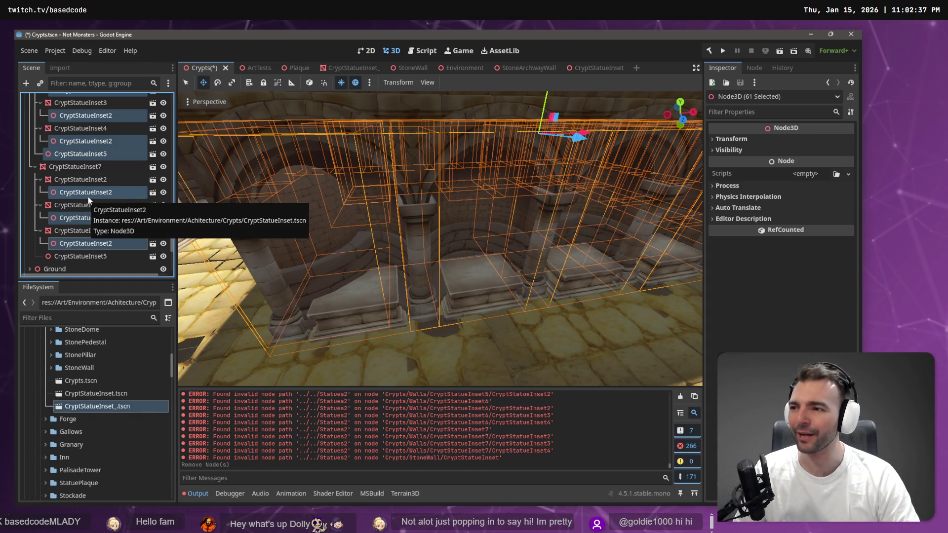
scroll(88, 197, "down", 2)
left_click(86, 216, "ctrl")
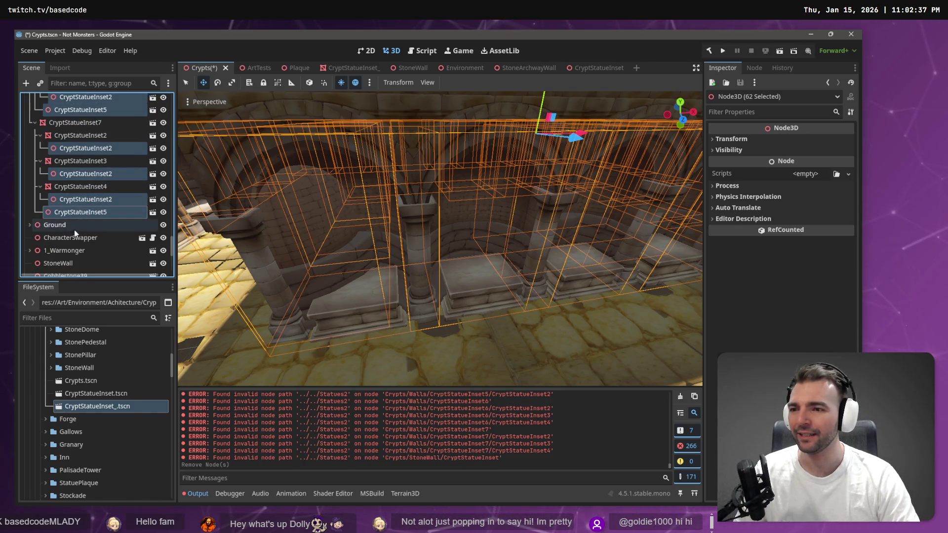
right_click(86, 220)
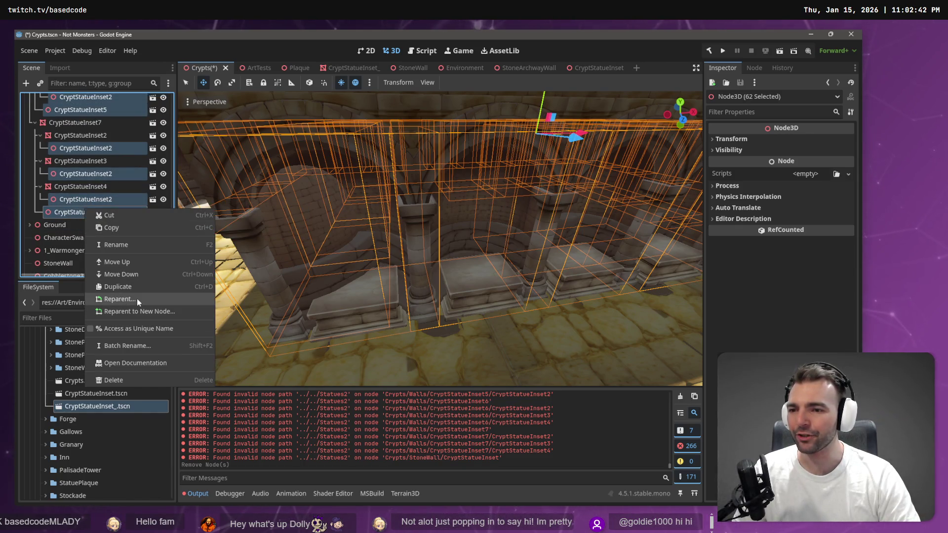
Reparent the selected insets directly under the Walls node
left_click(137, 298)
double_click(410, 153)
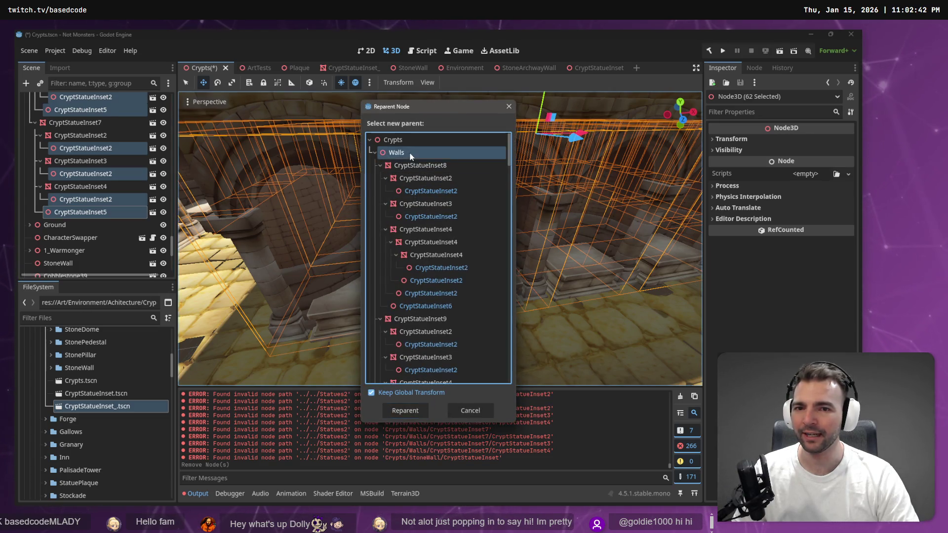
scroll(121, 182, "up", 5)
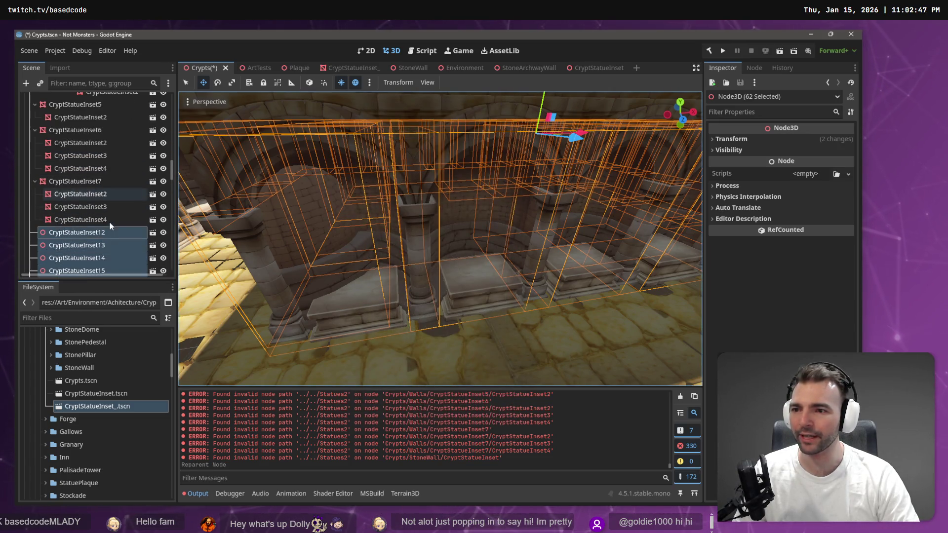
left_click(99, 221)
Shift-select the range of original inset group nodes up to CryptStatueInset8
scroll(111, 185, "up", 5)
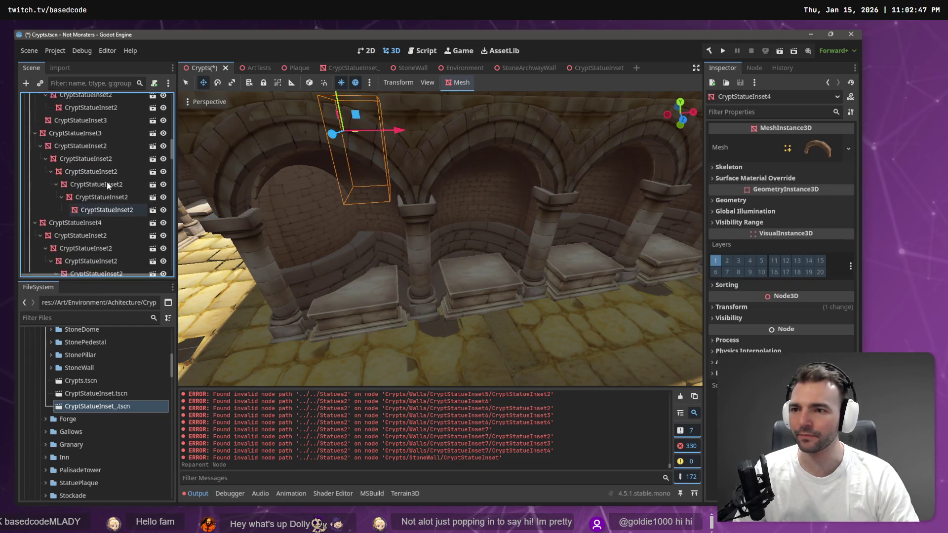
scroll(109, 183, "up", 10)
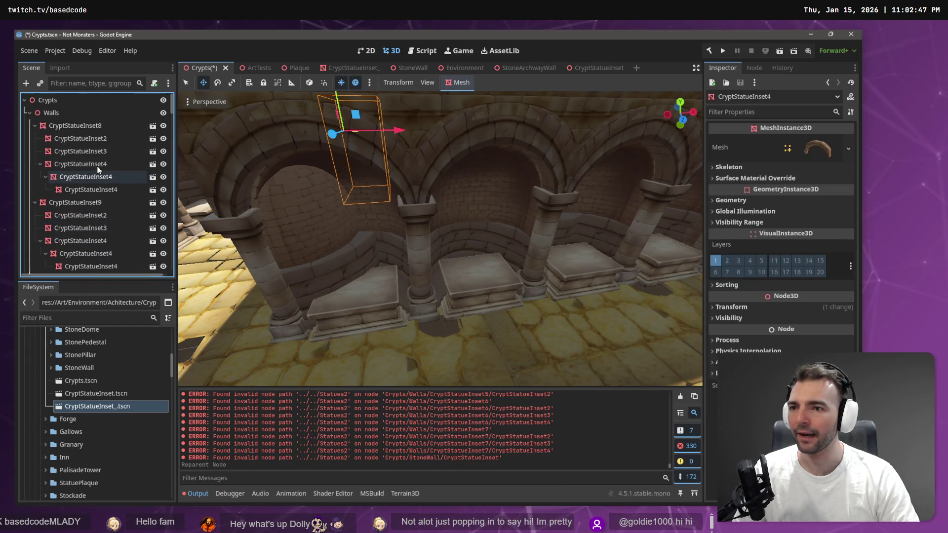
left_click(72, 126, "shift")
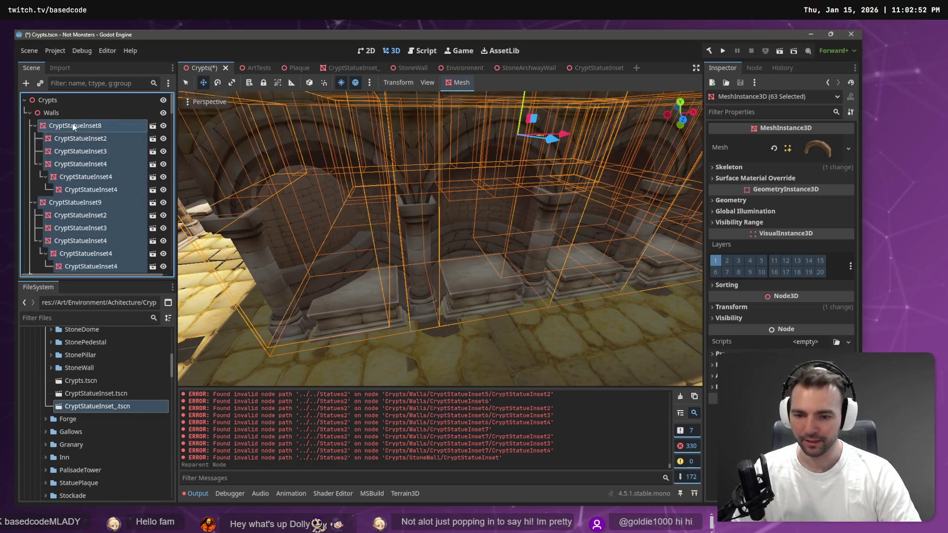
Delete the 11 original inset group nodes, confirming the prompt
key("Delete")
left_click(412, 273)
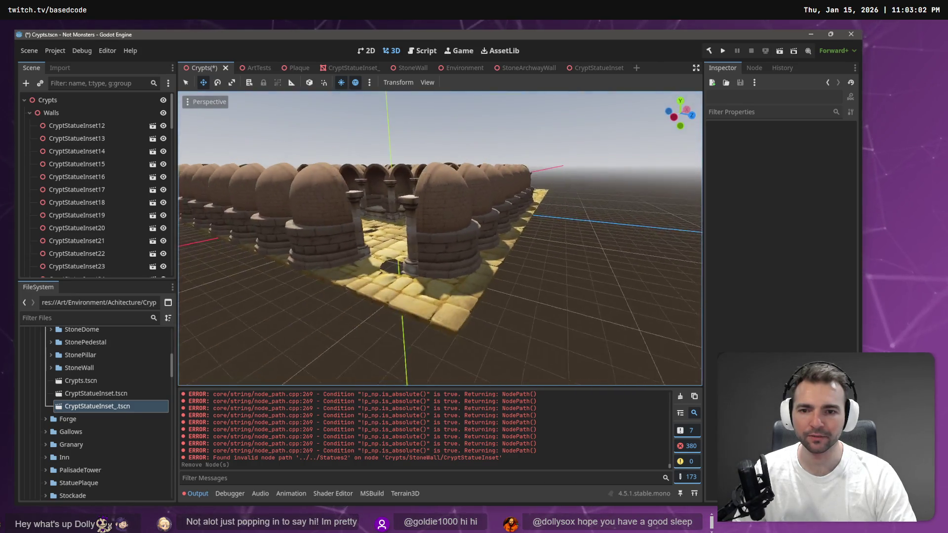
Paste CryptStatueInset63 under Crypts and move it 3.674 units along Z down the corridor
left_click(392, 285)
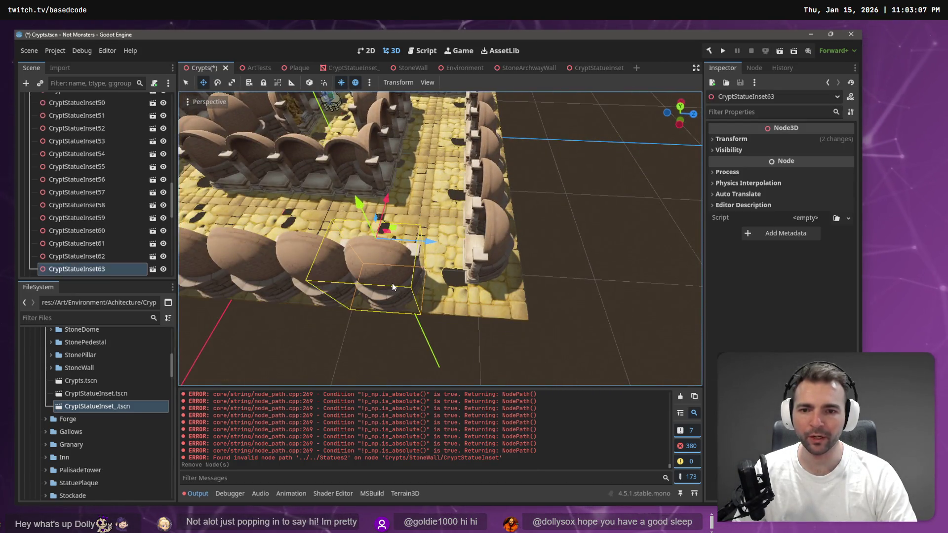
key("ctrl+v")
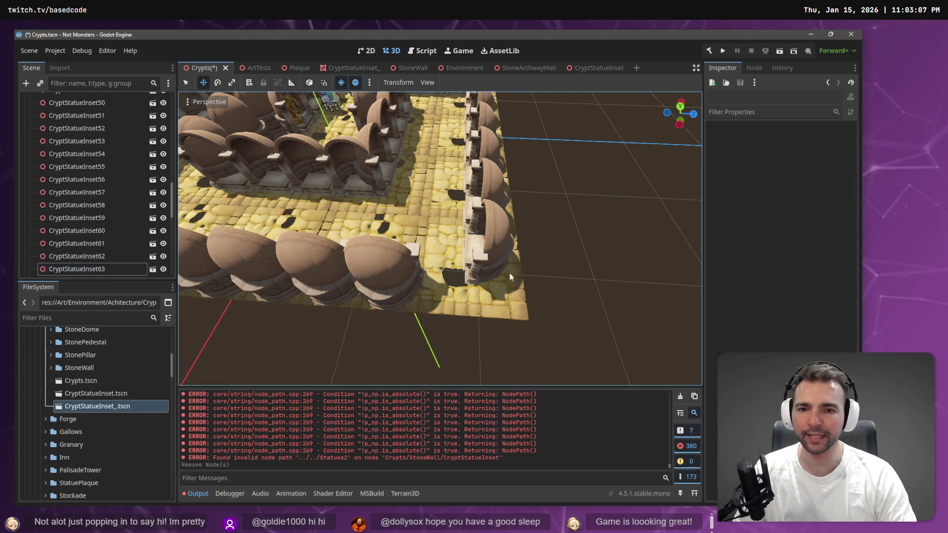
left_click_drag(422, 244, 493, 258)
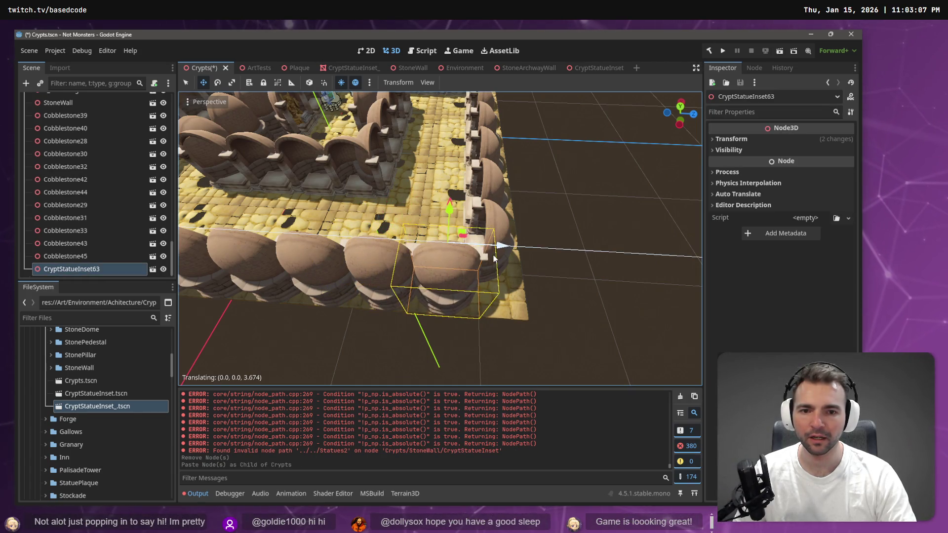
left_click_drag(494, 260, 494, 261)
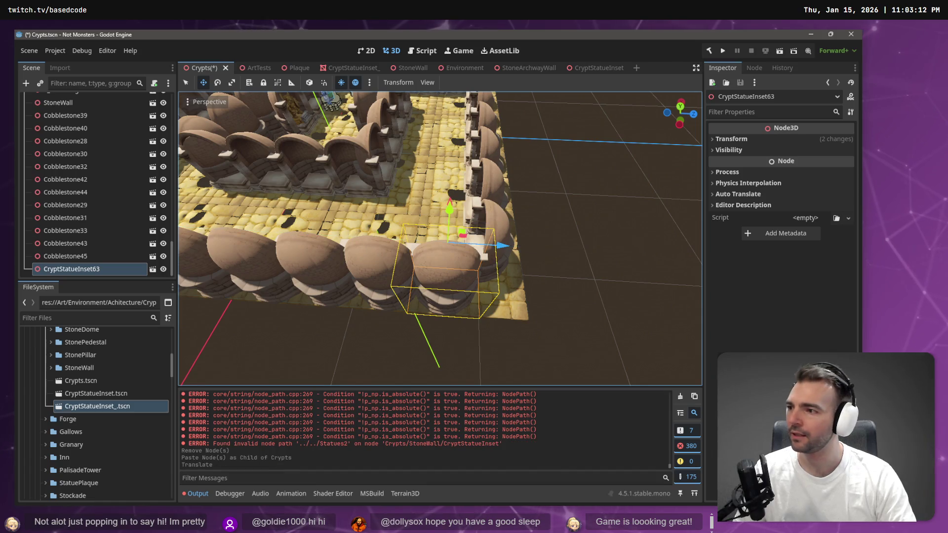
key("f")
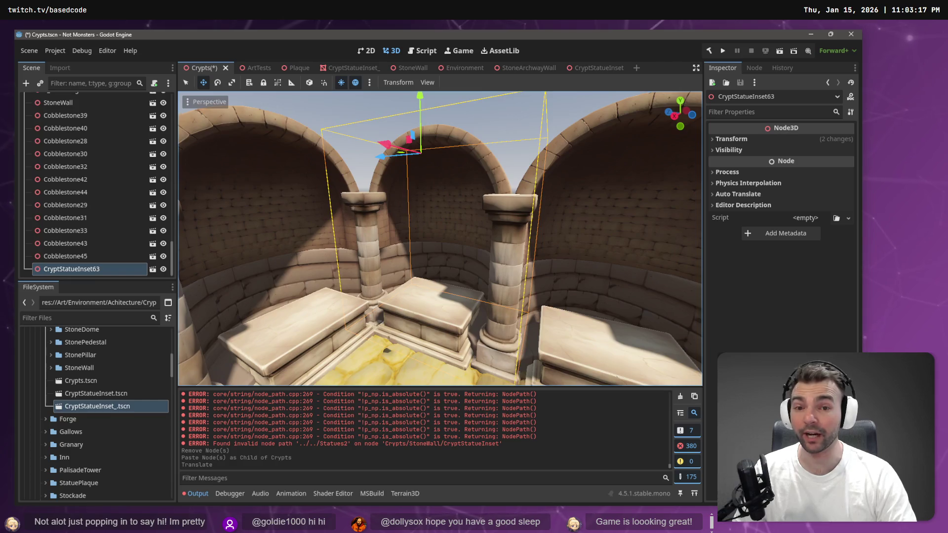
left_click_drag(407, 213, 407, 212)
key("w")
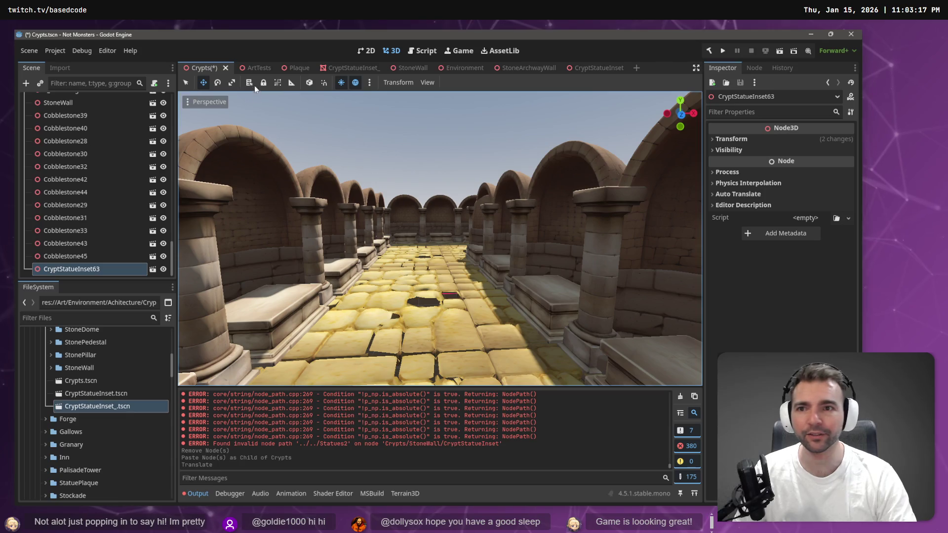
left_click(254, 65)
key("s")
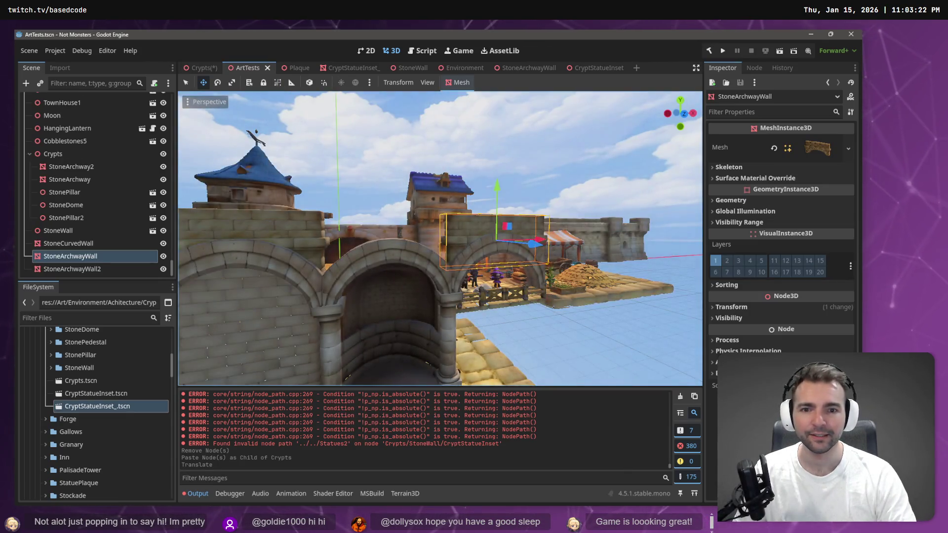
key("w")
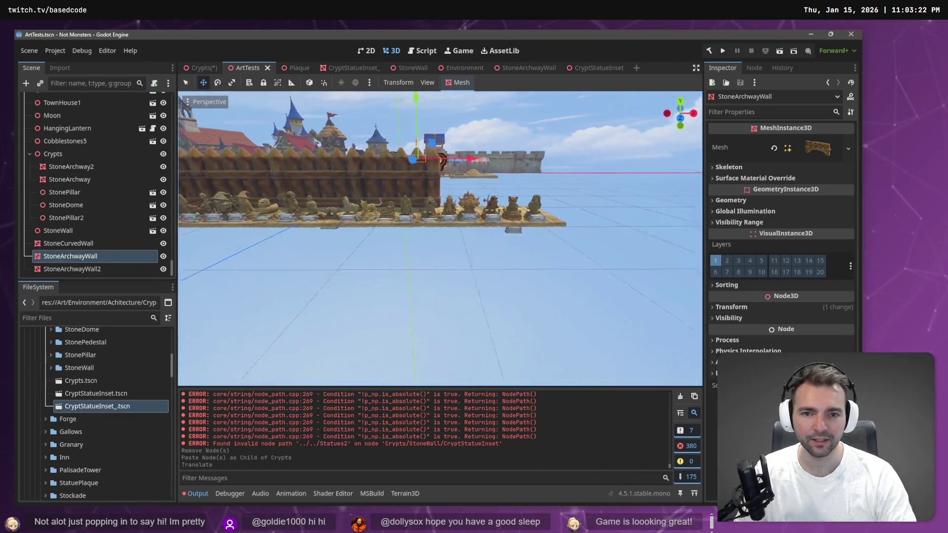
key("w")
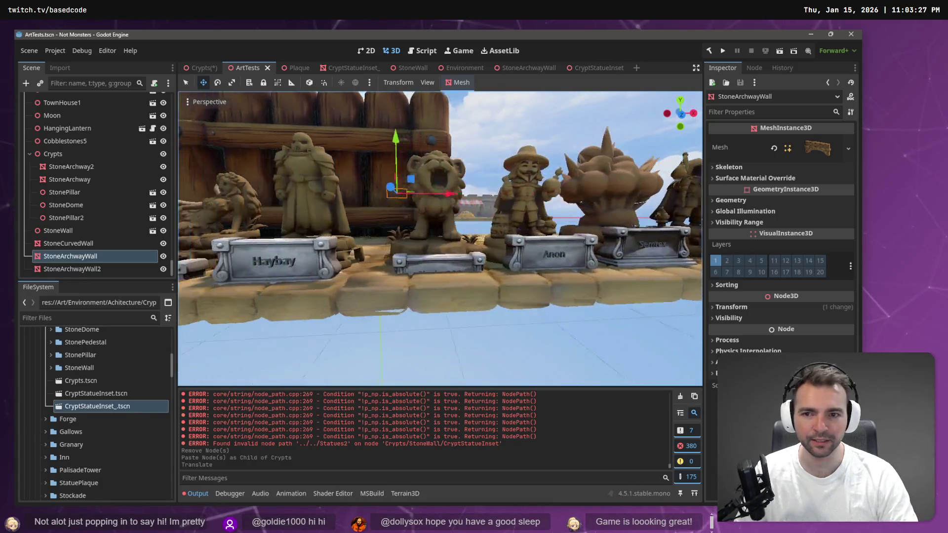
key("d")
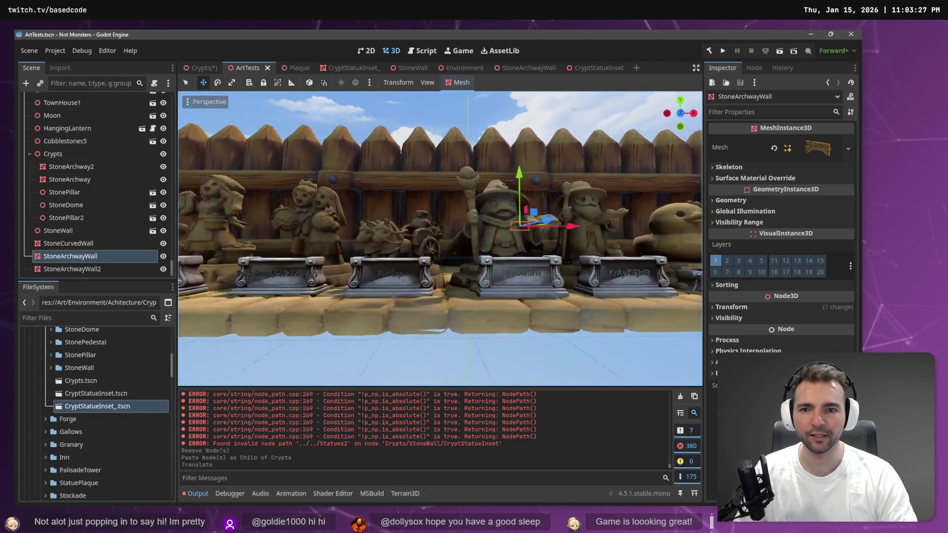
key("w")
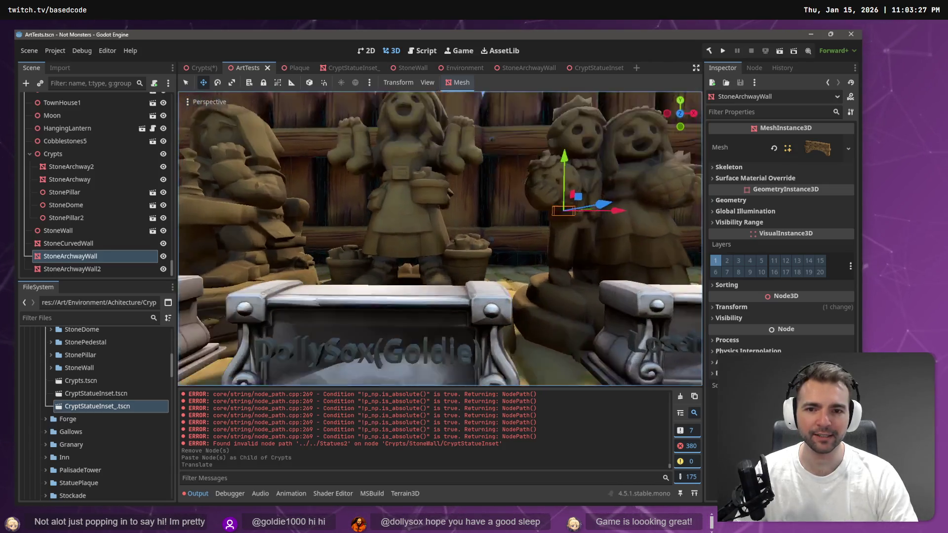
key("s")
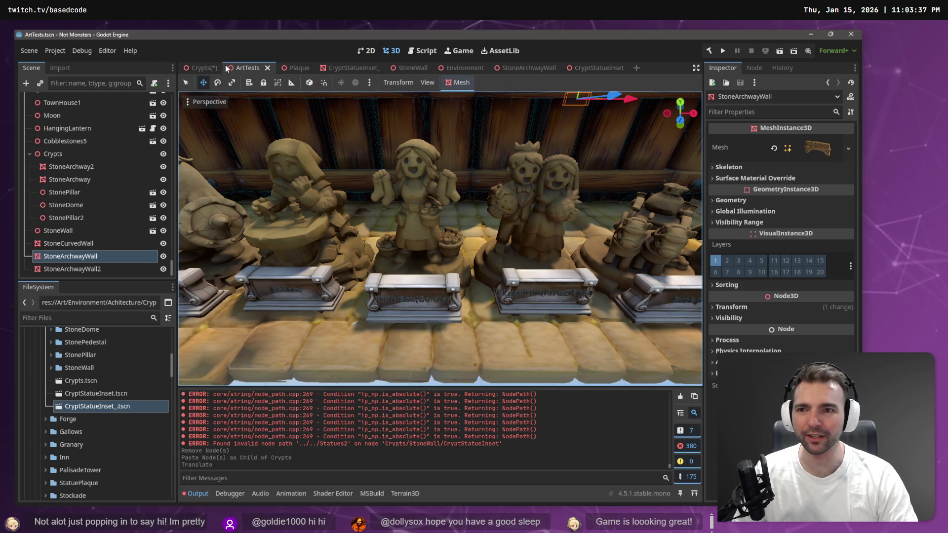
left_click(200, 67)
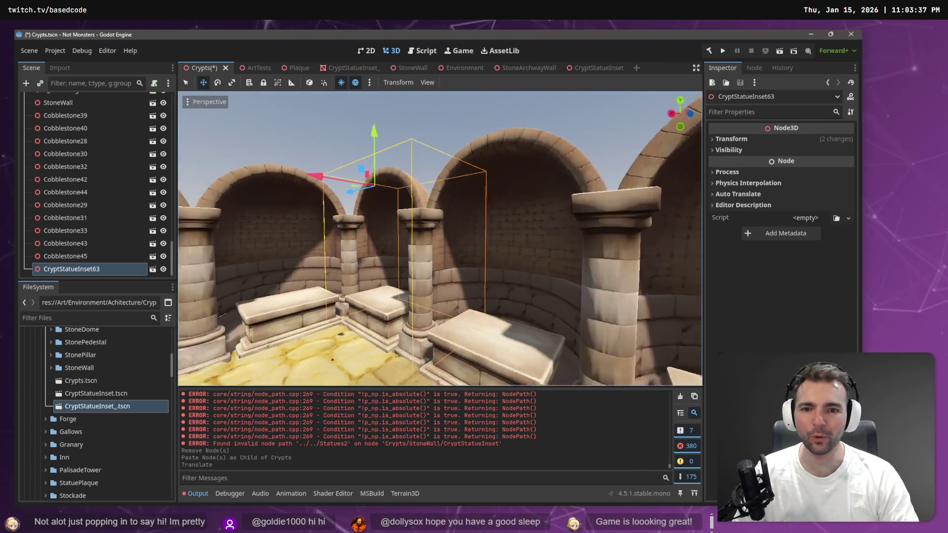
Fly down the crypt corridor and tilt the view onto the Warmonger statue
key("w")
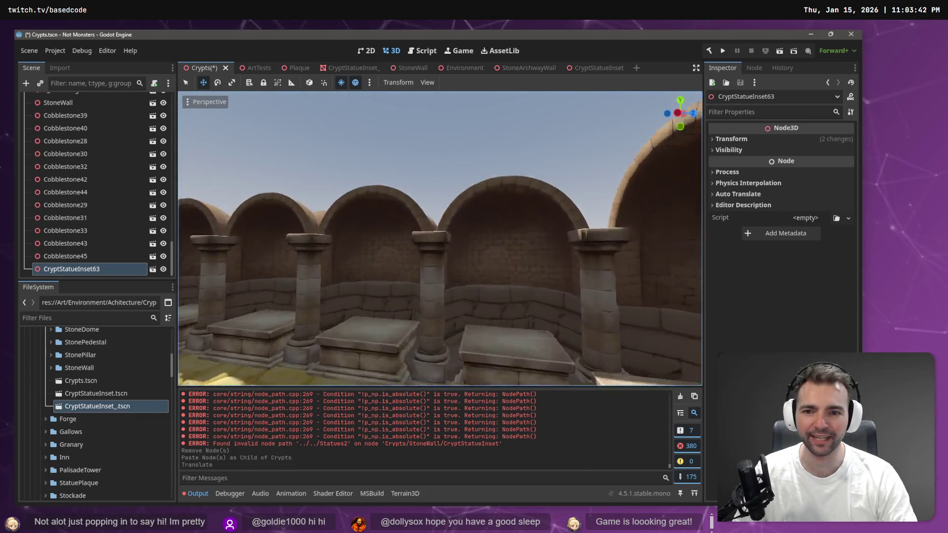
key("w")
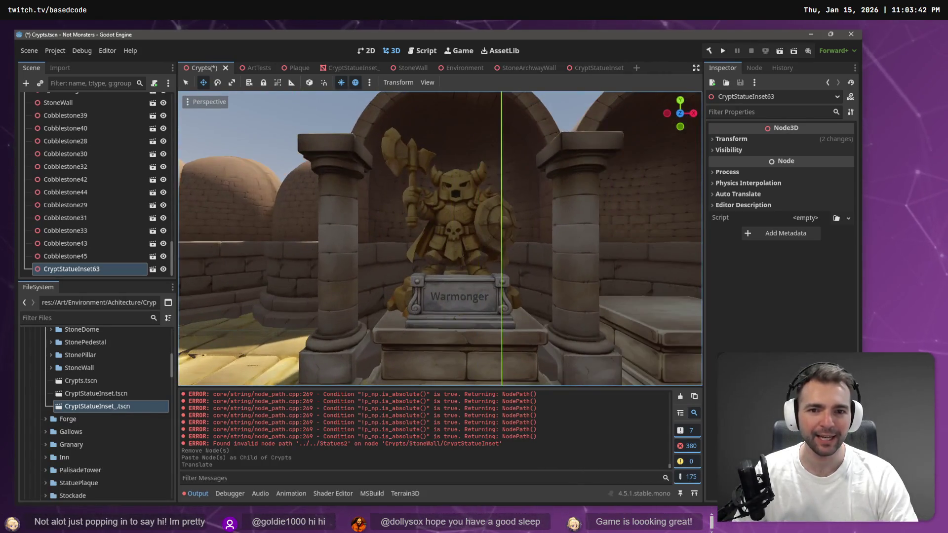
key("w")
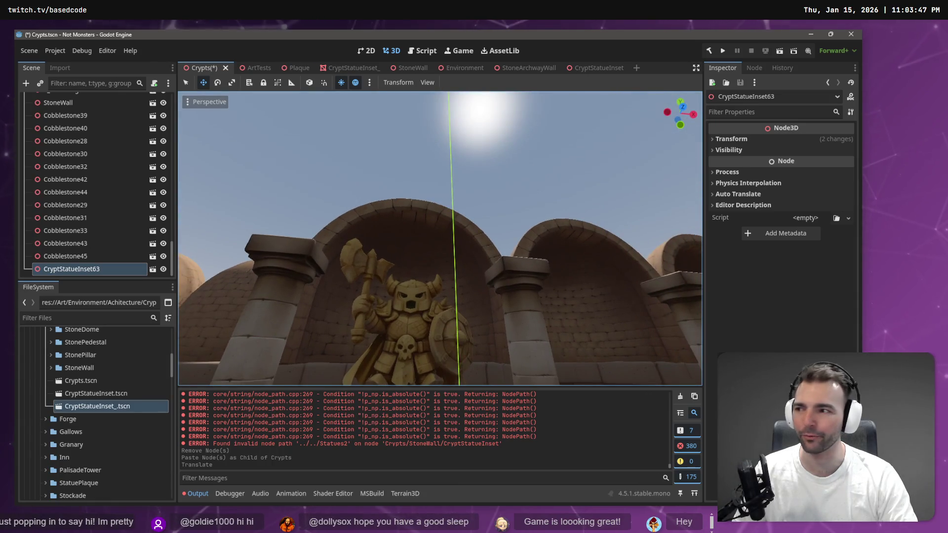
left_click_drag(342, 181, 343, 181)
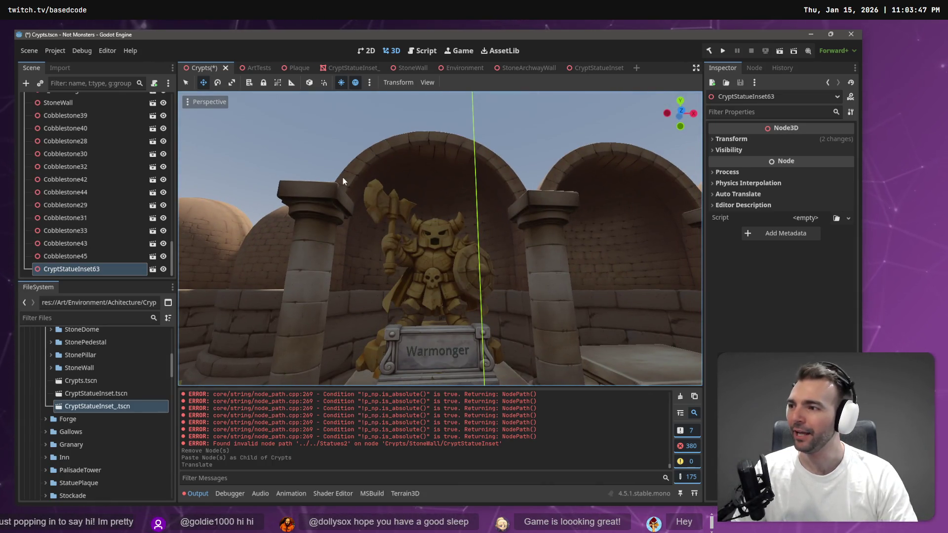
Frame and select StoneArchwayWall in ArtTests, then switch to the CryptStatueInset scene
left_click(591, 68)
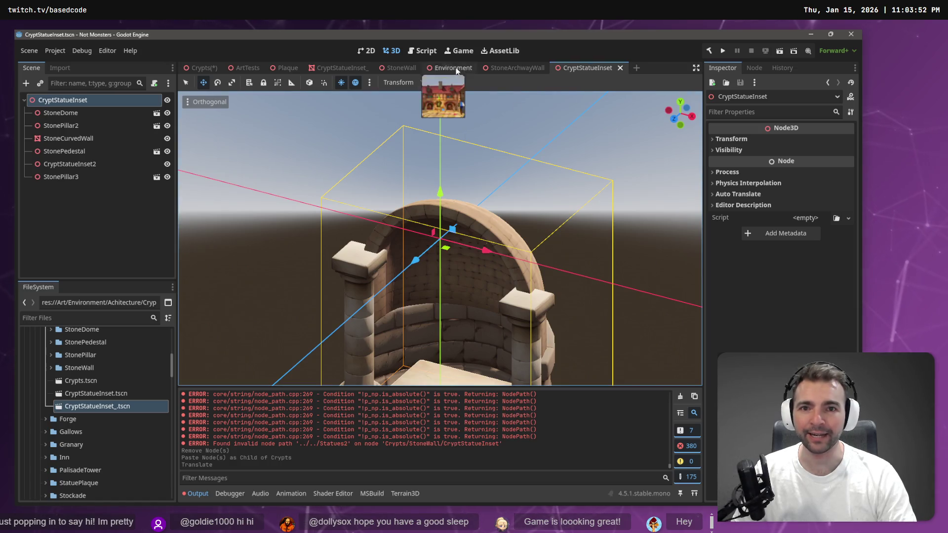
left_click(239, 68)
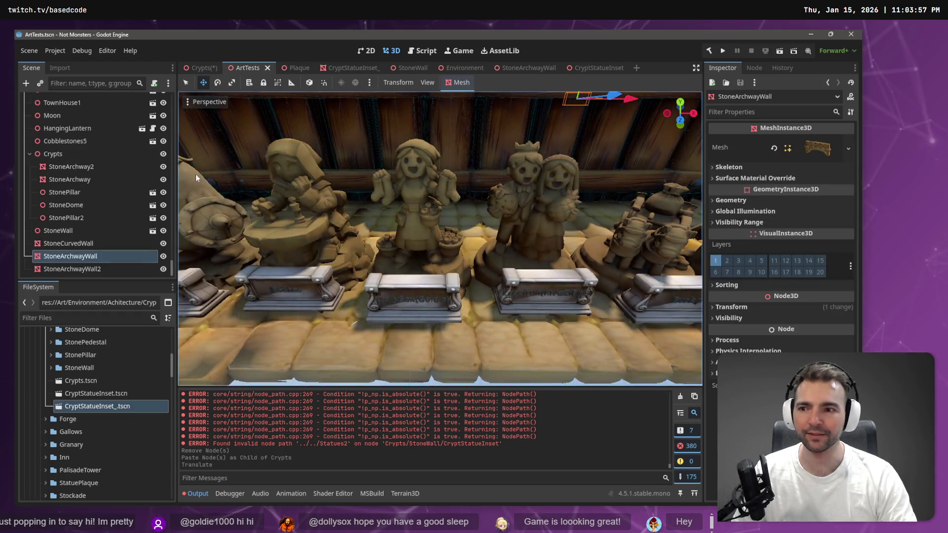
key("f")
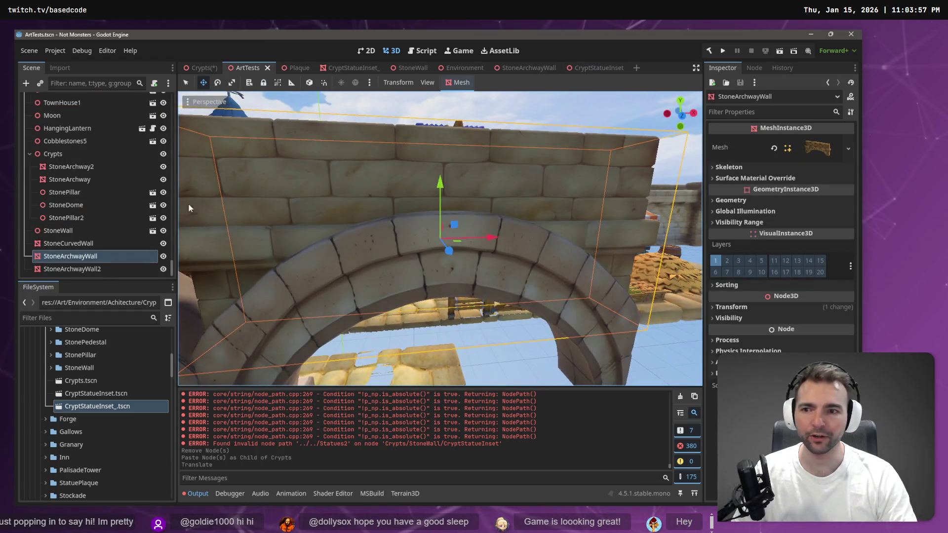
left_click(69, 244)
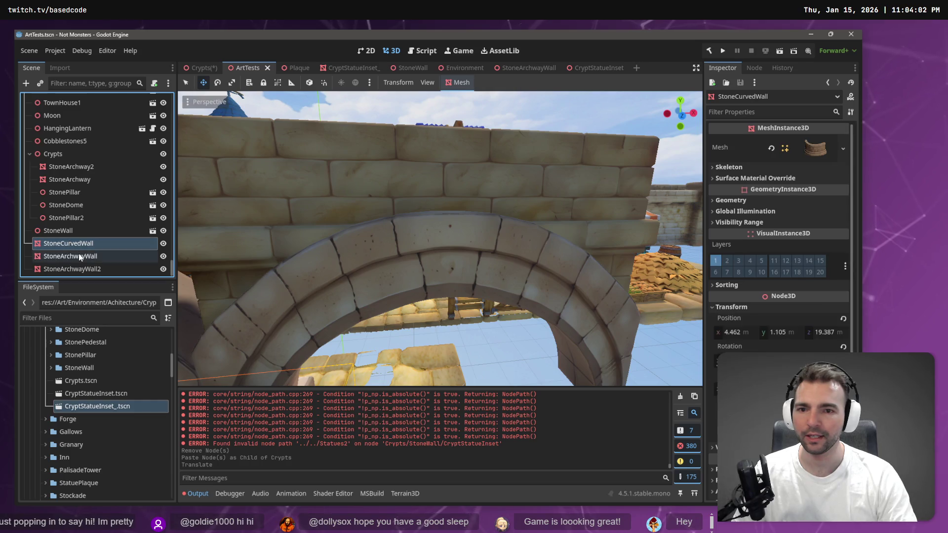
key("f")
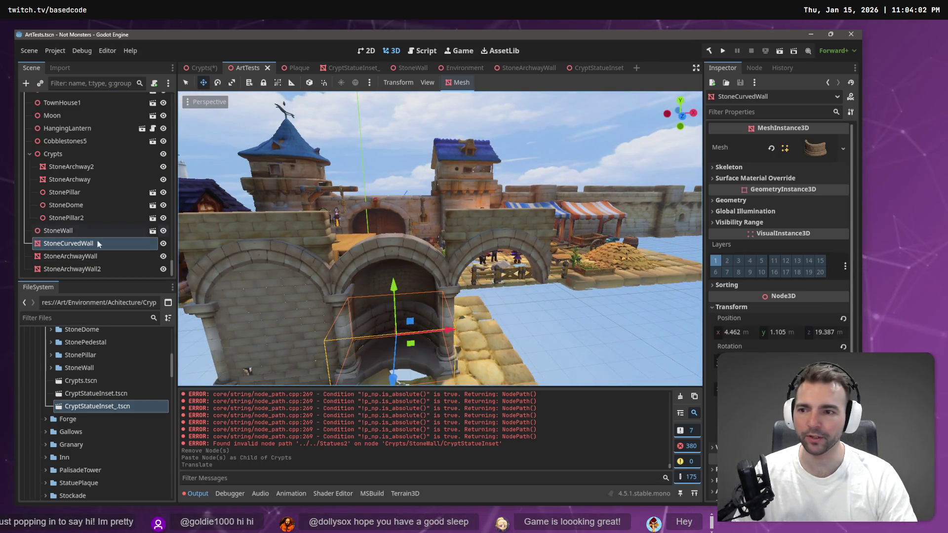
left_click(95, 256)
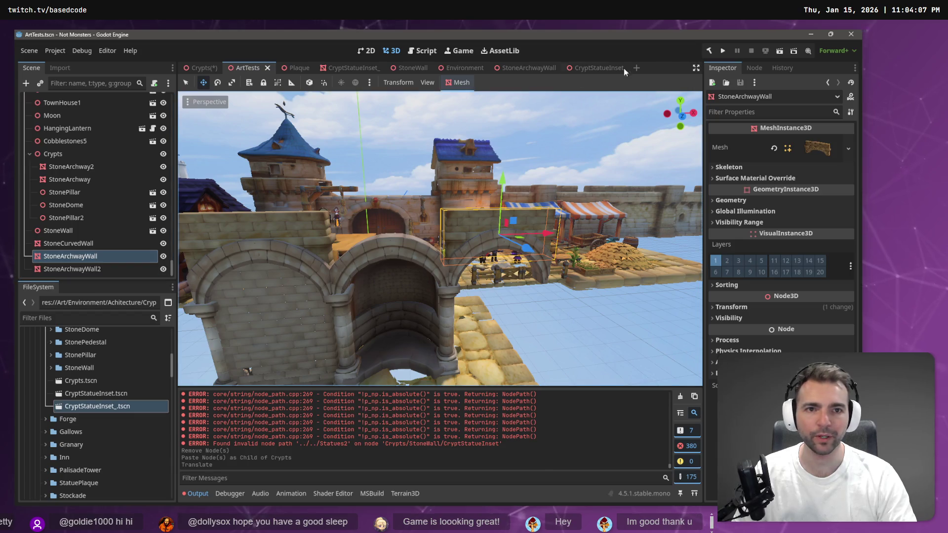
left_click(599, 68)
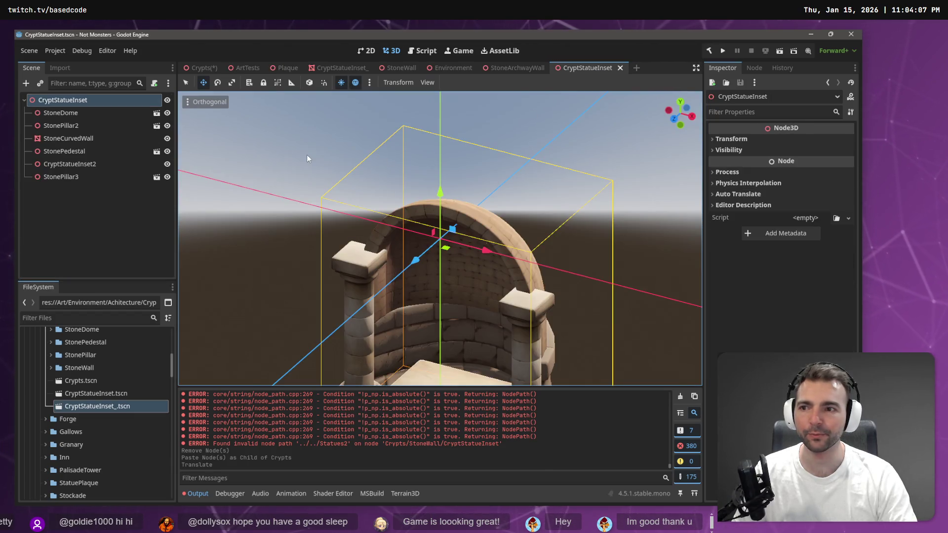
Paste the StoneArchwayWall into CryptStatueInset and set its X and Z position to 0
key("ctrl+v")
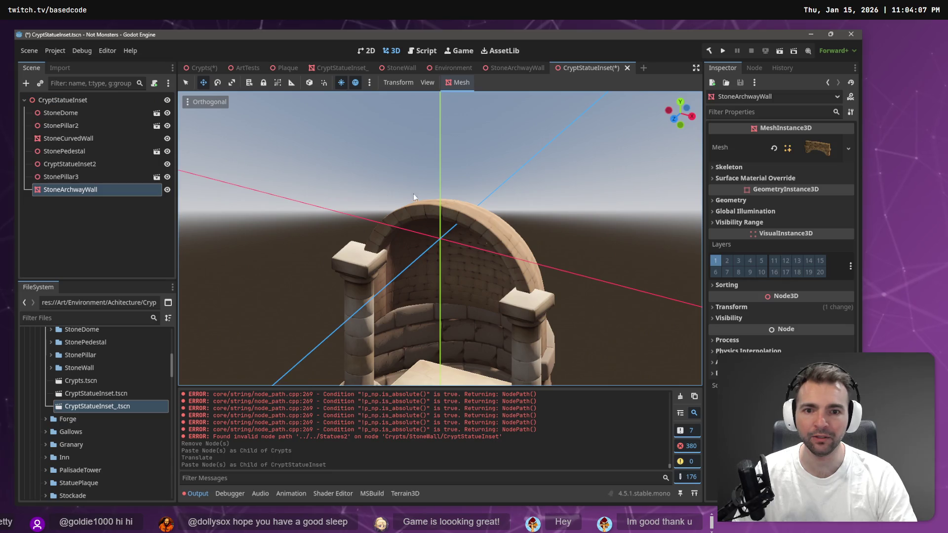
scroll(508, 159, "down", 5)
key("q")
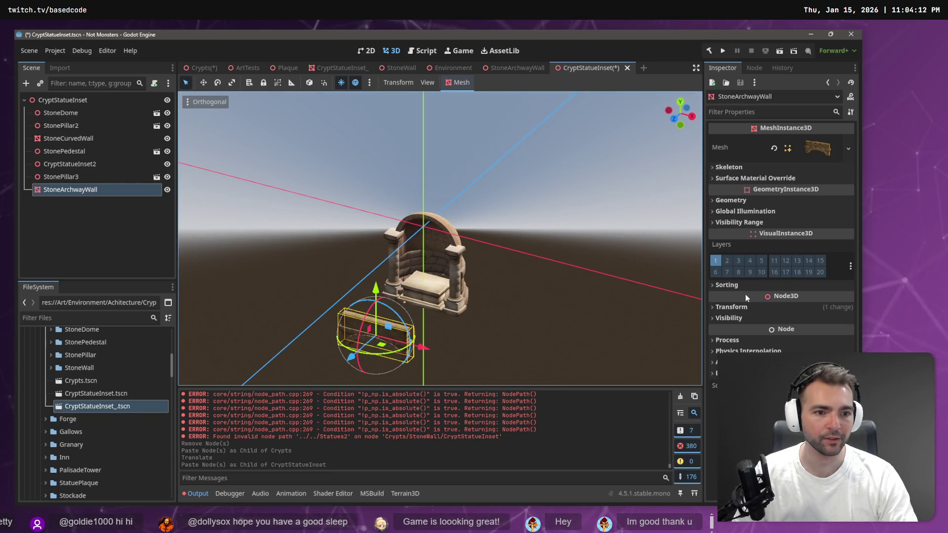
left_click(747, 307)
type("0")
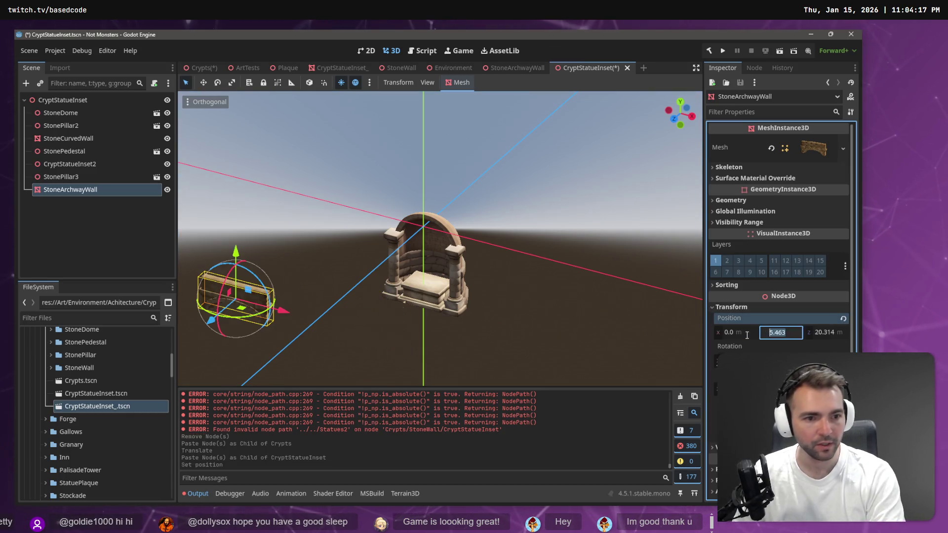
key("Tab")
key("Tab")
type("0")
key("Return")
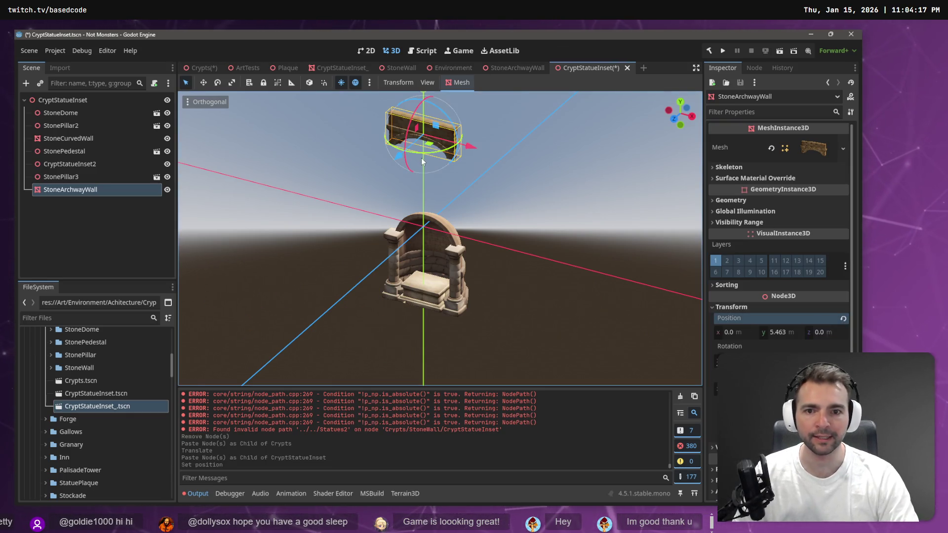
Raise the six original inset pieces, StoneDome through StonePillar3, toward the archway
left_click(70, 180)
left_click(72, 114, "shift")
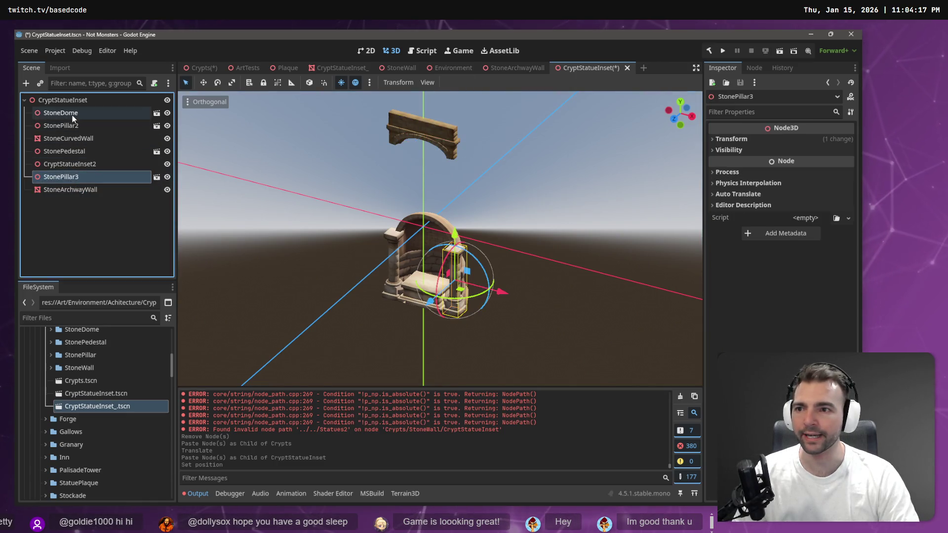
left_click_drag(424, 220, 446, 132)
Switch the viewport to a perspective front view of the inset
key("w")
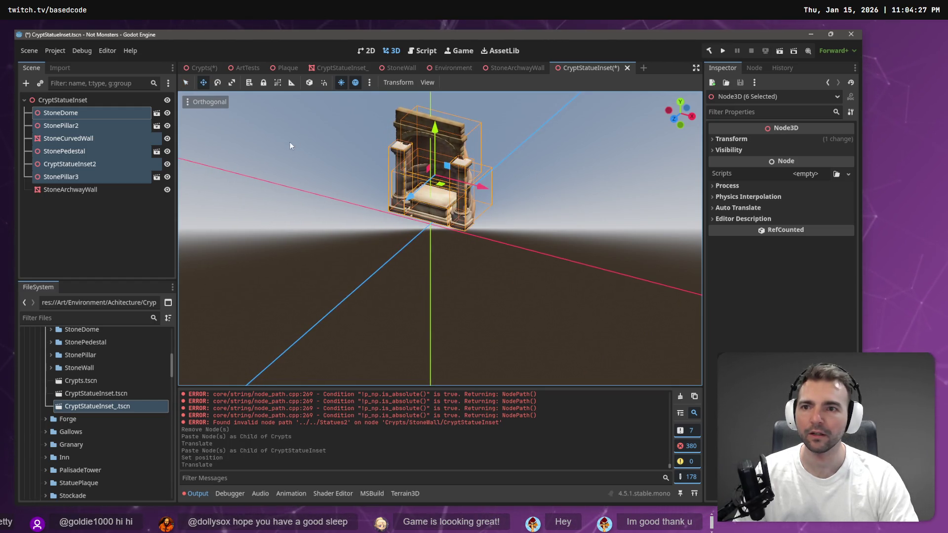
left_click(206, 102)
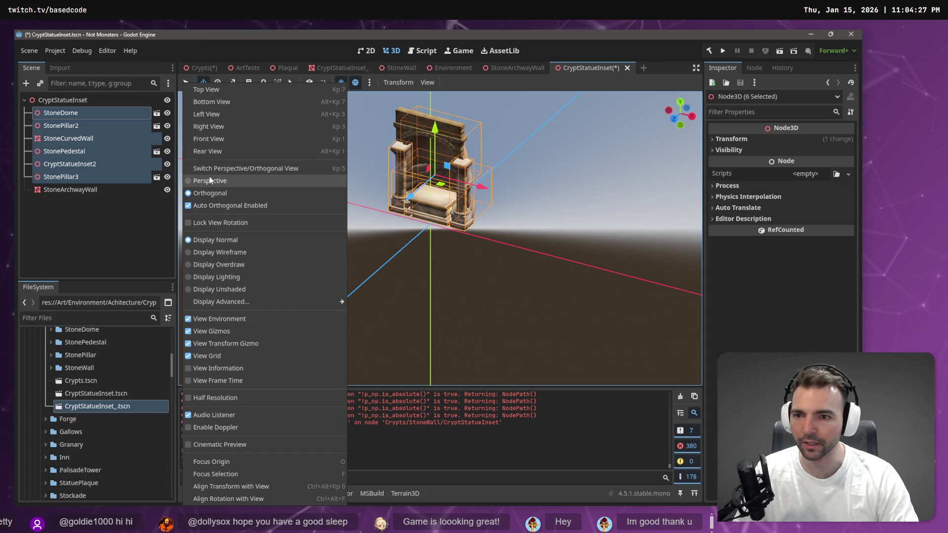
left_click(210, 180)
key("KP_1")
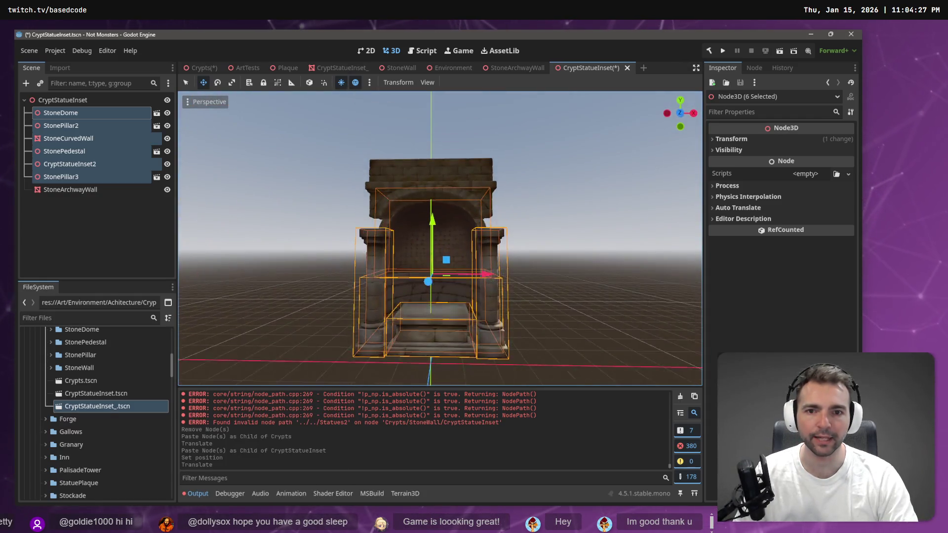
scroll(552, 204, "up", 3)
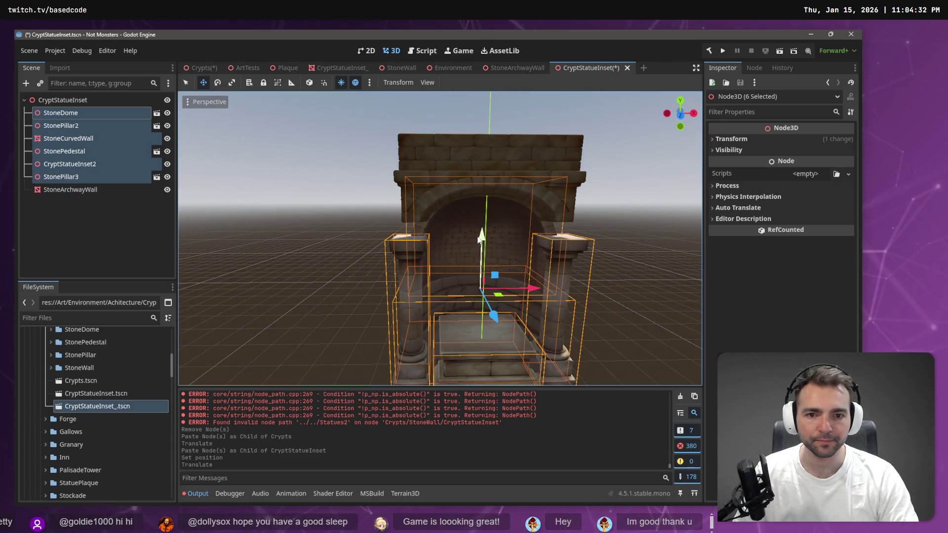
Fine-tune the six inset pieces' height so they sit just beneath the StoneArchwayWall
left_click_drag(479, 239, 480, 228)
scroll(480, 228, "down", 3)
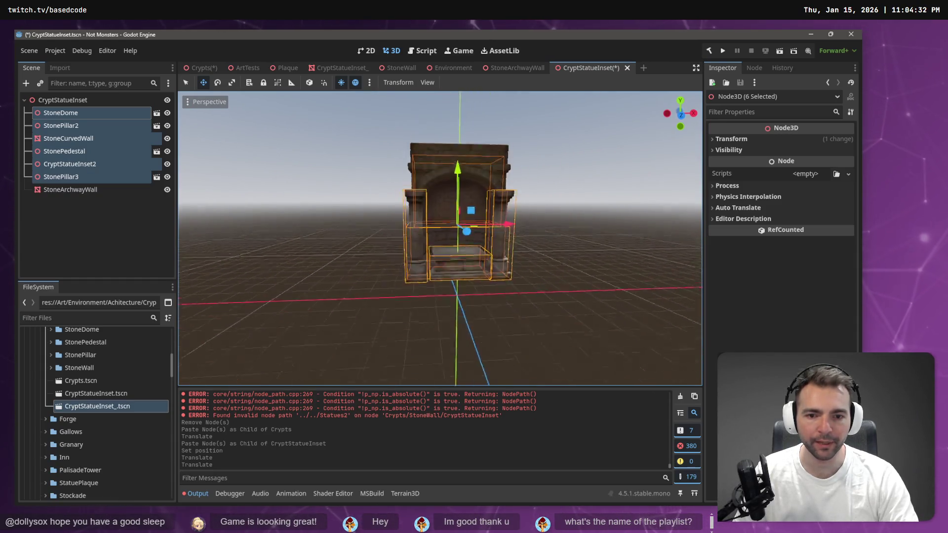
scroll(524, 232, "up", 3)
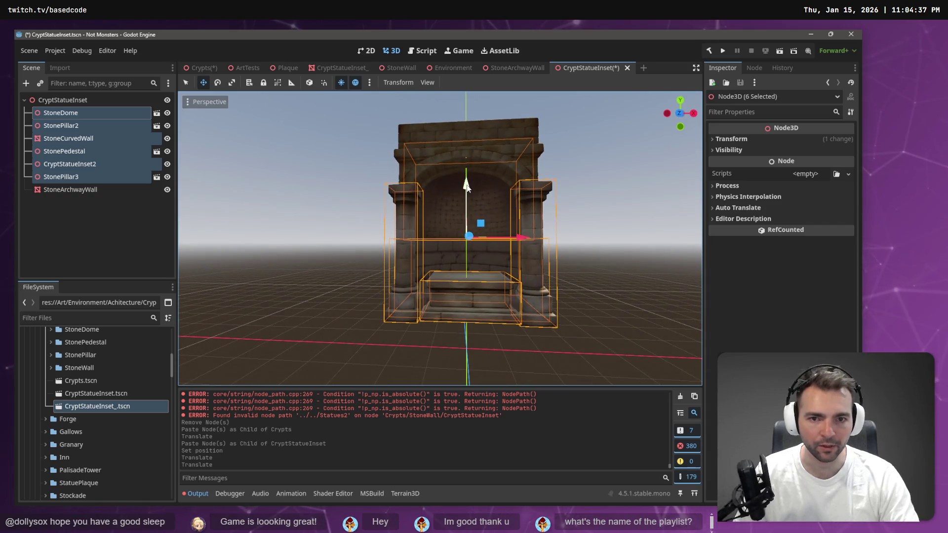
left_click_drag(467, 187, 469, 210)
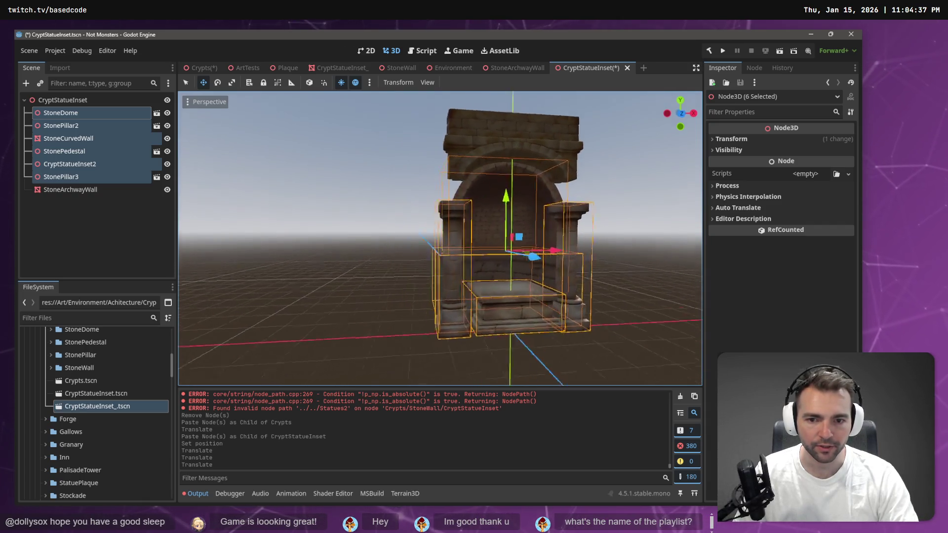
scroll(470, 209, "up", 3)
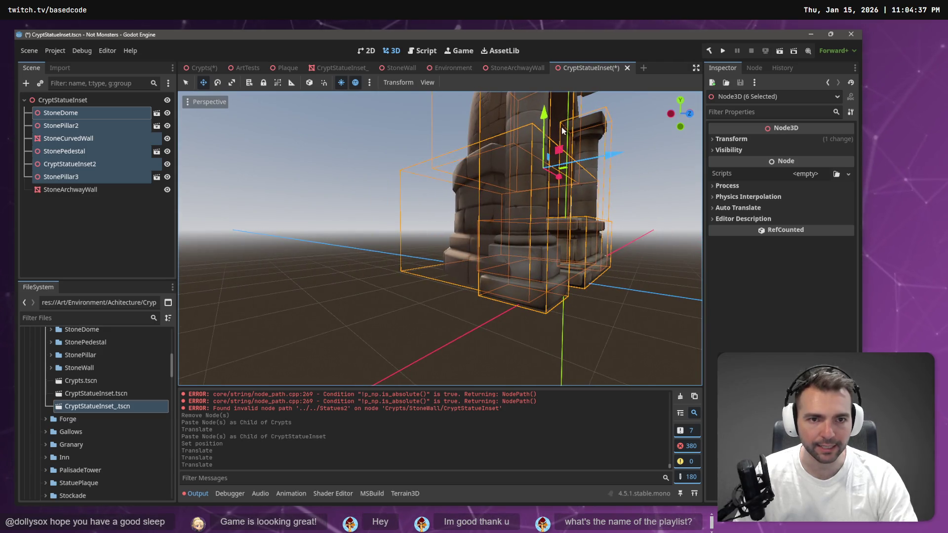
left_click_drag(544, 117, 546, 123)
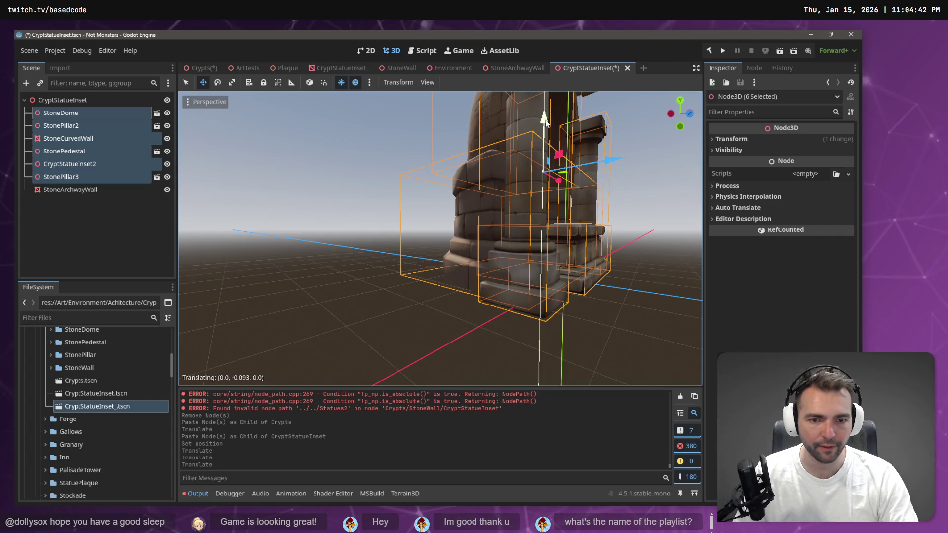
left_click_drag(546, 122, 546, 123)
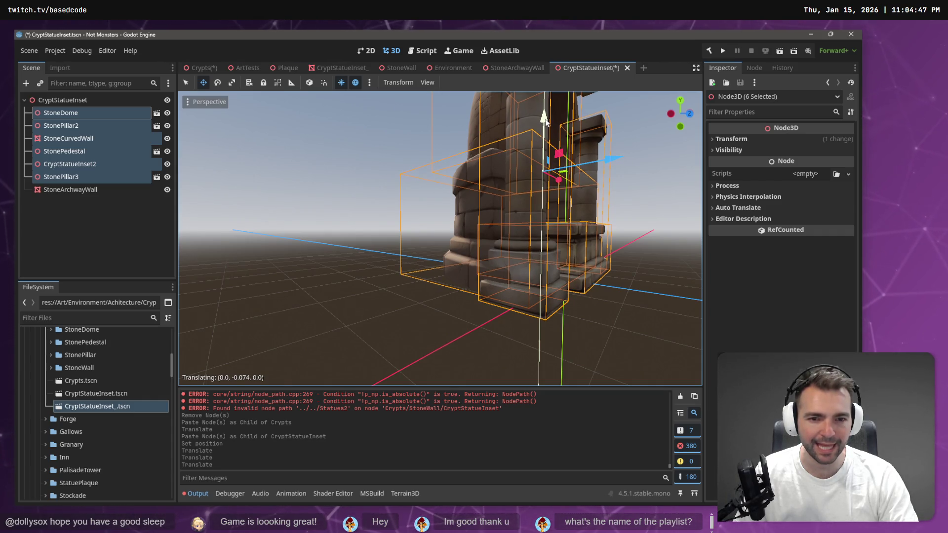
key("KP_1")
left_click(445, 182)
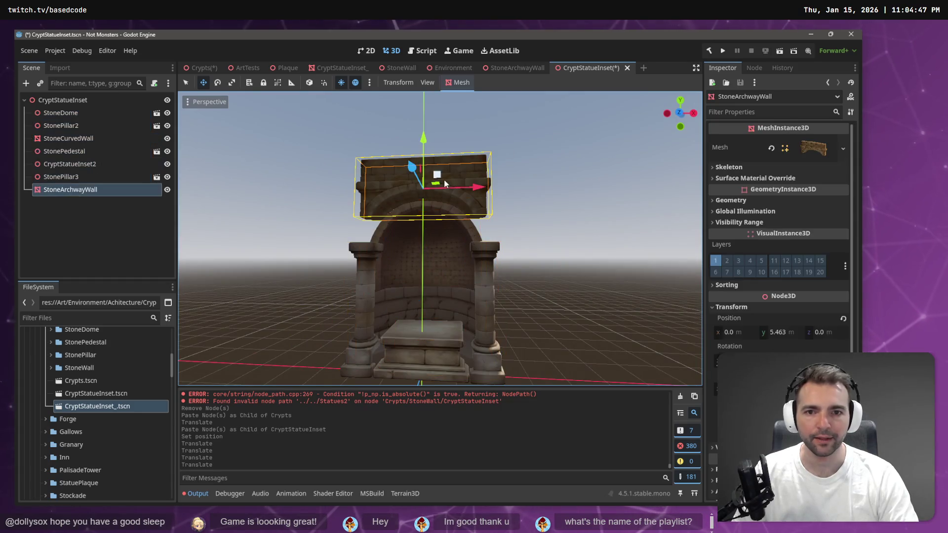
Lower the StoneArchwayWall to Y 4.687, undoing a stray Z move
left_click_drag(425, 137, 428, 159)
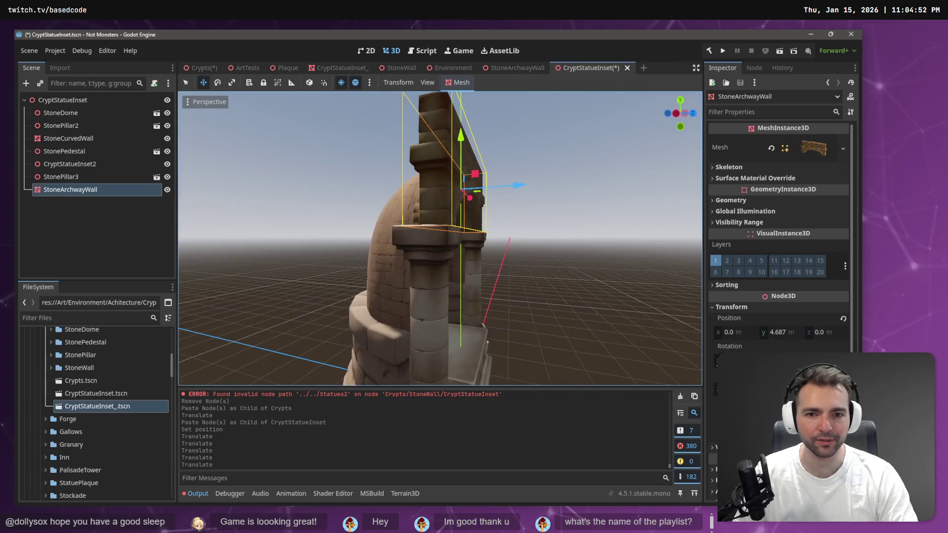
left_click_drag(517, 191, 478, 190)
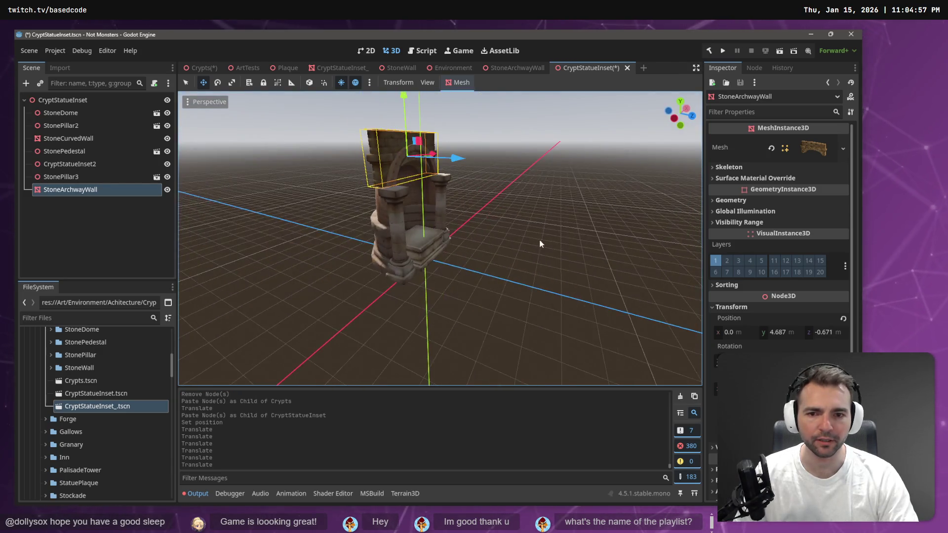
key("ctrl+z")
key("f")
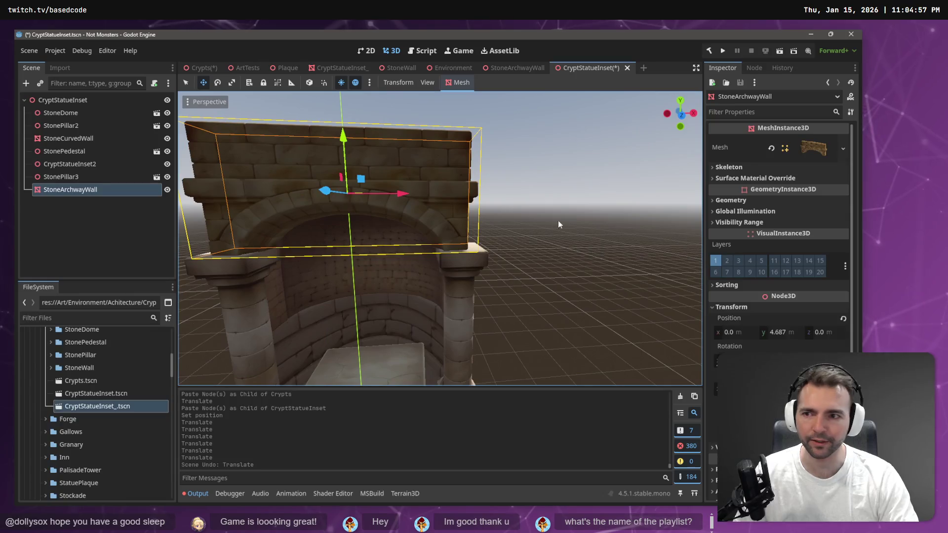
Deselect the wall, orbit around the dome, and open the StoneArchwayWall scene
left_click(90, 218)
mouse_move(219, 226)
left_mouse_down()
mouse_move(522, 182)
mouse_move(435, 192)
left_mouse_up()
left_click(508, 66)
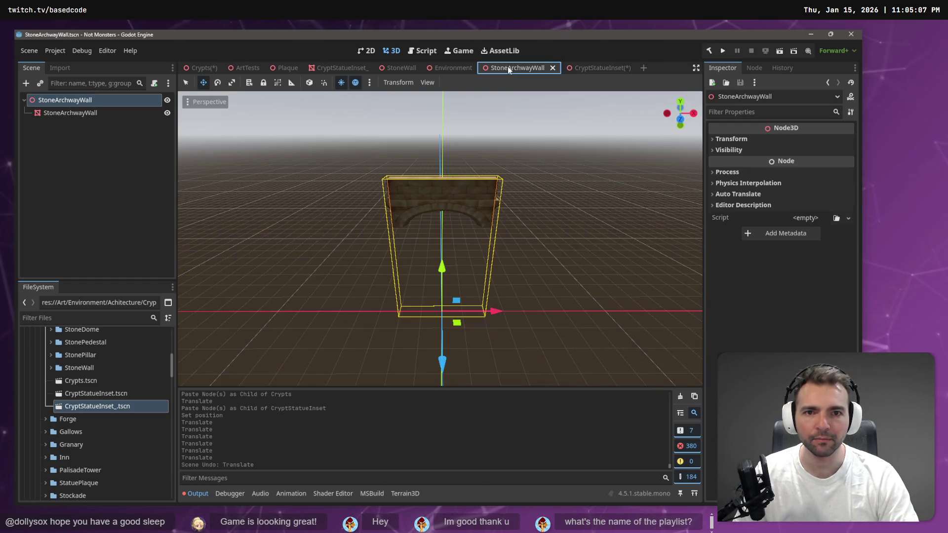
Pick the StoneArchway piece in ArtTests, then return to the CryptStatueInset scene
left_click(435, 68)
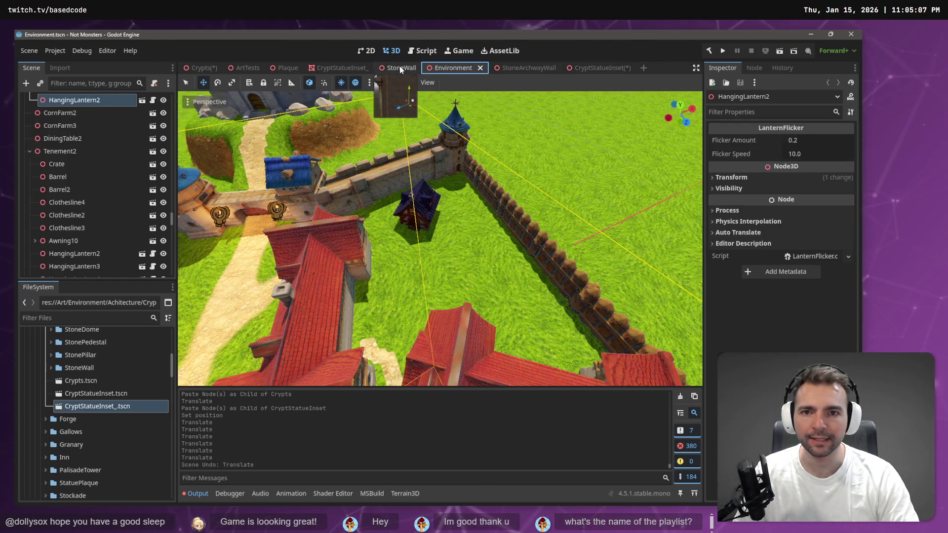
left_click(401, 68)
left_click(200, 69)
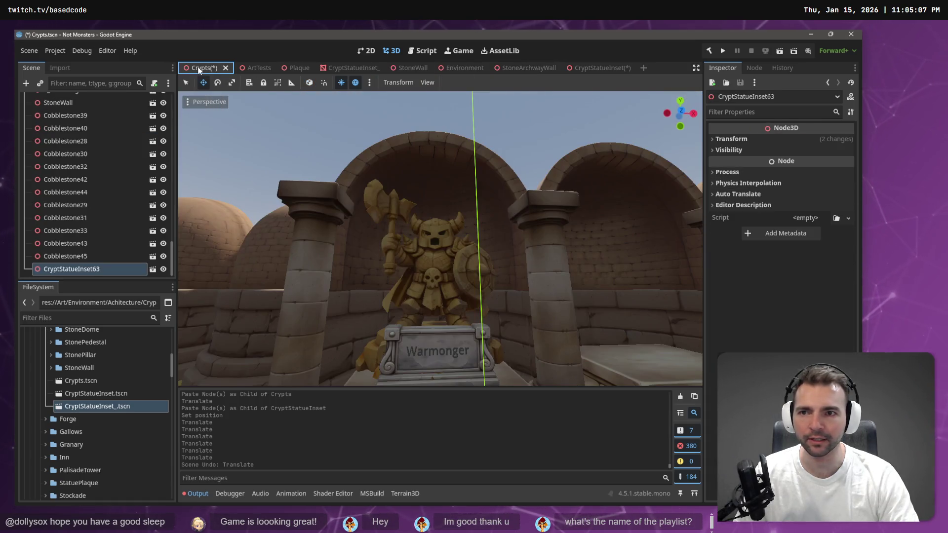
left_click(254, 69)
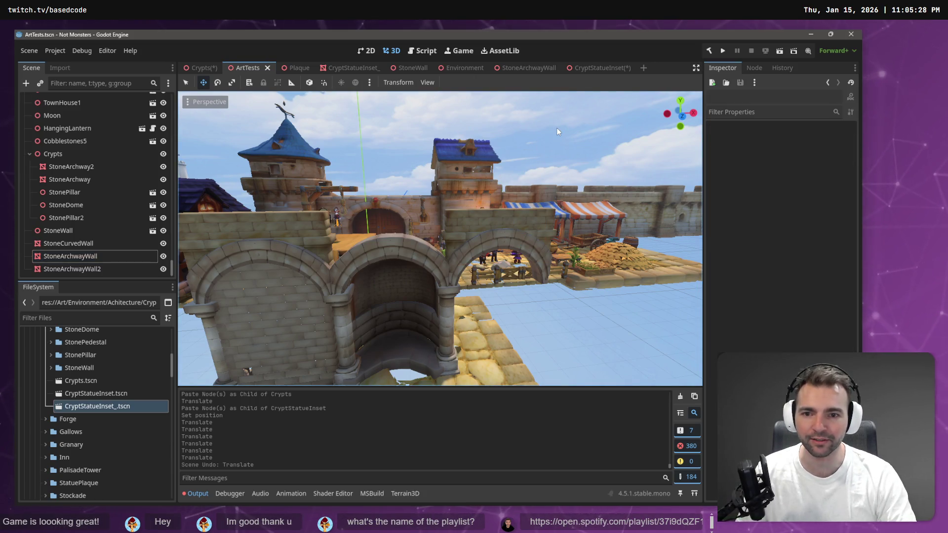
left_click(470, 252)
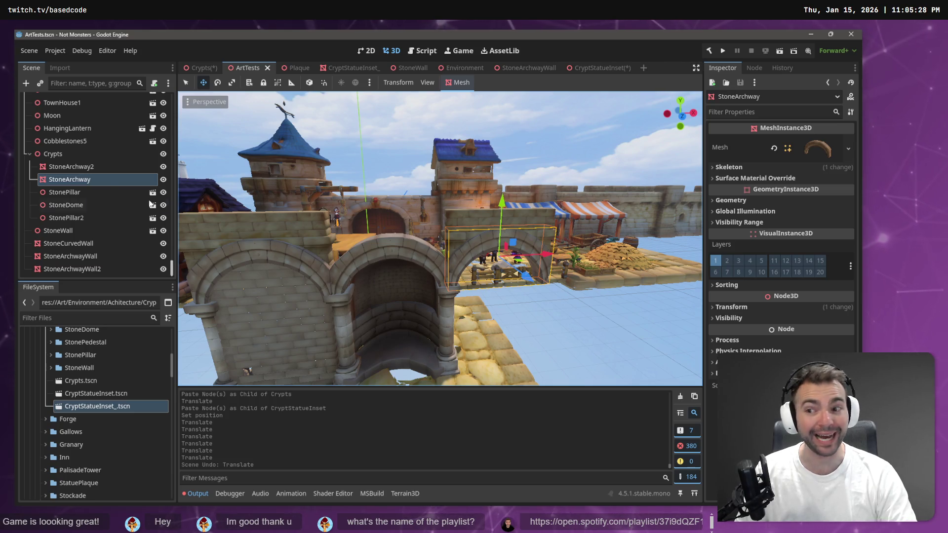
left_click(99, 168)
left_click(96, 178)
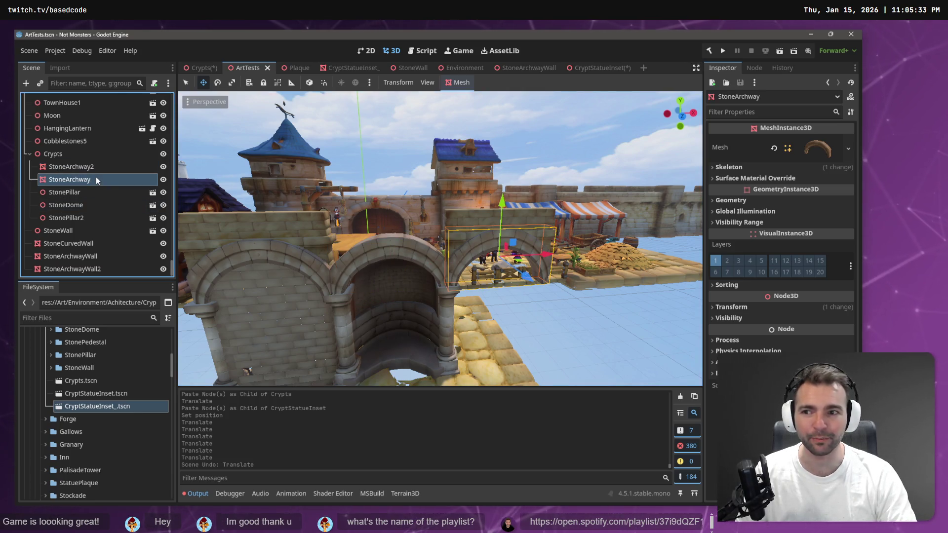
left_click(607, 68)
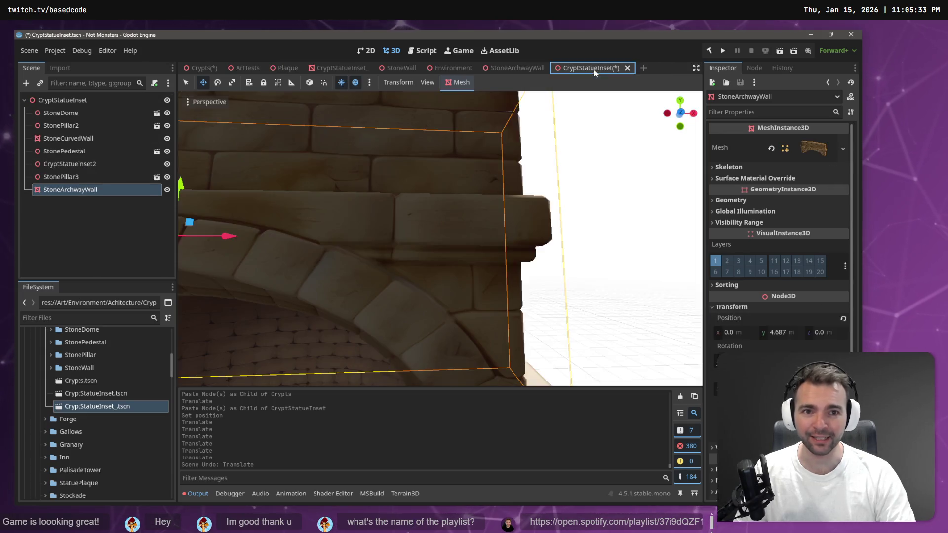
Paste the StoneArchway into the CryptStatueInset and frame it in the view
left_click(594, 158)
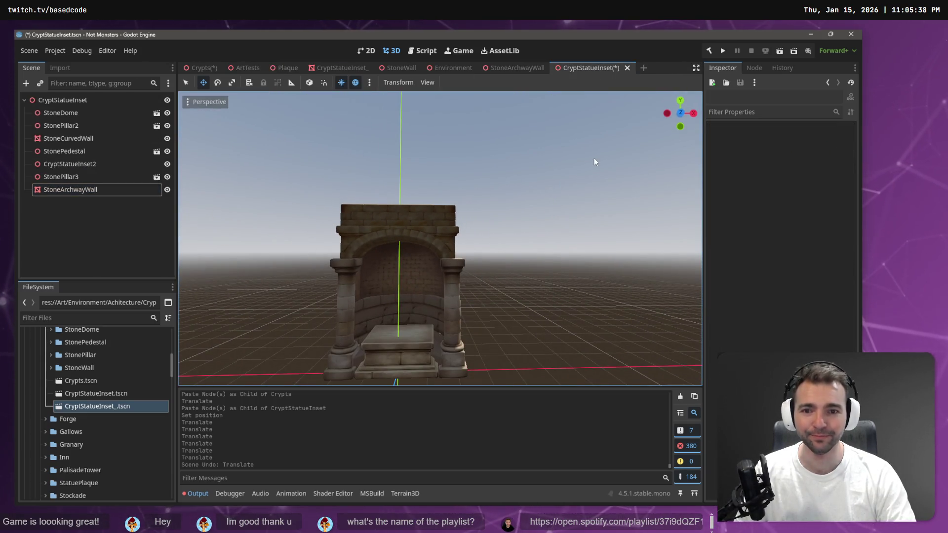
key("ctrl+v")
key("f")
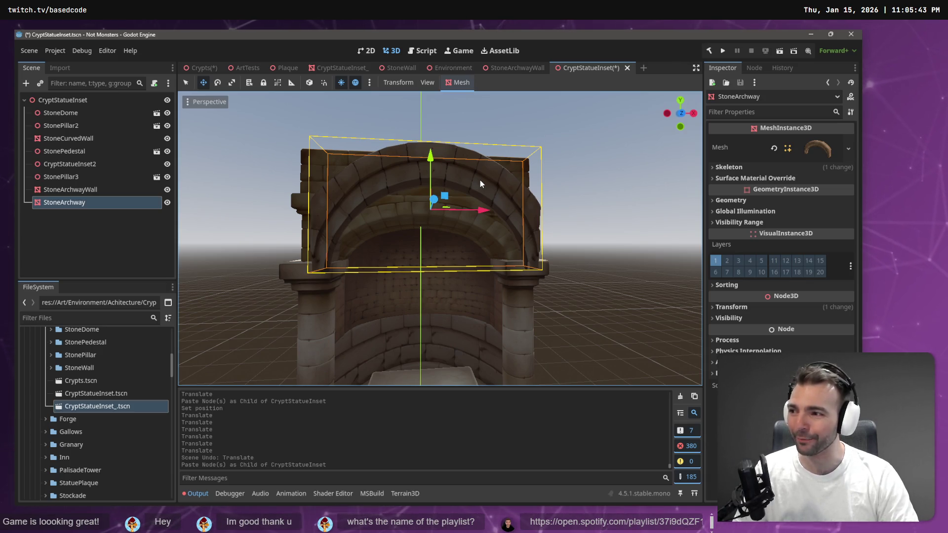
mouse_move(432, 164)
left_mouse_down()
mouse_move(437, 128)
mouse_move(439, 137)
left_mouse_up()
key("ctrl+z")
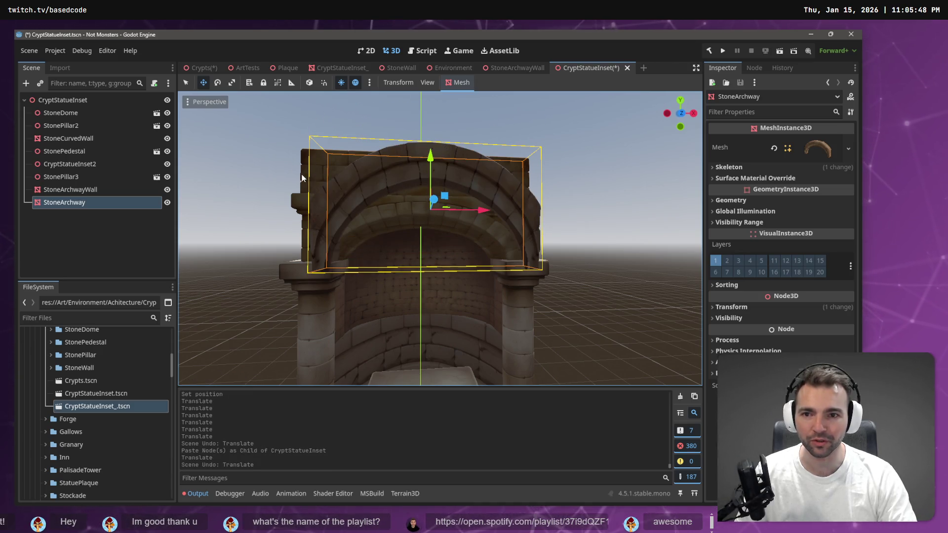
Raise the StoneArchwayWall, then lower it down onto the top of the arch
left_click(304, 157)
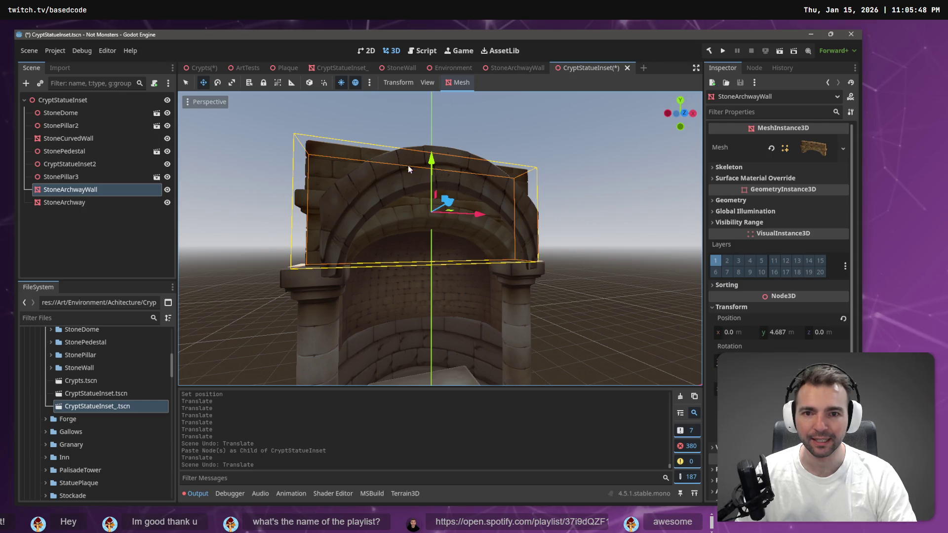
left_click_drag(431, 159, 450, 104)
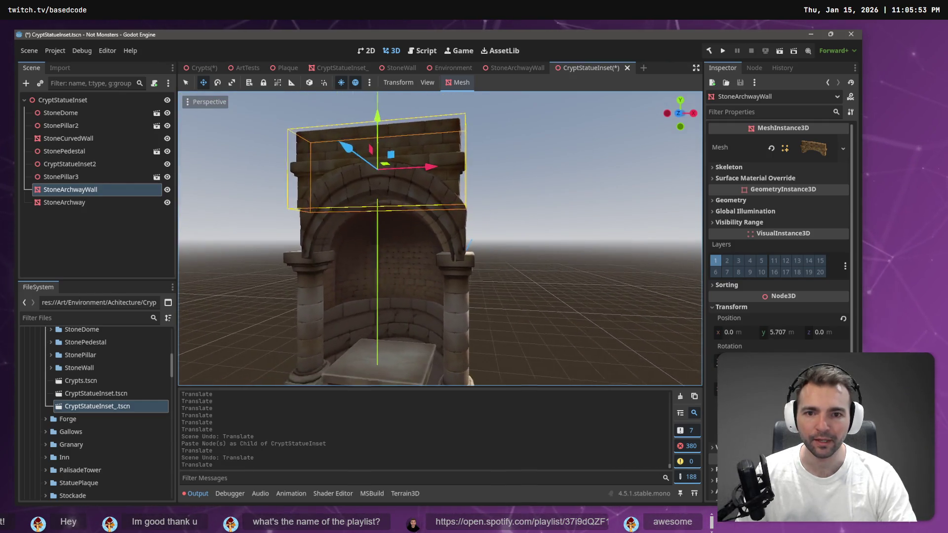
left_click_drag(480, 166, 497, 165)
left_click_drag(444, 142, 447, 144)
key("ctrl+z")
left_click_drag(439, 102, 444, 119)
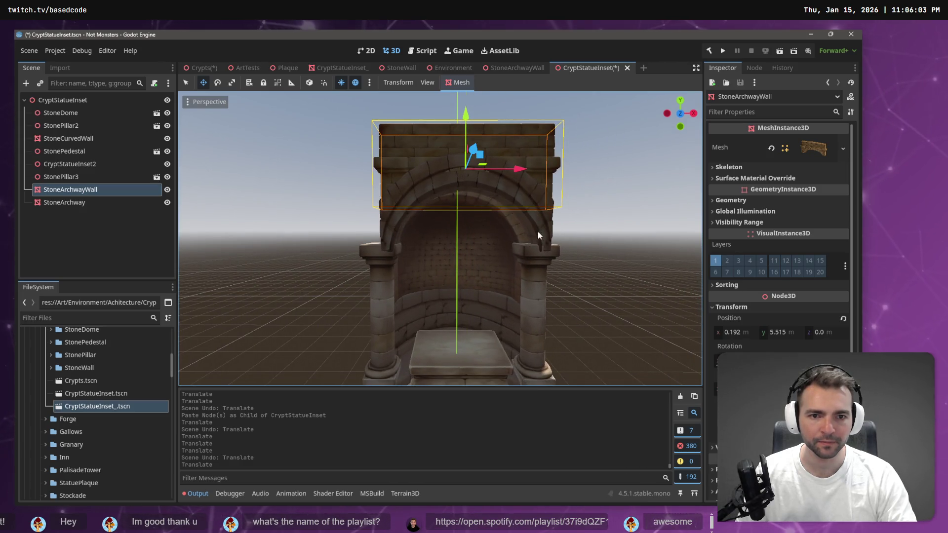
Move the wall and archway together along X and push them back along Z
left_click(540, 231, "shift")
left_click_drag(514, 189, 503, 188)
mouse_move(439, 237)
left_mouse_down()
mouse_move(420, 232)
mouse_move(432, 236)
left_mouse_up()
scroll(439, 237, "up", 2)
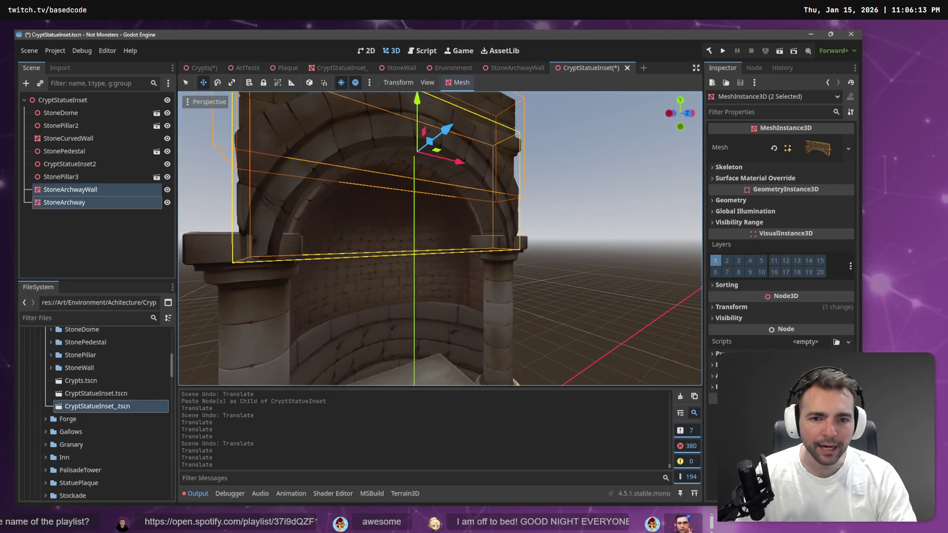
mouse_move(446, 130)
left_mouse_down()
mouse_move(345, 158)
mouse_move(463, 192)
left_mouse_up()
left_click(482, 153)
left_click_drag(482, 153, 549, 185)
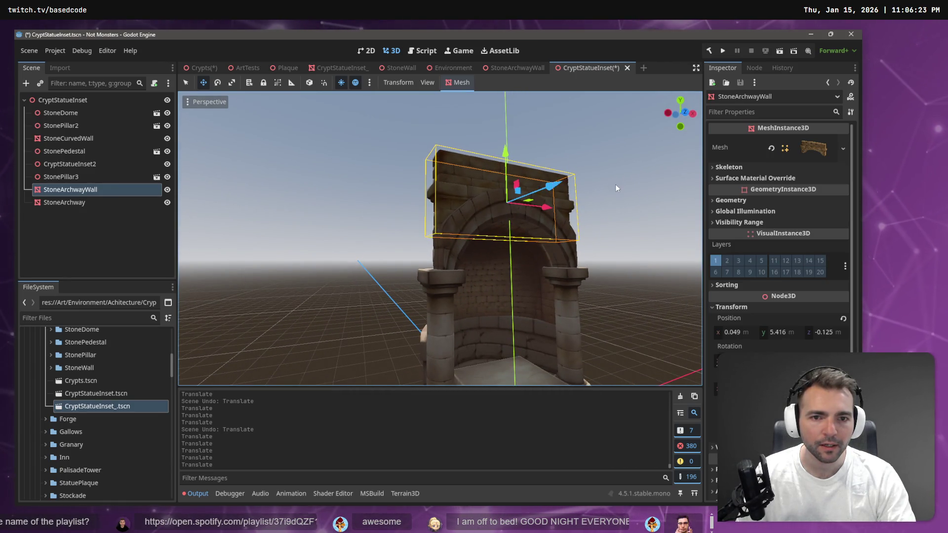
Check the arch from the front view and save with the wall at Y 5.416
left_click(615, 185)
key("KP_1")
scroll(440, 238, "up", 5)
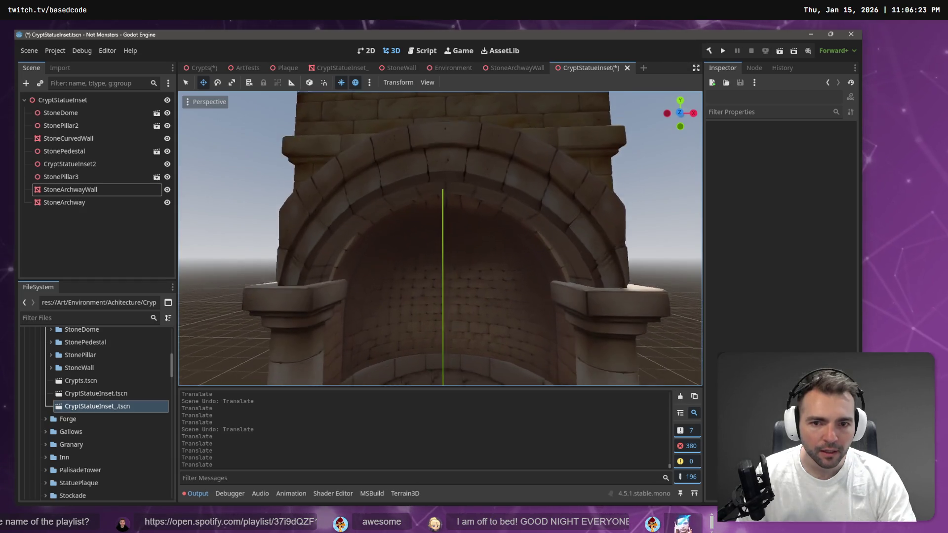
scroll(440, 238, "down", 5)
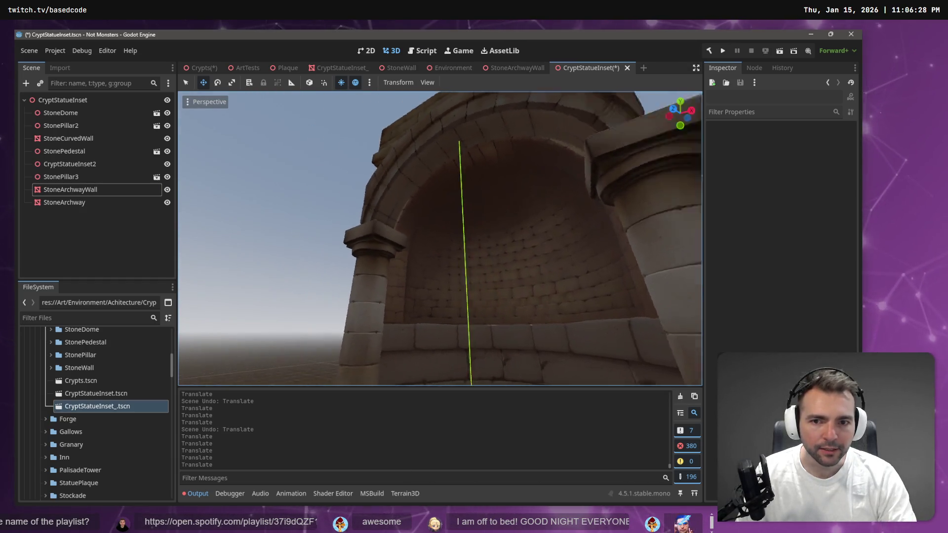
key("KP_1")
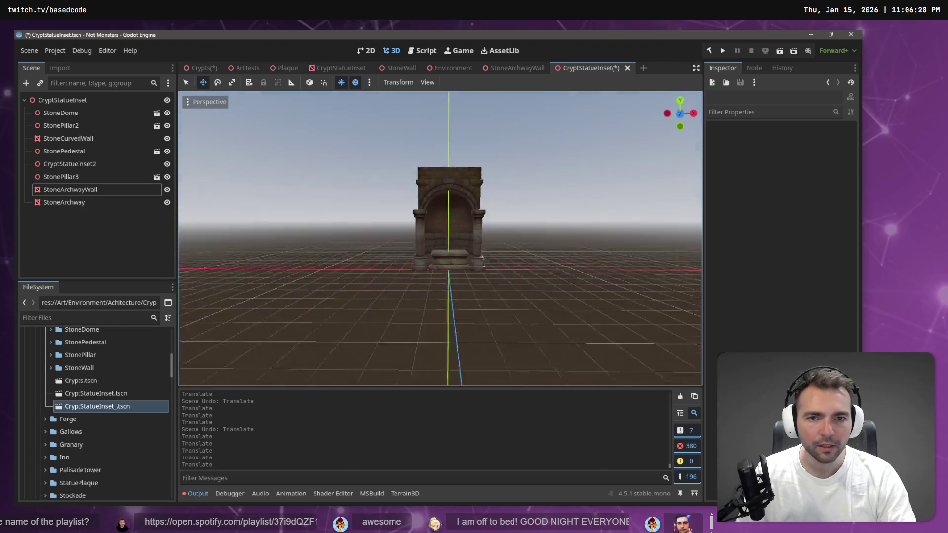
scroll(615, 191, "up", 3)
key("ctrl+s")
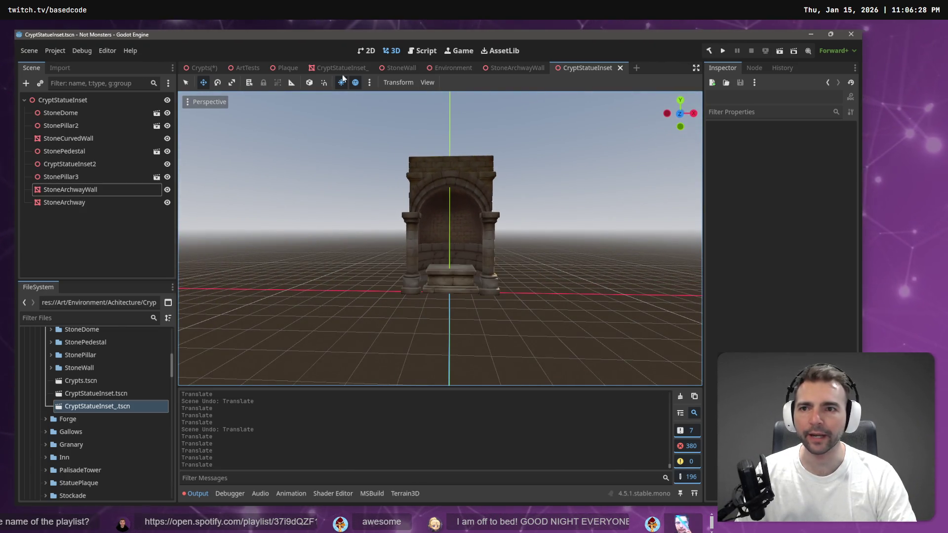
In the Crypts scene, reparent the stray CryptStatueInset63 under the Walls node
left_click(211, 70)
left_click_drag(403, 167, 235, 192)
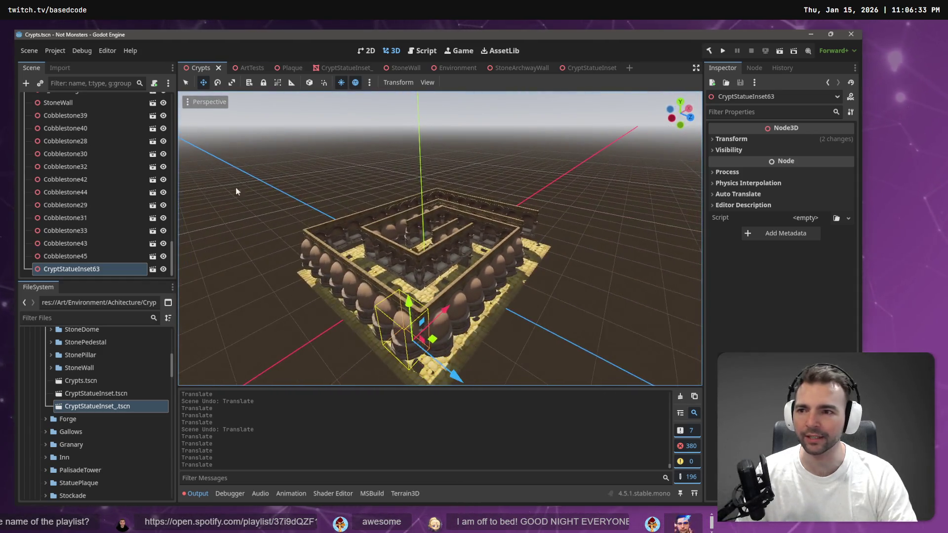
left_click(91, 258)
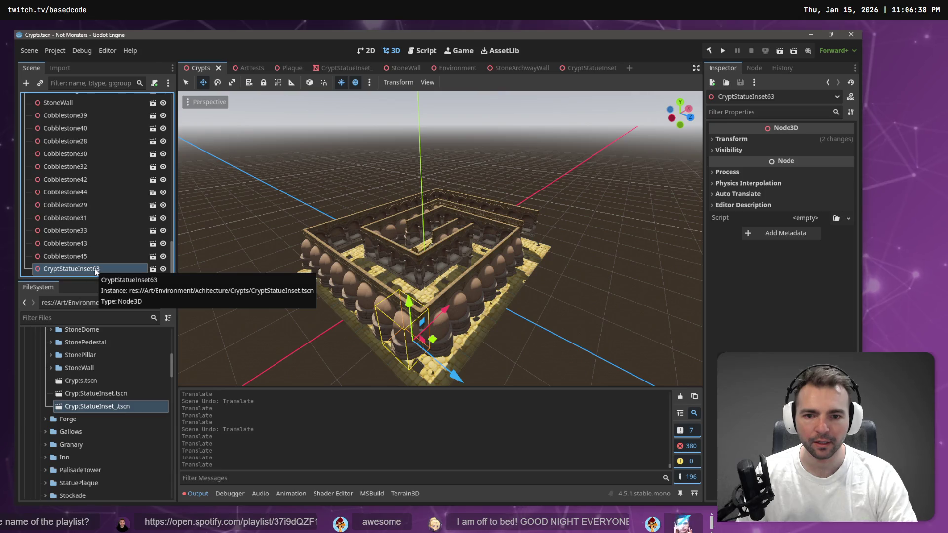
left_click(97, 255)
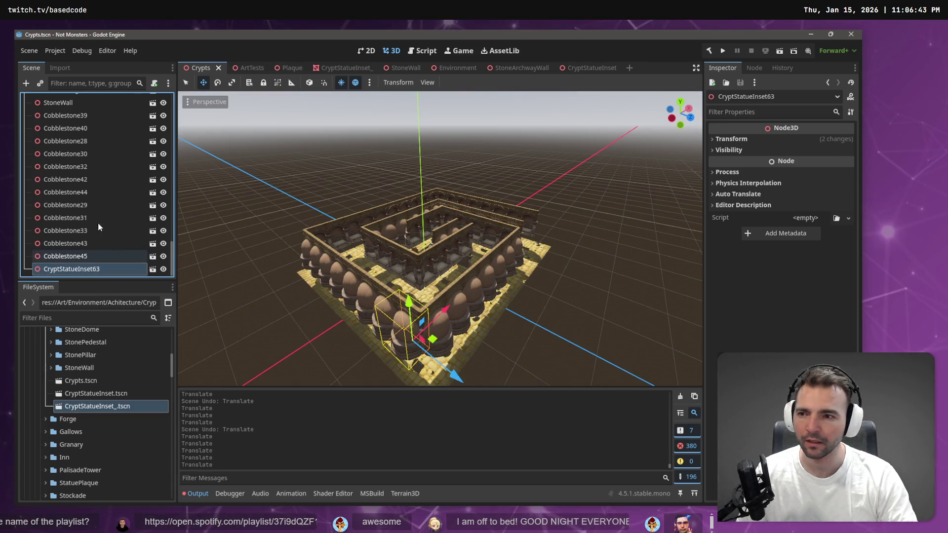
right_click(81, 273)
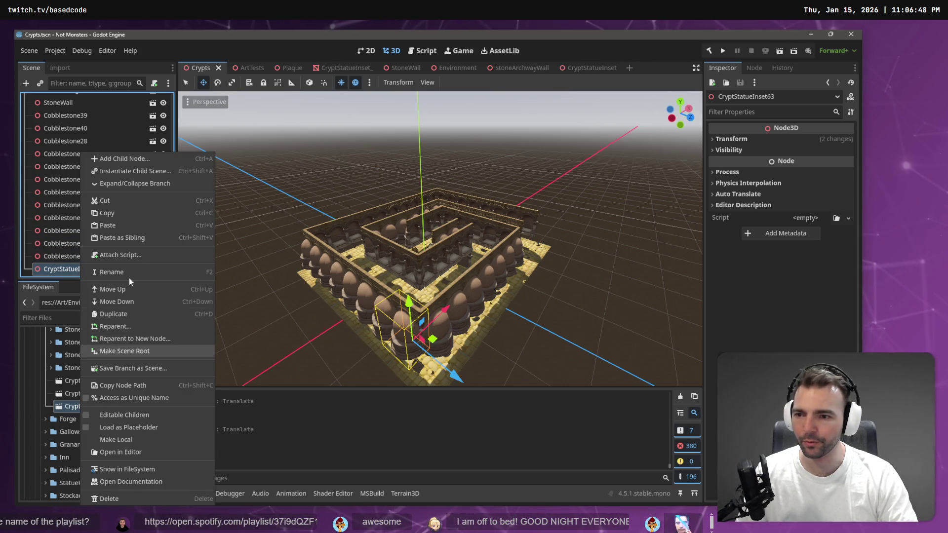
left_click(116, 327)
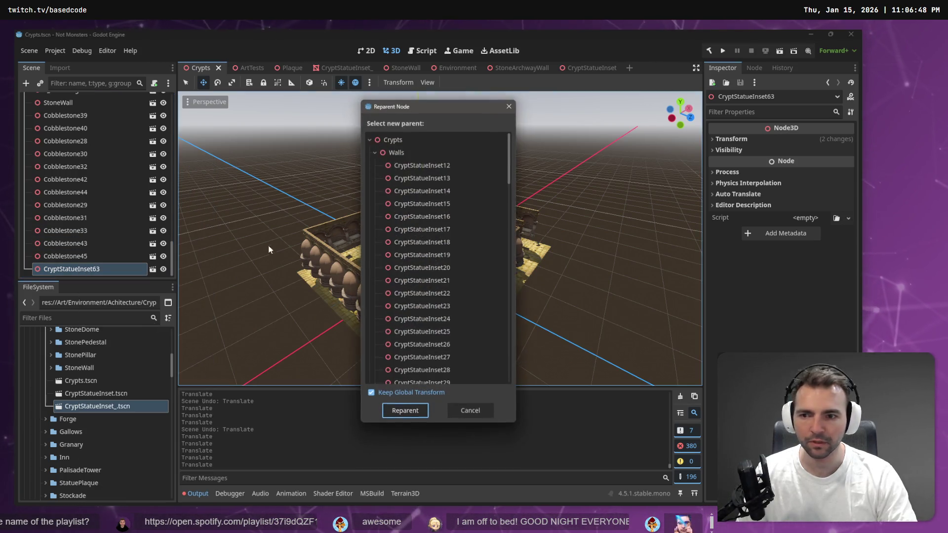
double_click(393, 153)
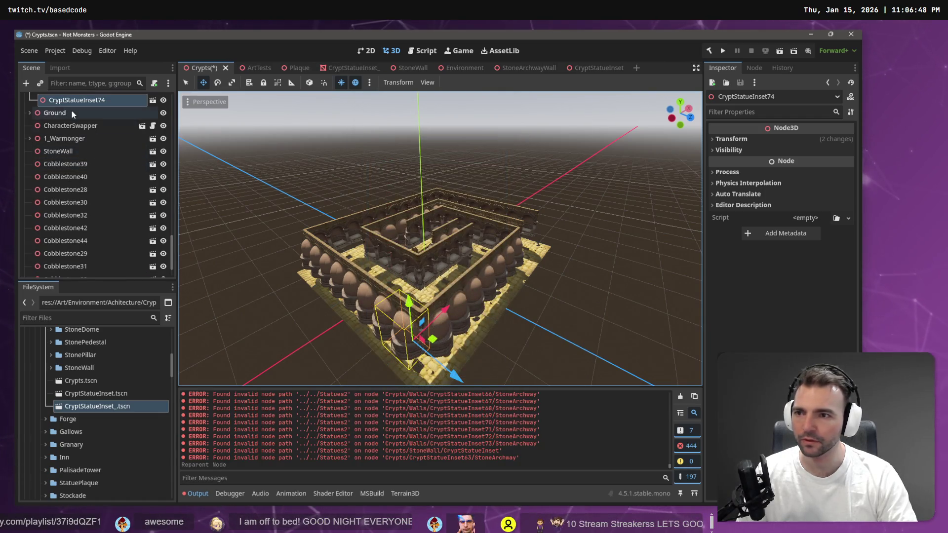
Select all statue insets from CryptStatueInset12 through CryptStatueInset74
scroll(92, 159, "up", 3)
scroll(99, 173, "up", 20)
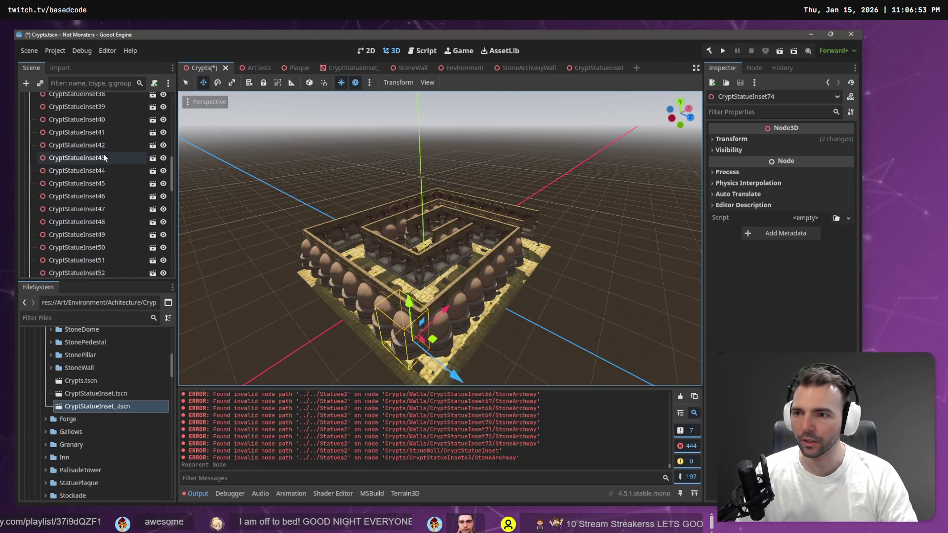
left_click(93, 128, "shift")
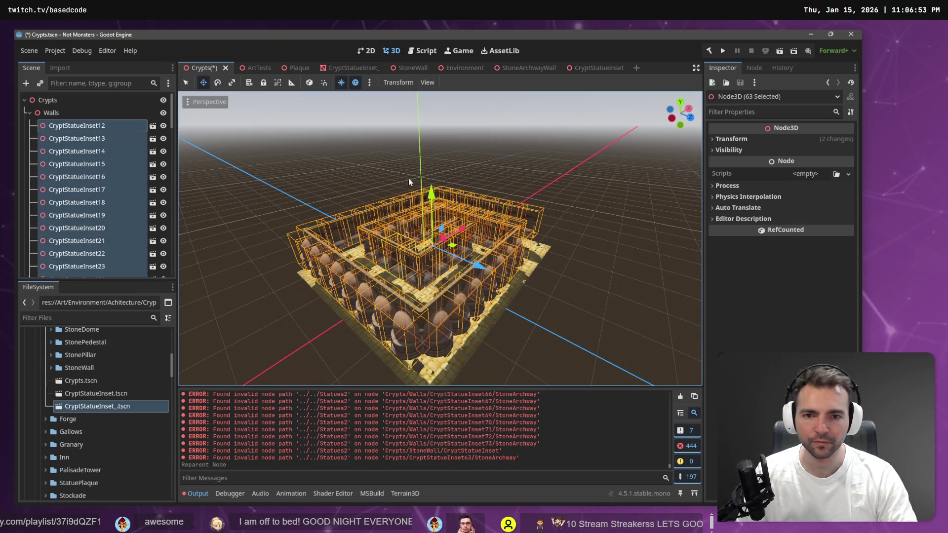
Lower all selected insets along Y, fly in to check, and nudge them slightly lower
left_click_drag(431, 192, 435, 210)
scroll(435, 211, "up", 5)
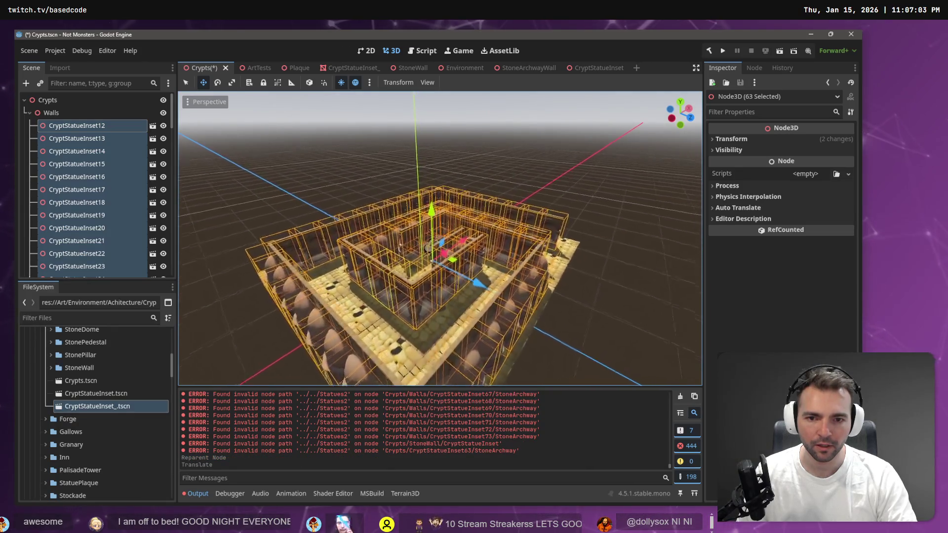
key("w")
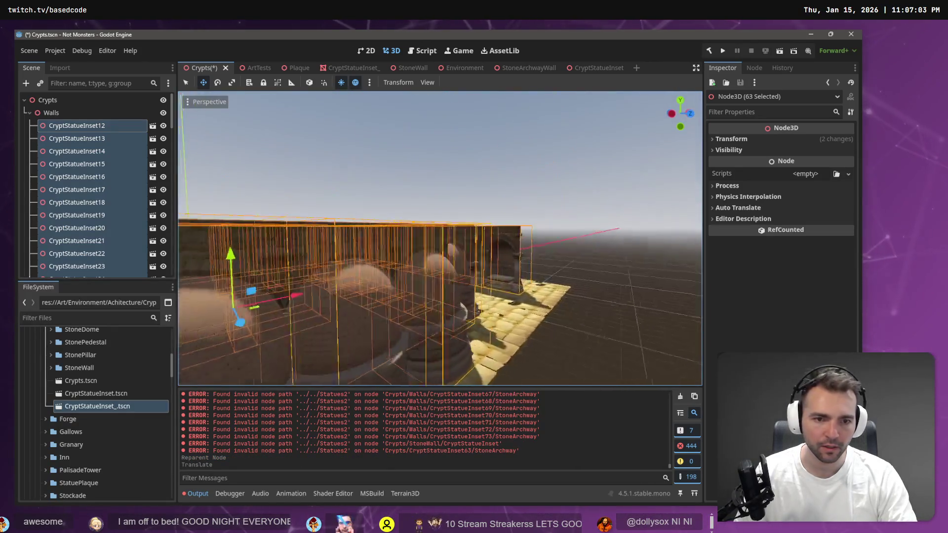
key("w")
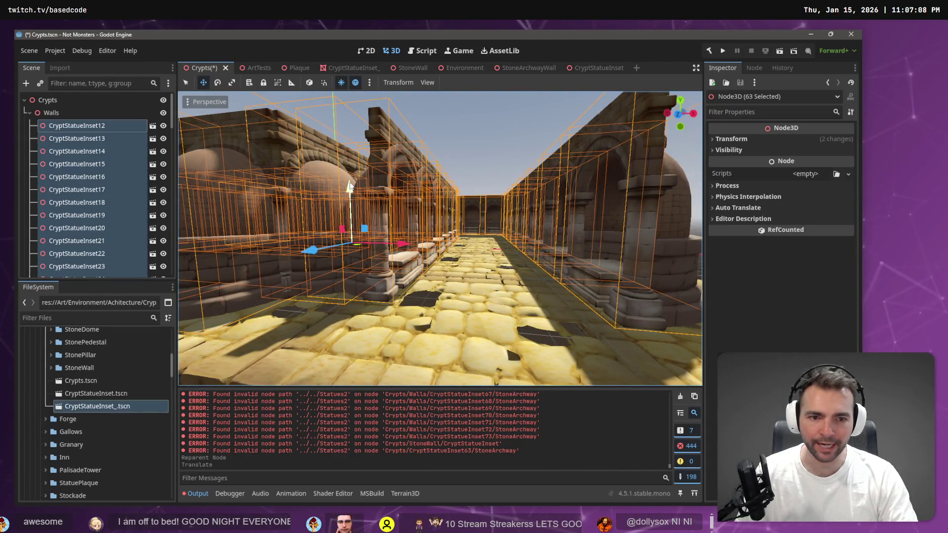
left_click_drag(349, 187, 350, 189)
Deselect the insets, save the Crypts scene, and launch the game
left_click(463, 154)
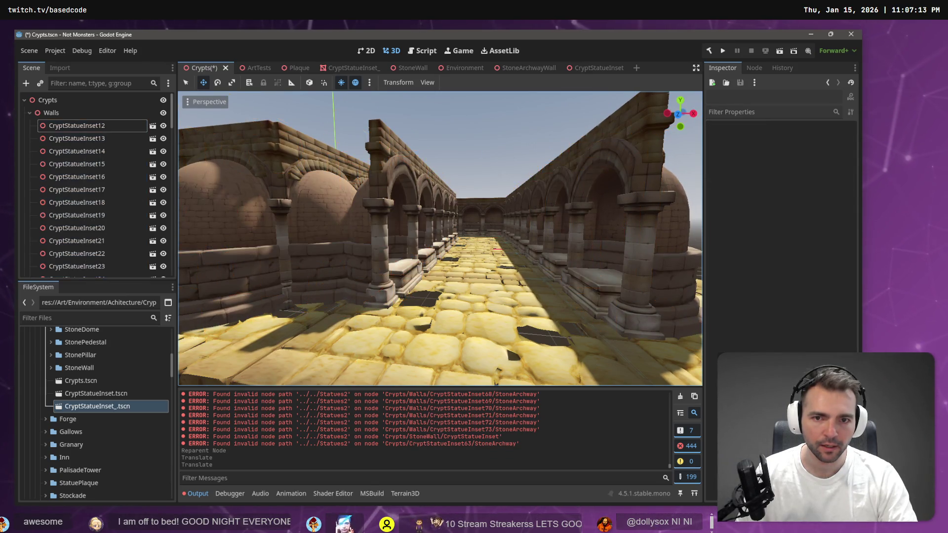
key("ctrl+s")
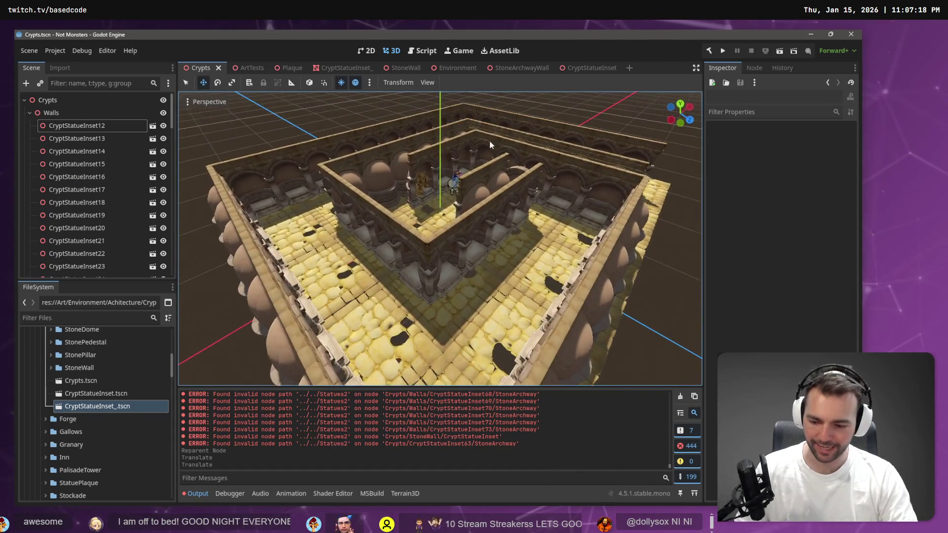
key("F5")
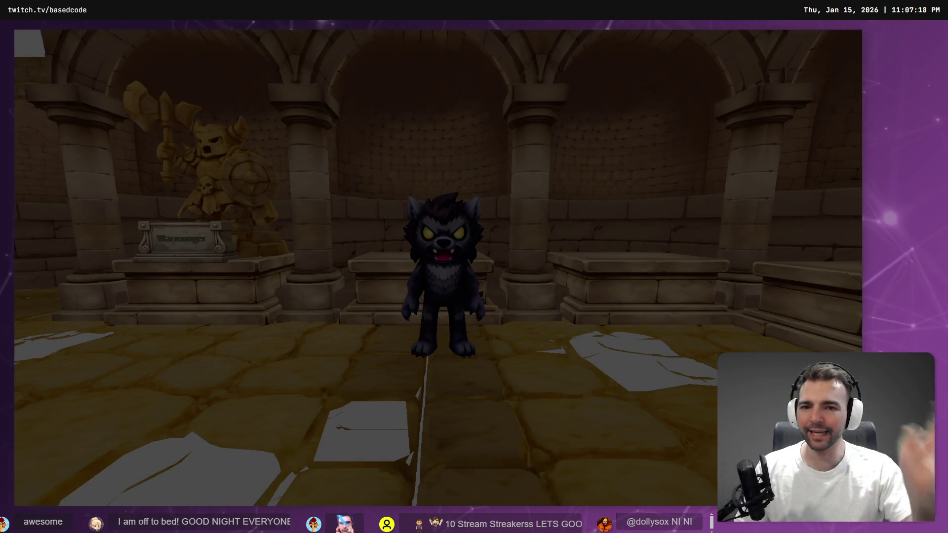
Run the werewolf through the crypt halls and side passage, then stop the game
key("s")
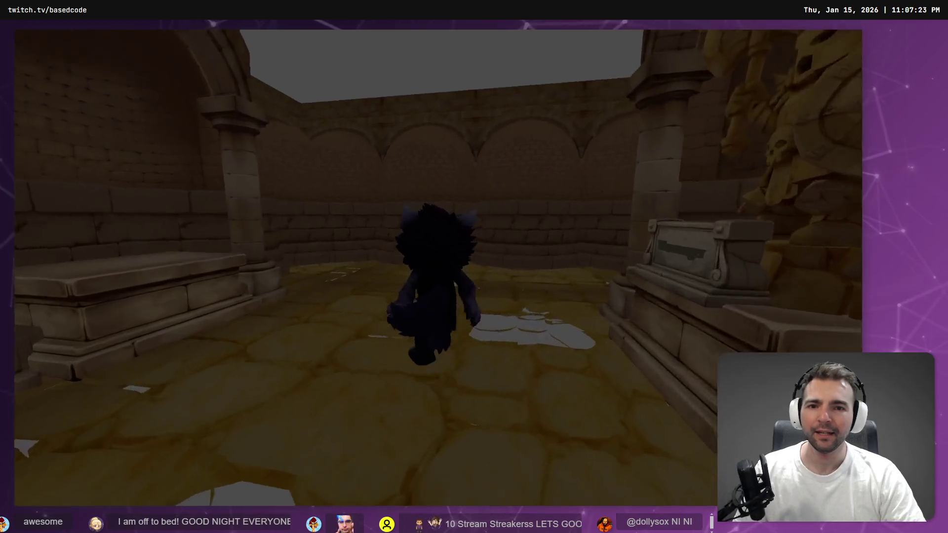
key("w")
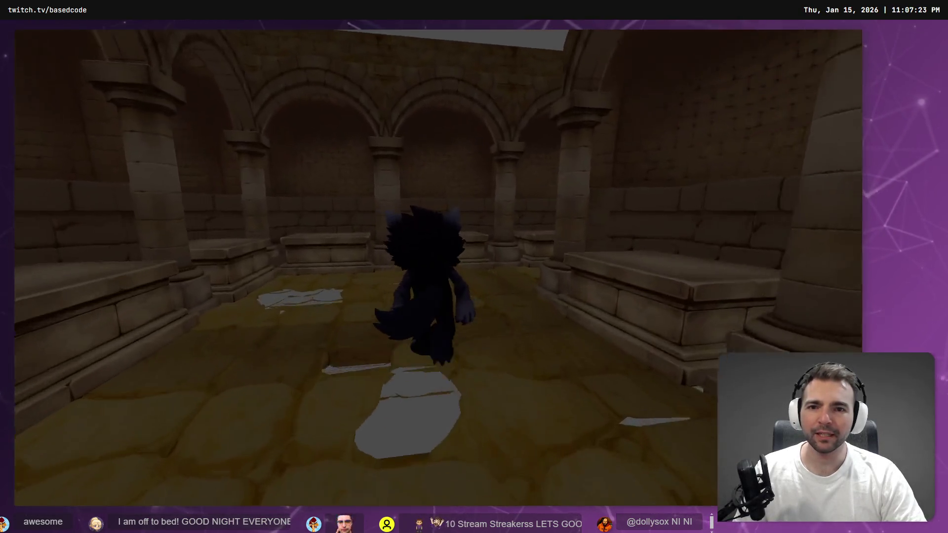
key("d")
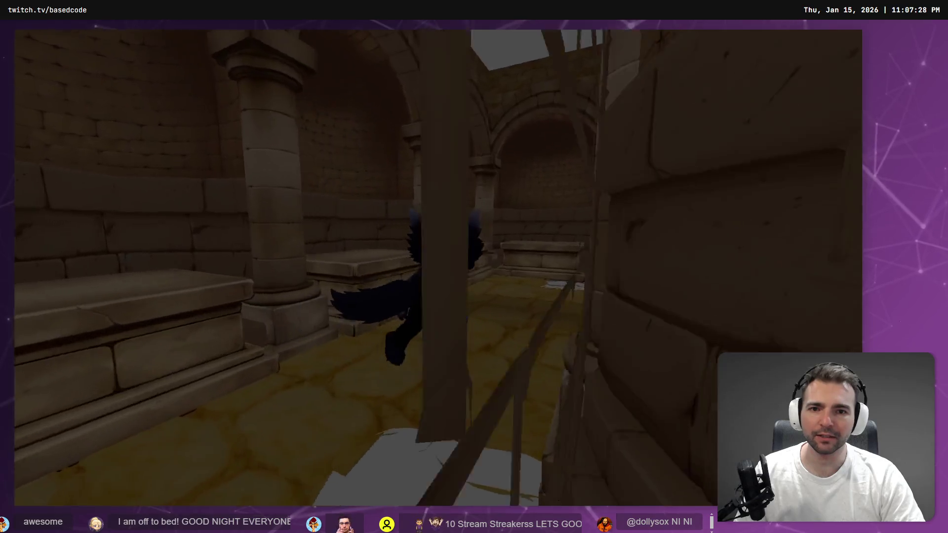
key("s")
key("d")
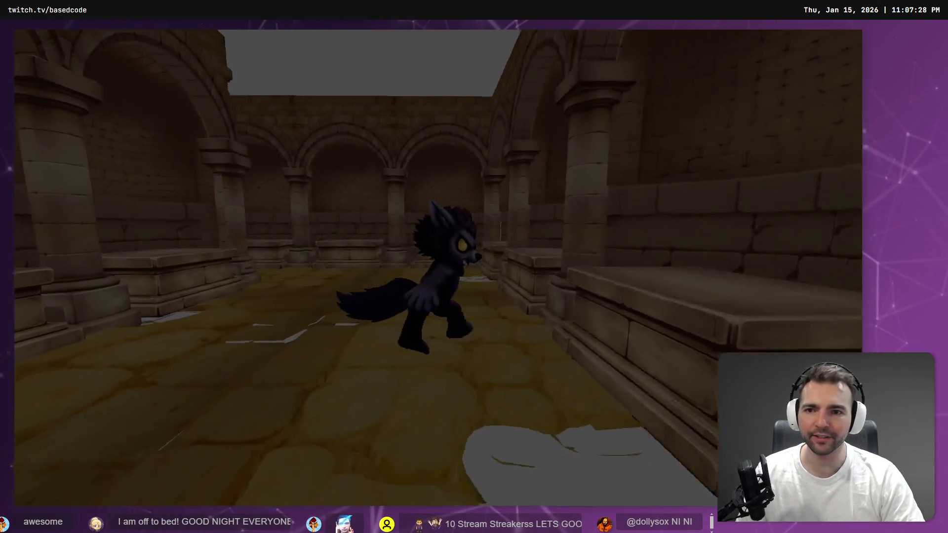
key("w")
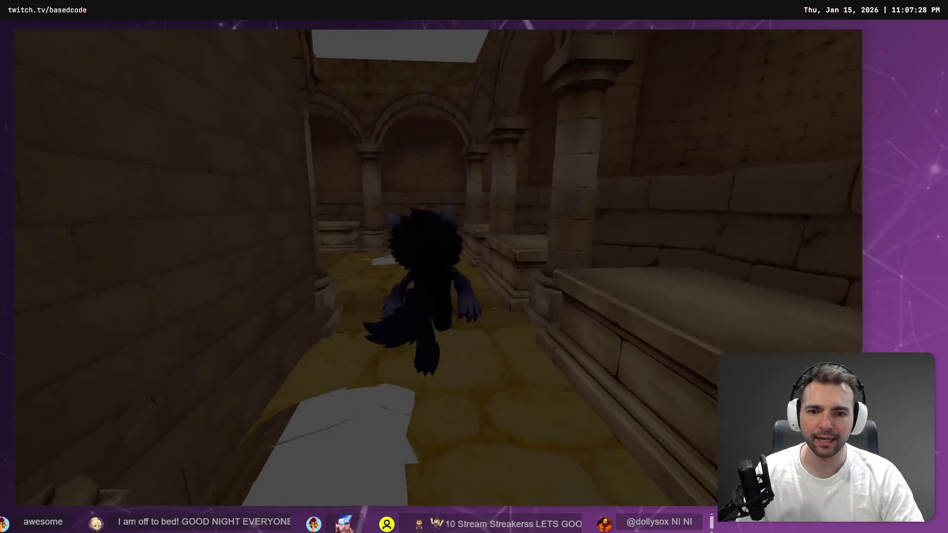
key("s")
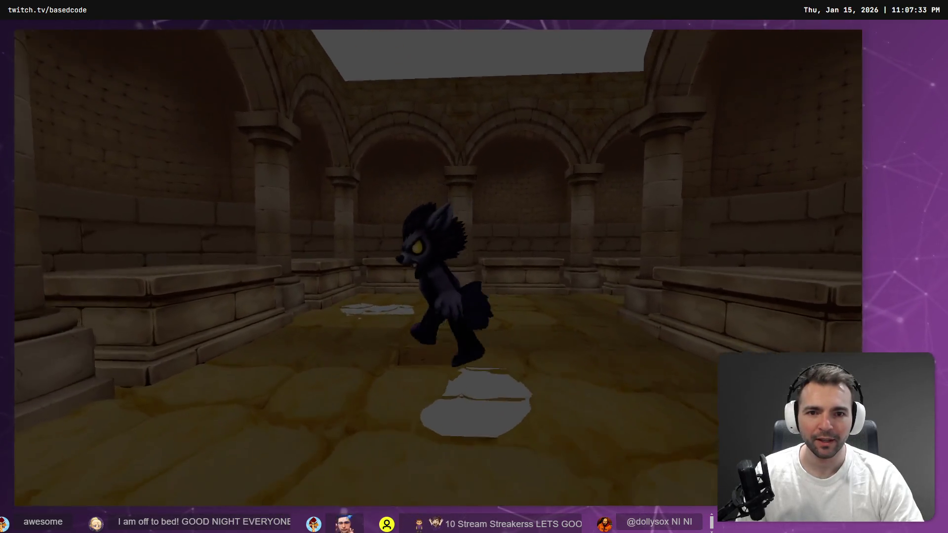
key("w")
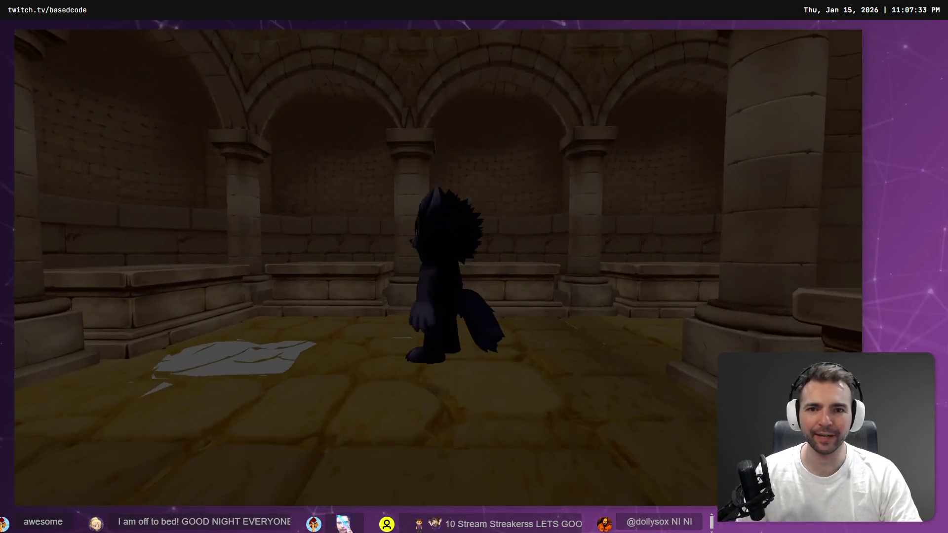
key("w")
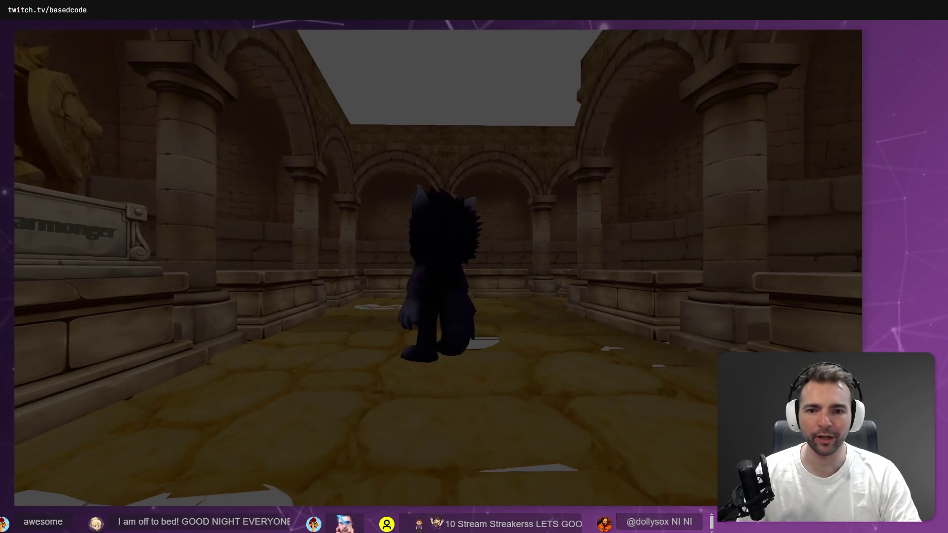
key("w")
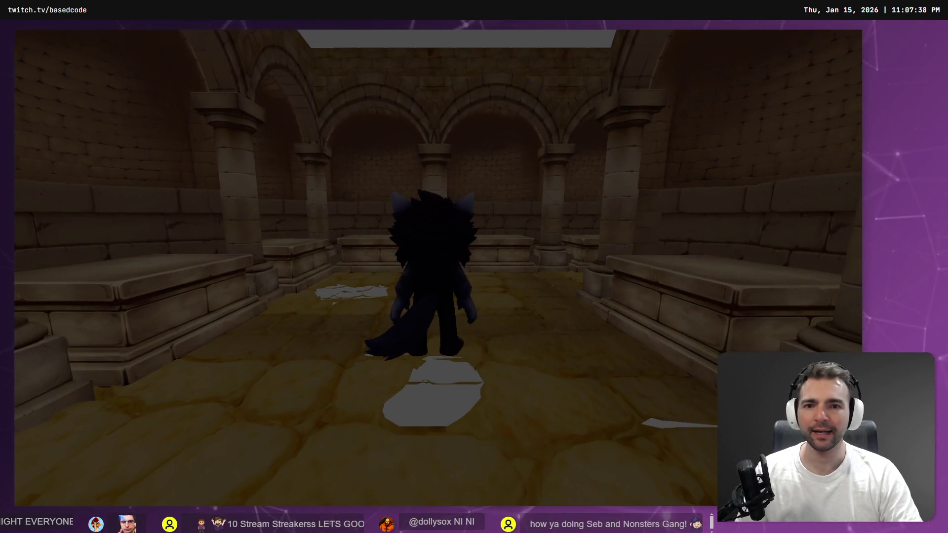
key("F8")
left_click_drag(444, 328, 454, 251)
left_click(449, 318)
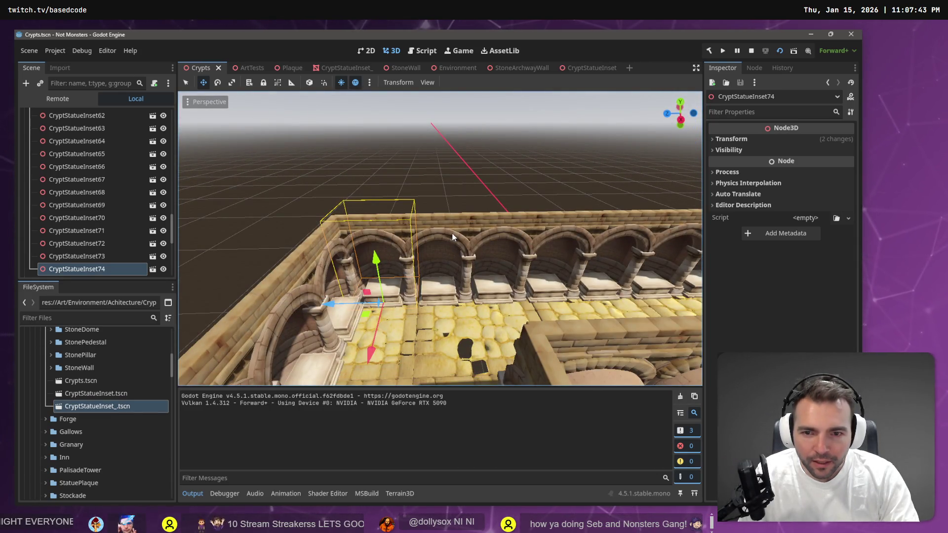
mouse_move(454, 250)
left_mouse_down()
mouse_move(444, 246)
mouse_move(503, 246)
left_mouse_up()
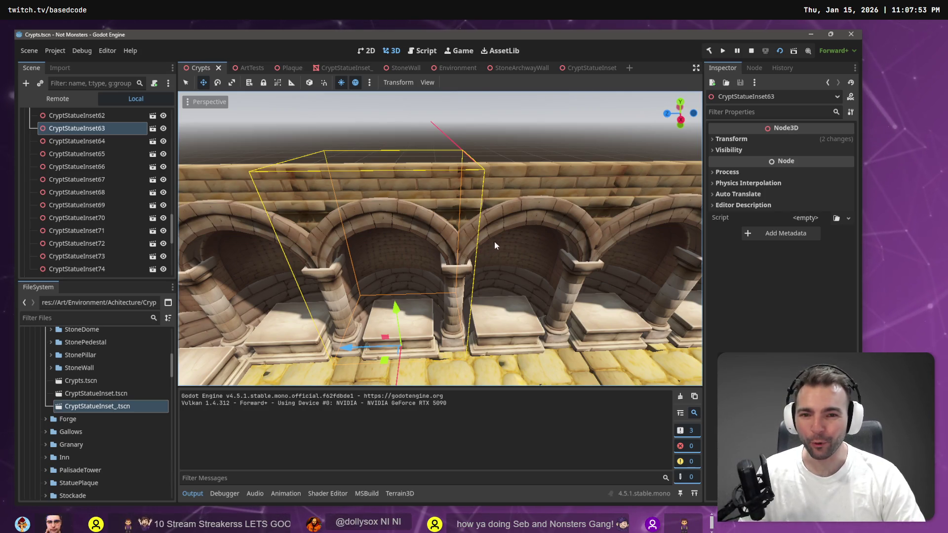
left_click(536, 206, "shift")
left_click_drag(536, 206, 512, 194)
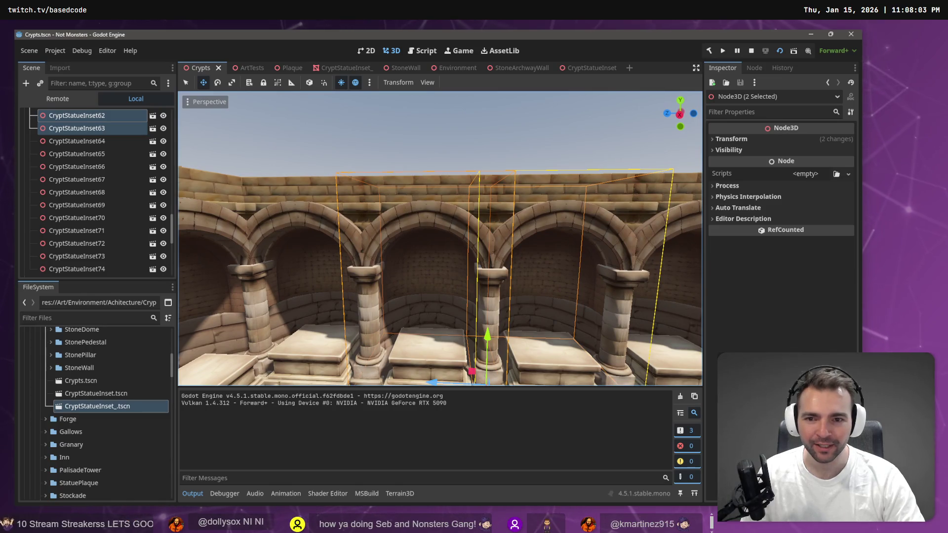
scroll(440, 239, "up", 3)
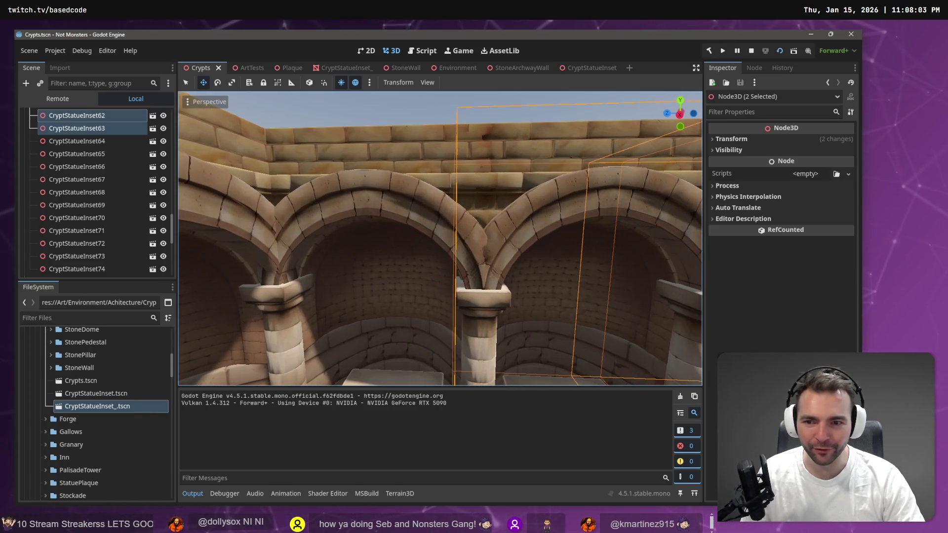
mouse_move(512, 195)
left_mouse_down()
mouse_move(501, 189)
mouse_move(490, 234)
left_mouse_up()
Launch the game, run the werewolf deeper into the crypt, then stop and look around
key("F5")
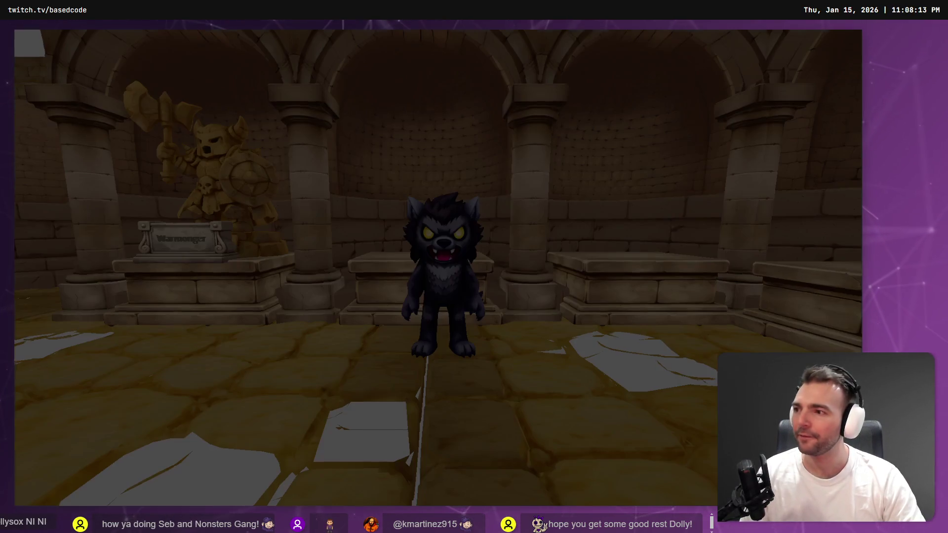
key("a")
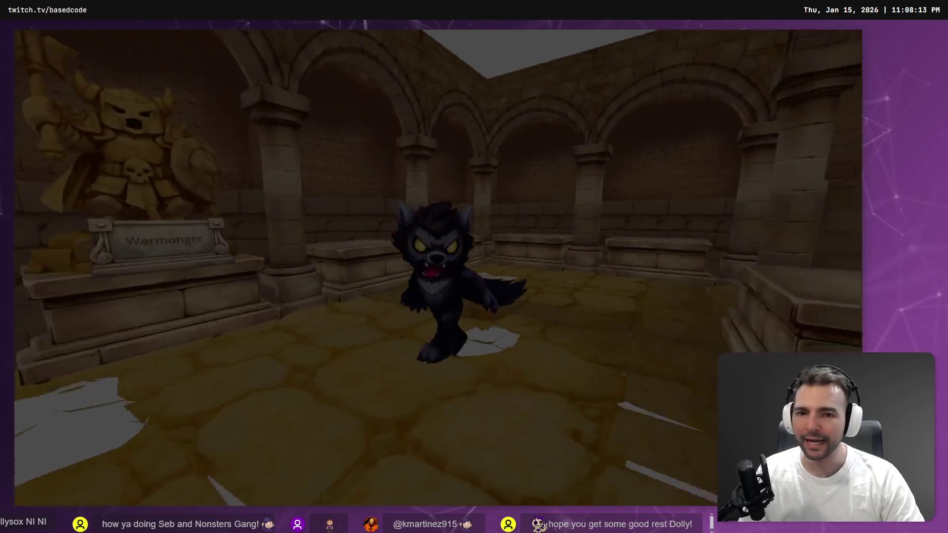
key("d")
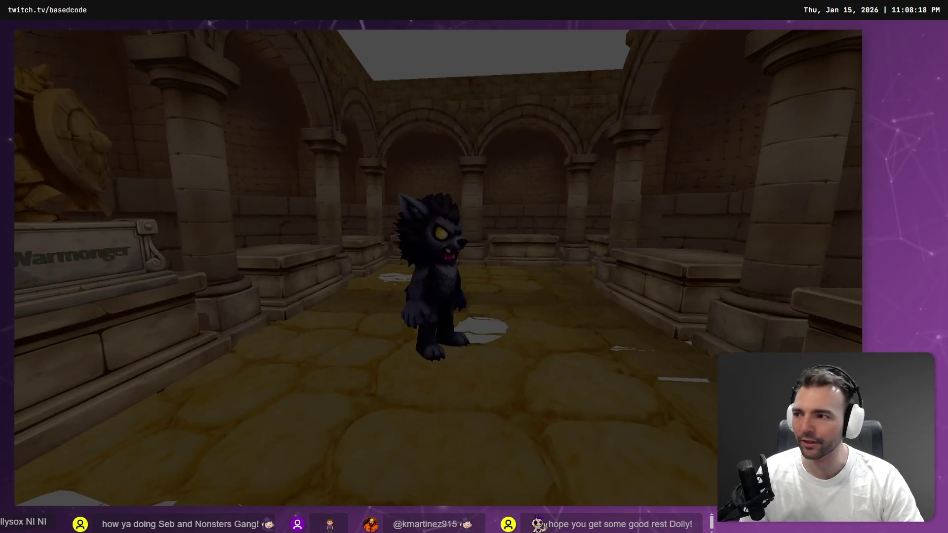
key("w")
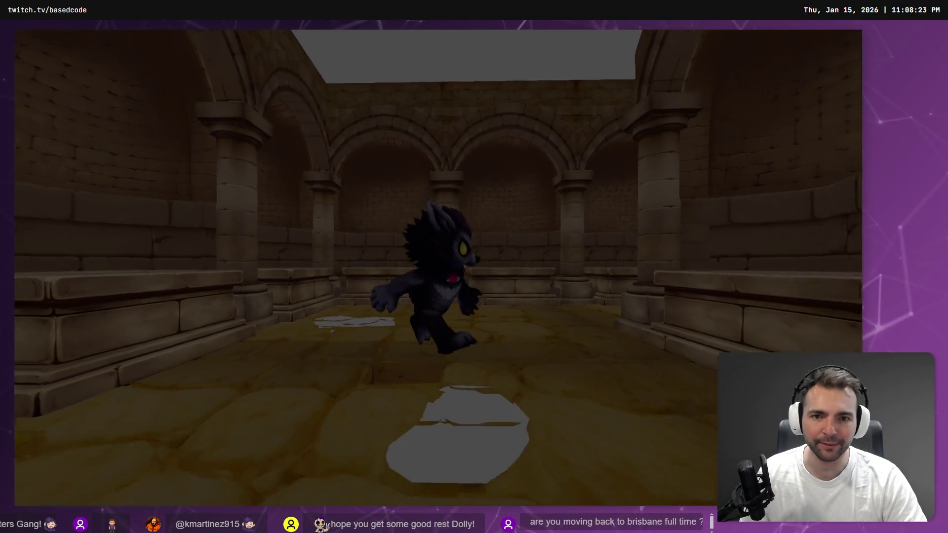
key("F8")
mouse_move(440, 237)
left_mouse_down()
mouse_move(449, 242)
mouse_move(425, 247)
mouse_move(435, 242)
left_mouse_up()
left_click_drag(486, 255, 491, 258)
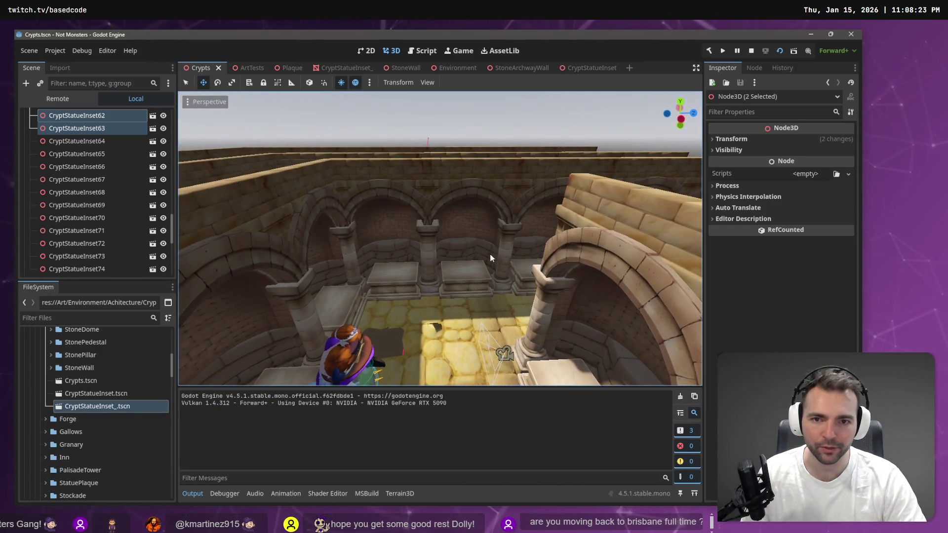
Select the crypt statue insets, including CryptStatueInset49, 54 and 55, across the viewport
left_click(465, 186)
mouse_move(465, 186)
left_mouse_down()
mouse_move(454, 212)
mouse_move(424, 224)
left_mouse_up()
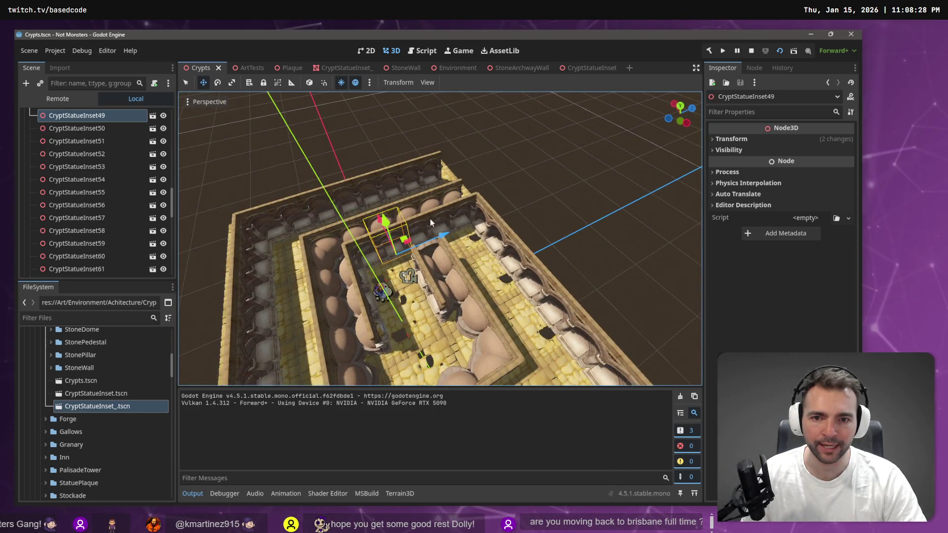
left_click(437, 216, "shift")
left_click(443, 214, "shift")
left_click(467, 208, "shift")
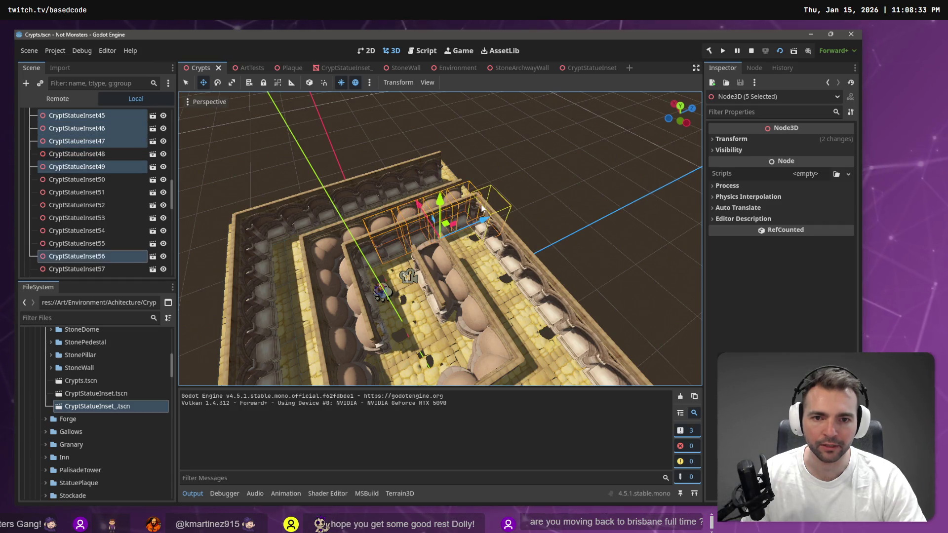
mouse_move(516, 242)
left_mouse_down()
mouse_move(459, 227)
mouse_move(443, 264)
left_mouse_up()
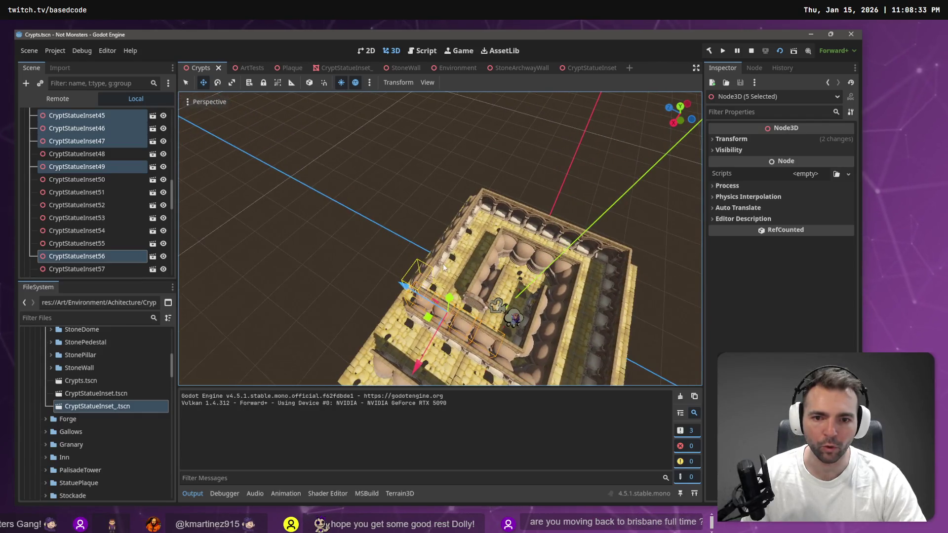
left_click(431, 267, "shift")
left_click(442, 253, "shift")
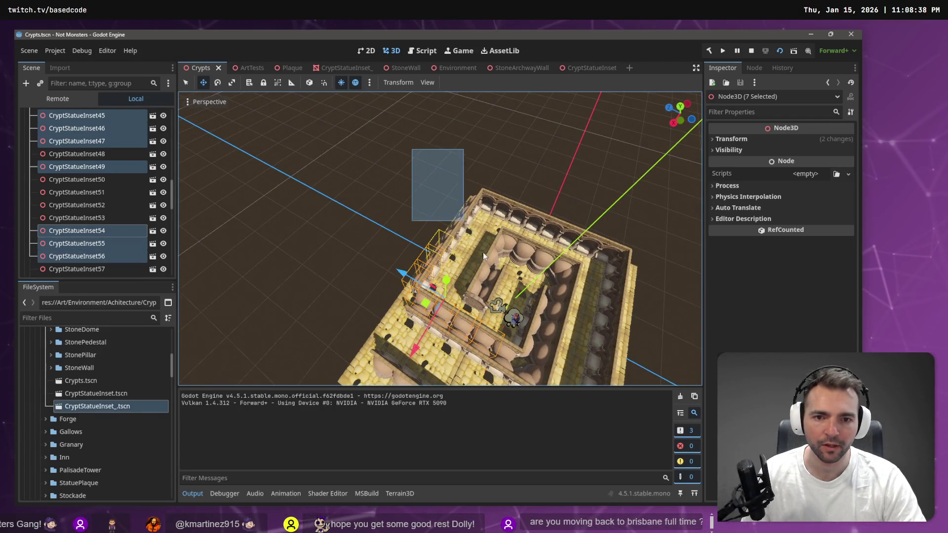
left_click_drag(487, 259, 487, 258)
mouse_move(536, 187)
left_mouse_down()
mouse_move(488, 193)
mouse_move(400, 156)
mouse_move(470, 339)
mouse_move(438, 338)
left_mouse_up()
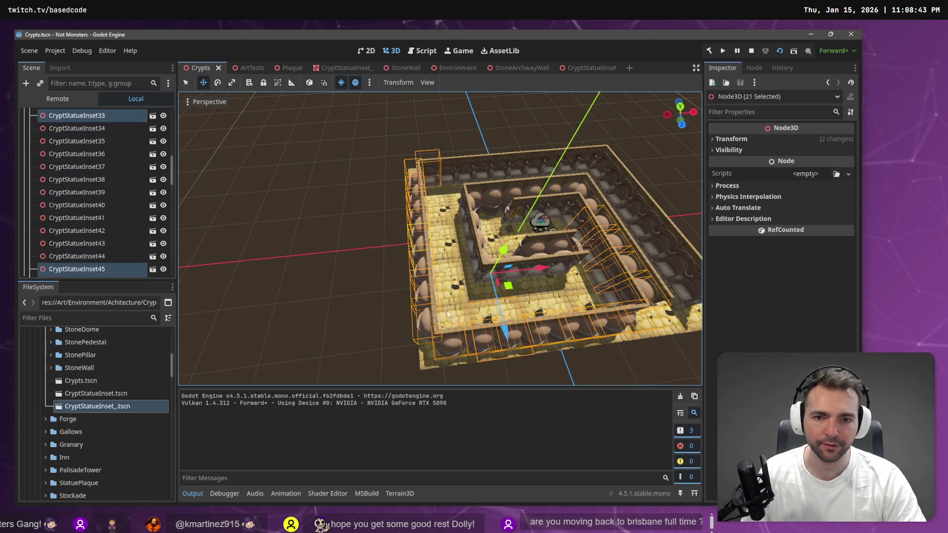
left_click_drag(352, 162, 425, 168)
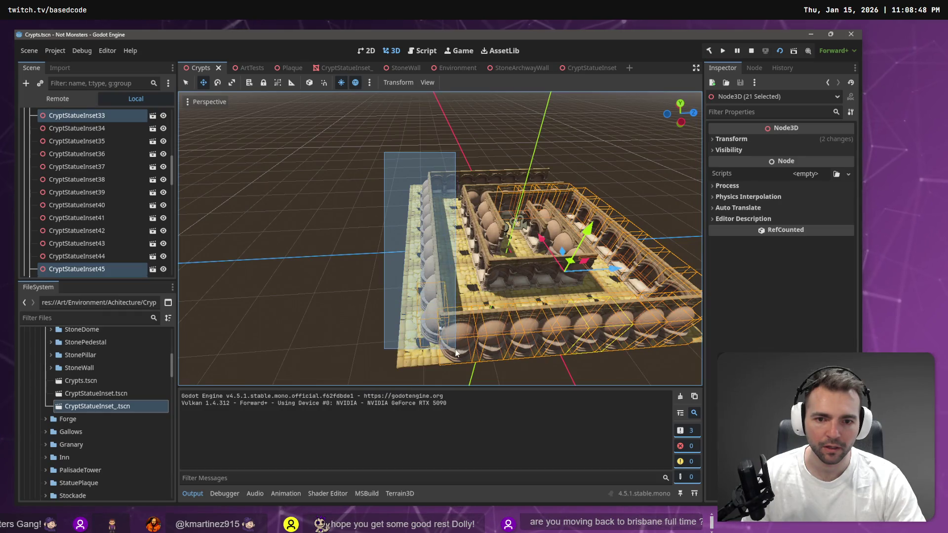
left_click_drag(455, 352, 455, 350)
mouse_move(401, 256)
left_mouse_down()
mouse_move(449, 257)
mouse_move(388, 228)
left_mouse_up()
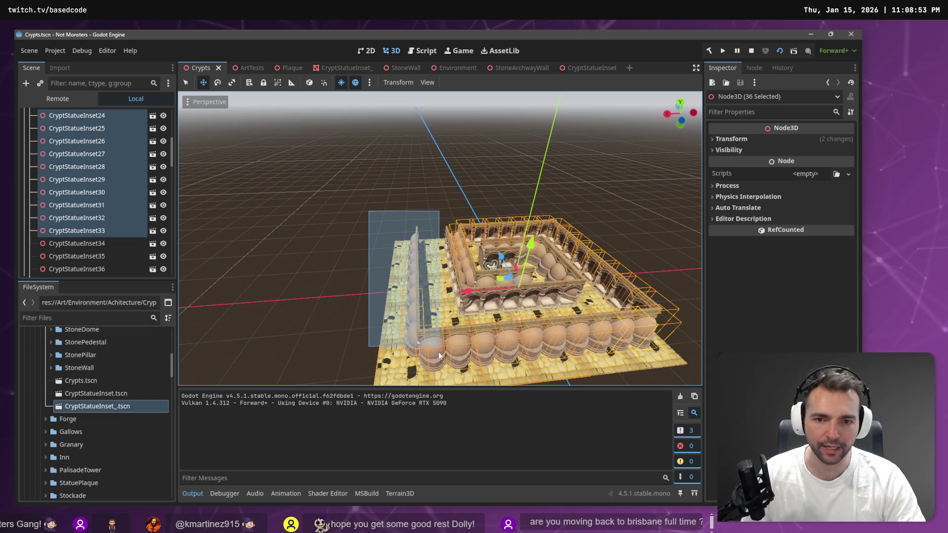
mouse_move(428, 356)
left_mouse_down()
mouse_move(430, 336)
mouse_move(405, 326)
mouse_move(331, 247)
mouse_move(497, 330)
mouse_move(444, 232)
left_mouse_up()
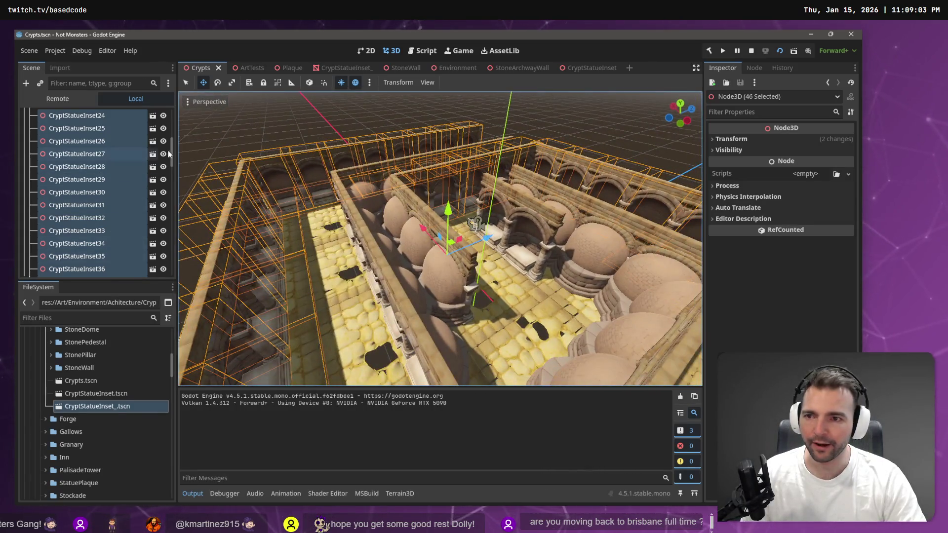
Deselect Cobblestone29 and Cobblestone44, then slide the selection about 0.472 units along Z
left_click_drag(171, 161, 174, 292)
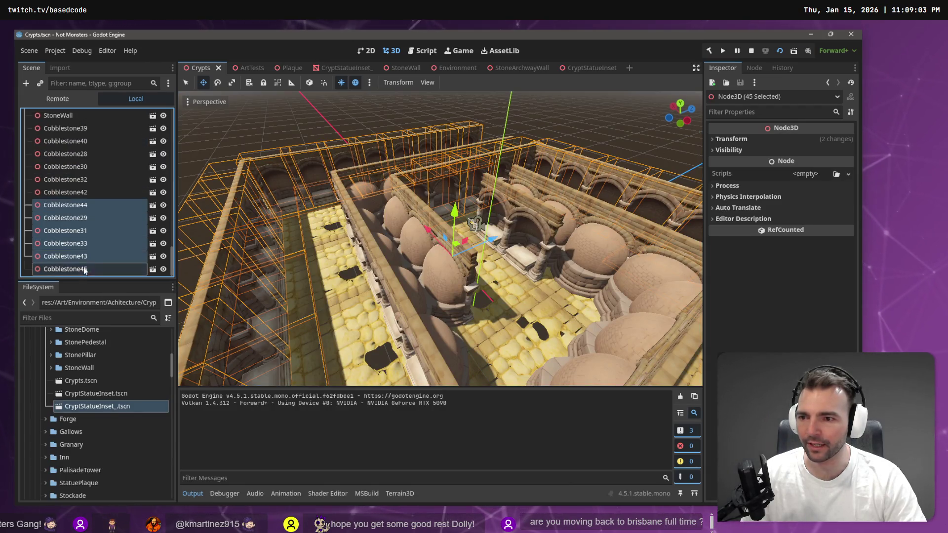
left_click(88, 218, "ctrl")
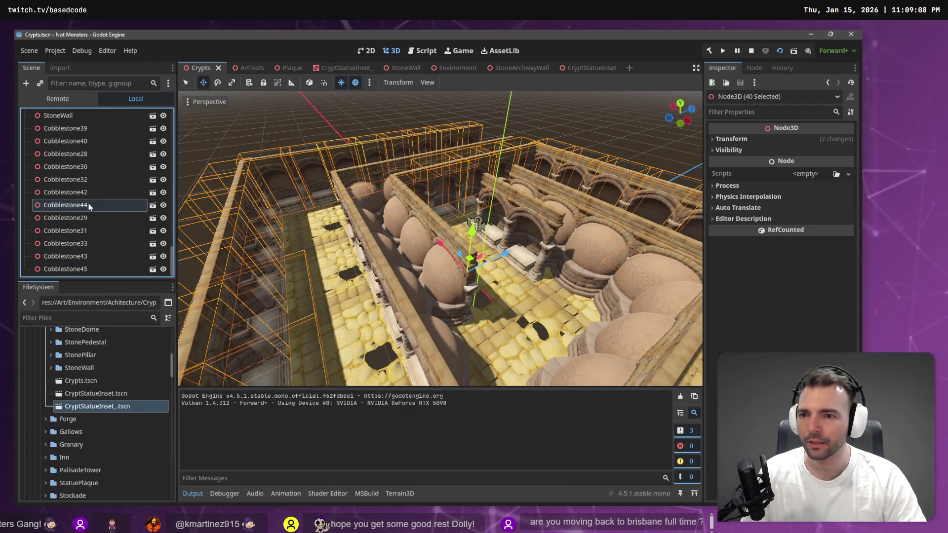
left_click(87, 204, "ctrl")
mouse_move(419, 235)
left_mouse_down()
mouse_move(430, 304)
mouse_move(422, 255)
left_mouse_up()
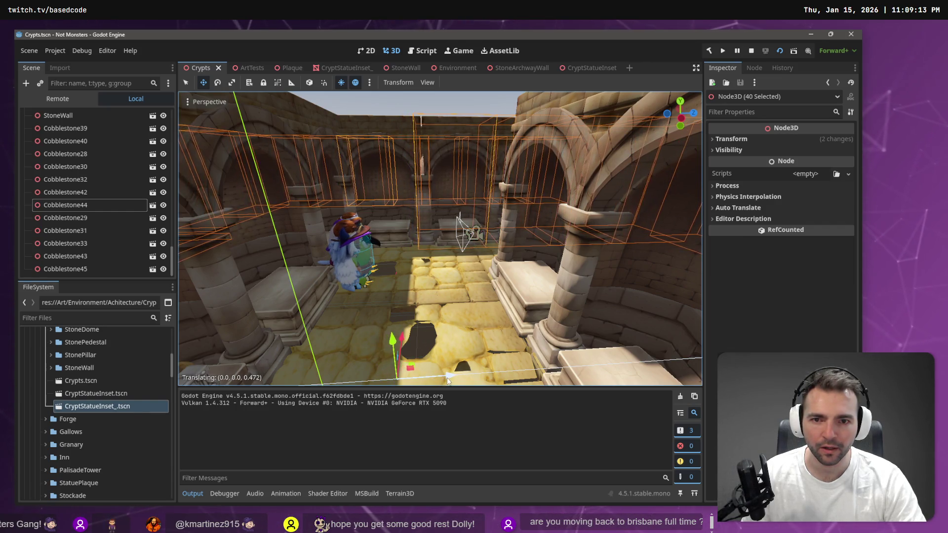
left_click_drag(448, 379, 434, 379)
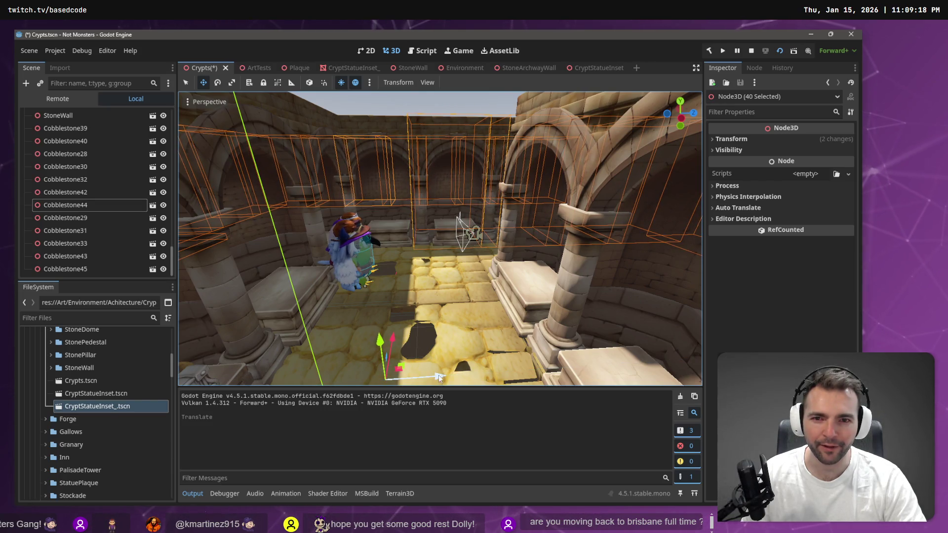
Play-test the crypt three times, walking the werewolf around before stopping each run
key("F6")
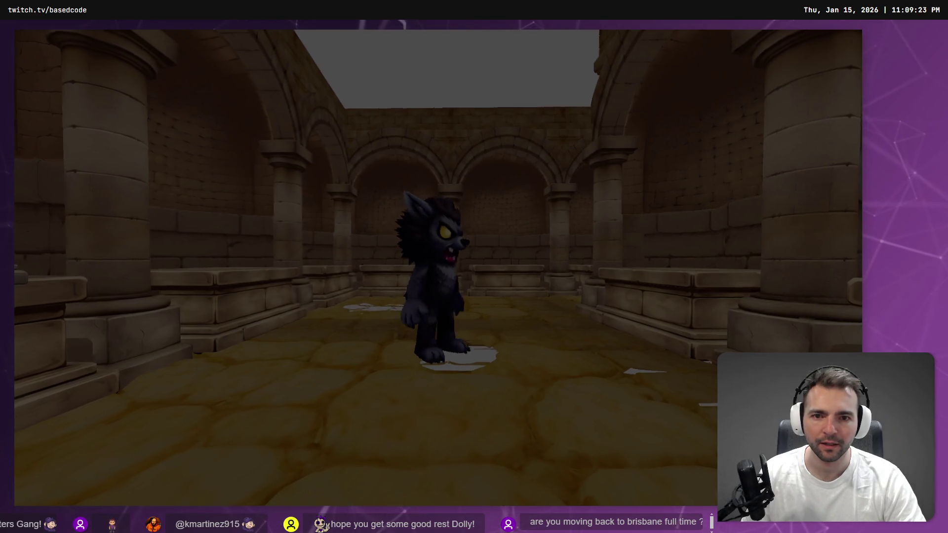
key("w")
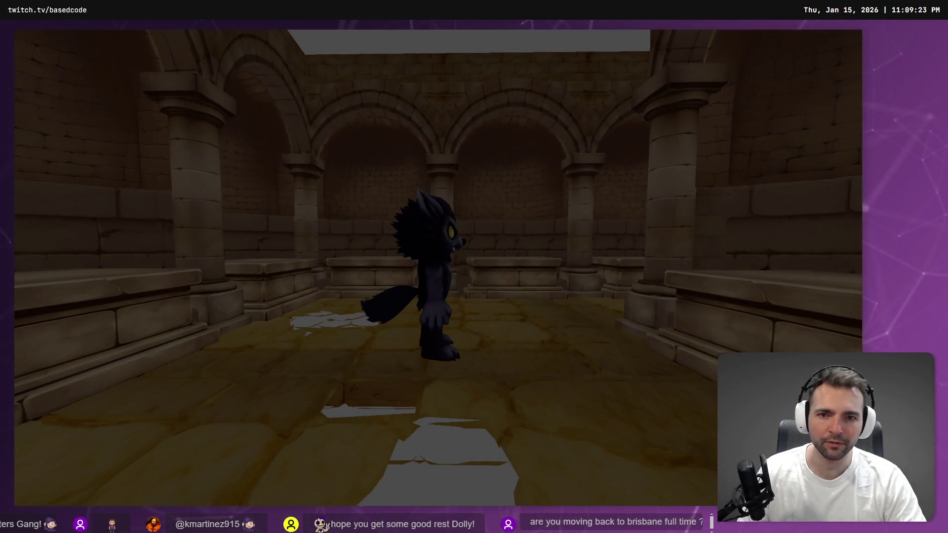
key("F8")
key("F6")
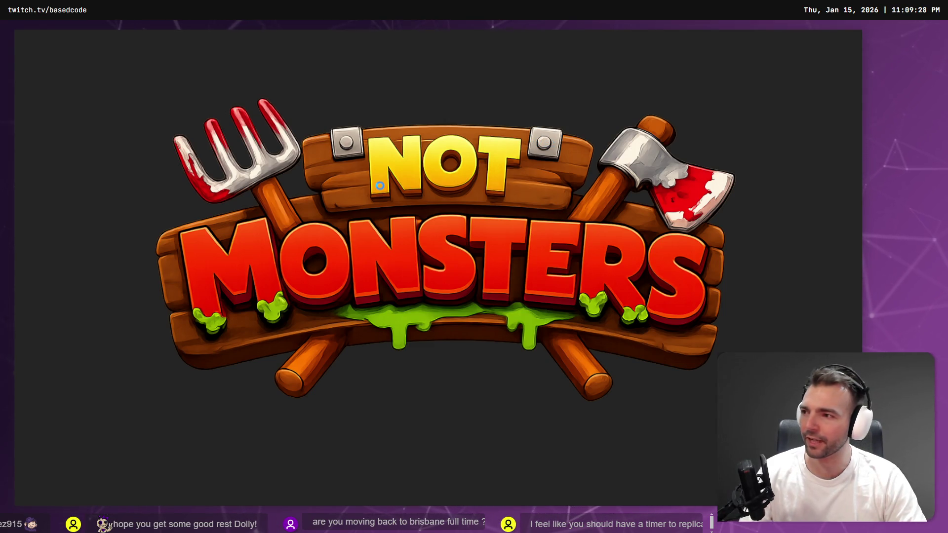
key("F8")
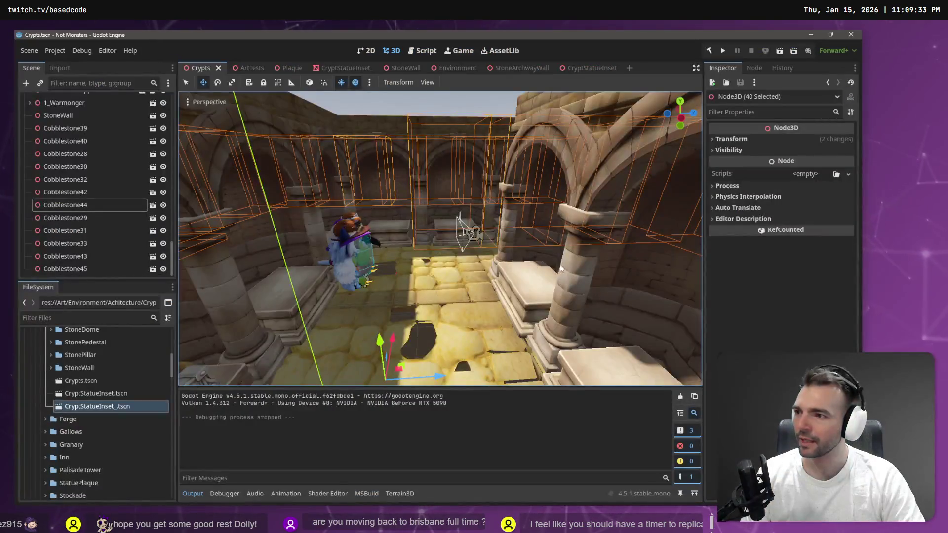
key("F6")
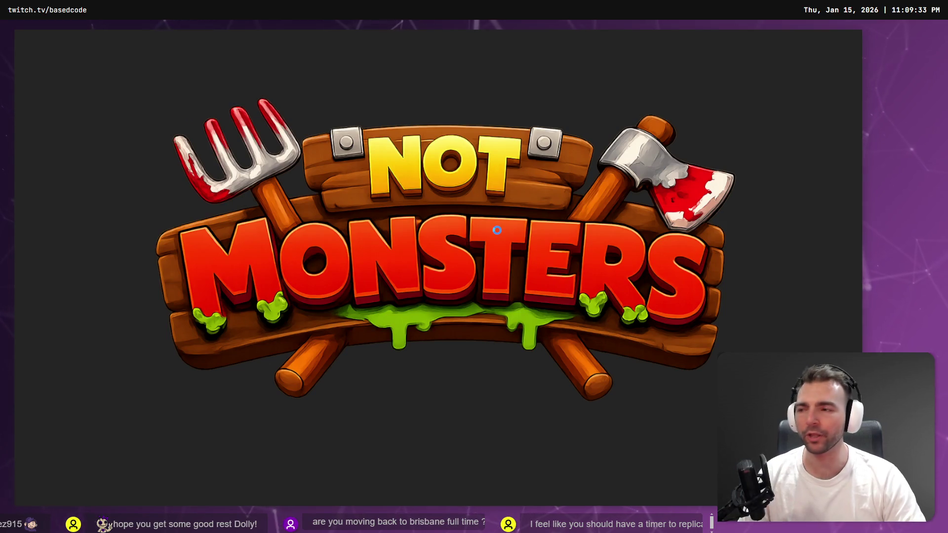
key("s")
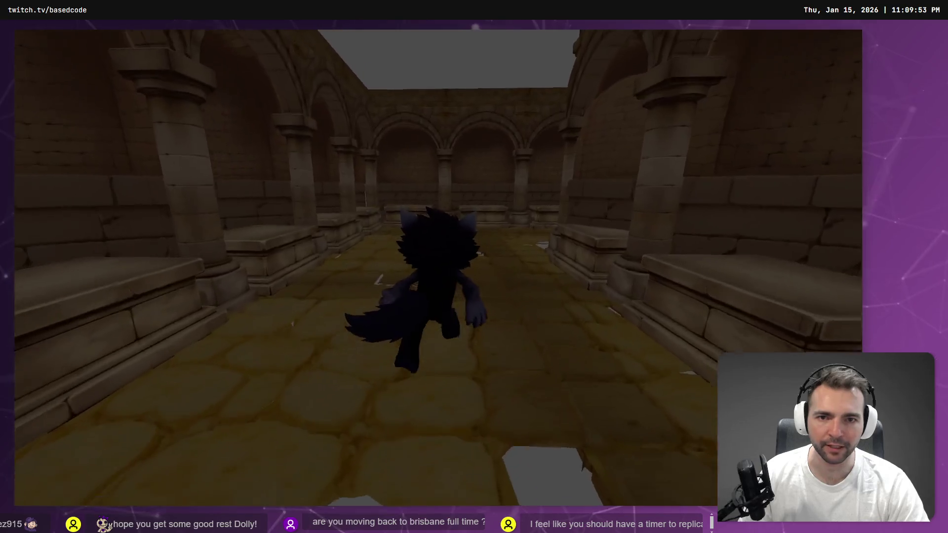
key("F8")
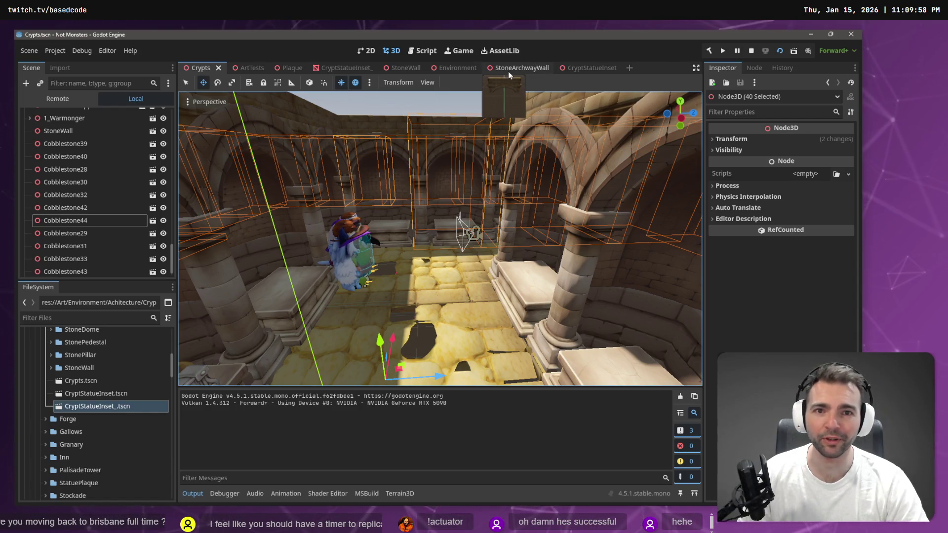
Scale the CryptStatueInset's StoneArchwayWall slightly narrower along X, then return to Crypts
left_click(577, 70)
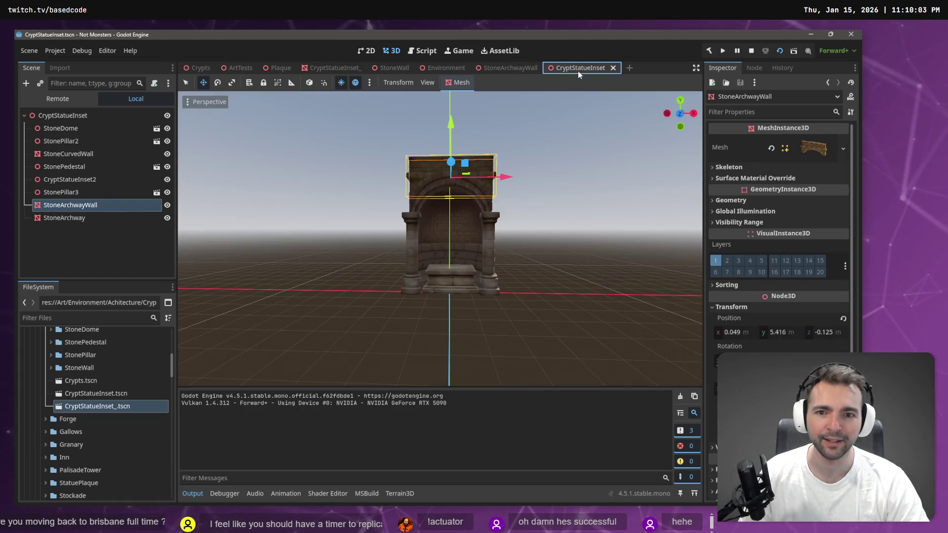
left_click(480, 166)
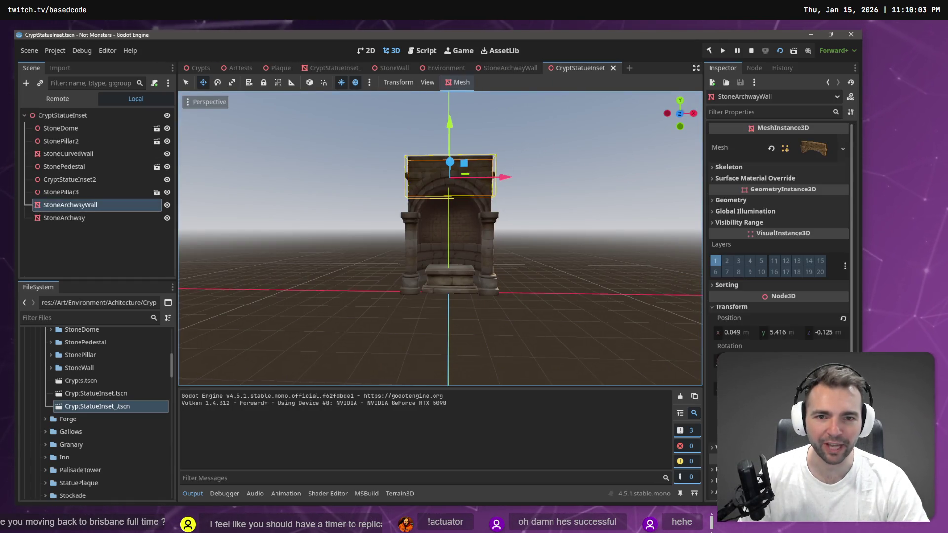
key("f")
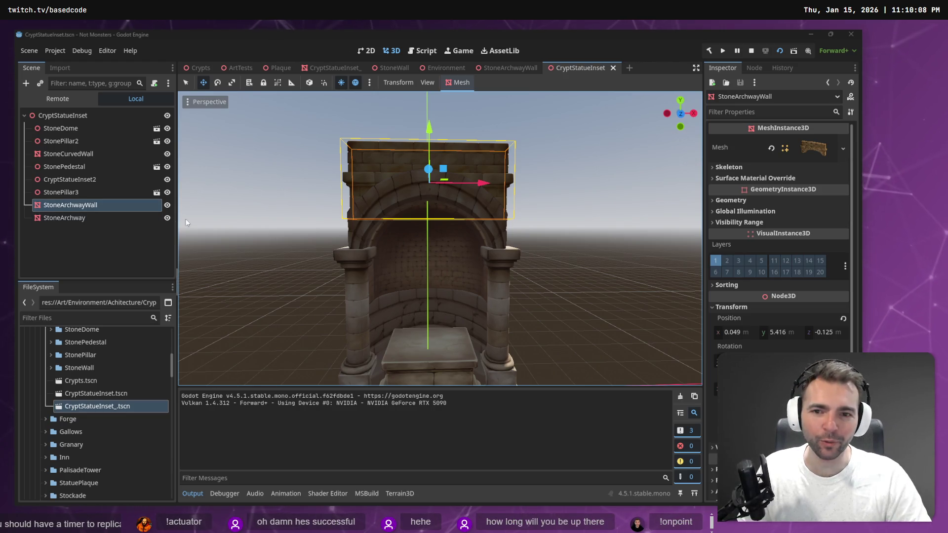
left_click(559, 181)
left_click(499, 166)
key("e")
key("r")
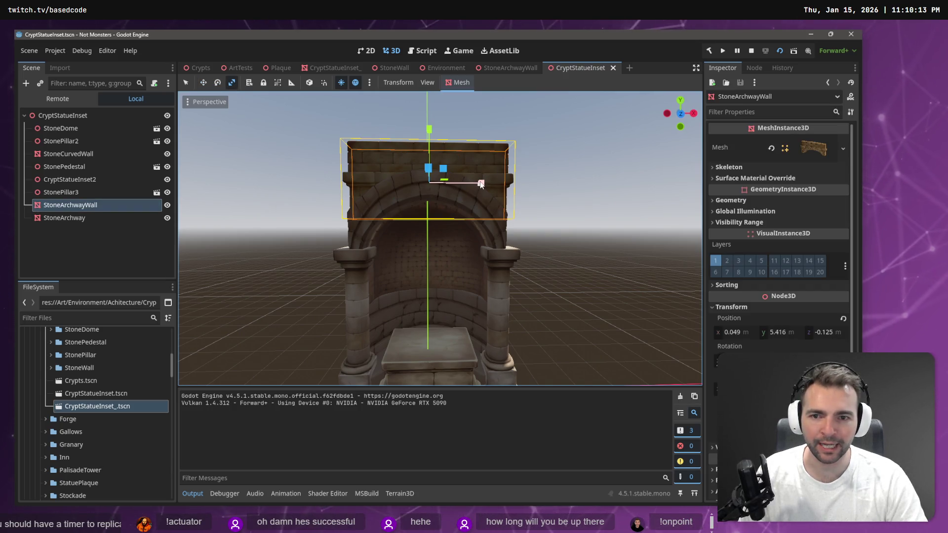
left_click_drag(481, 184, 482, 183)
left_click(561, 176)
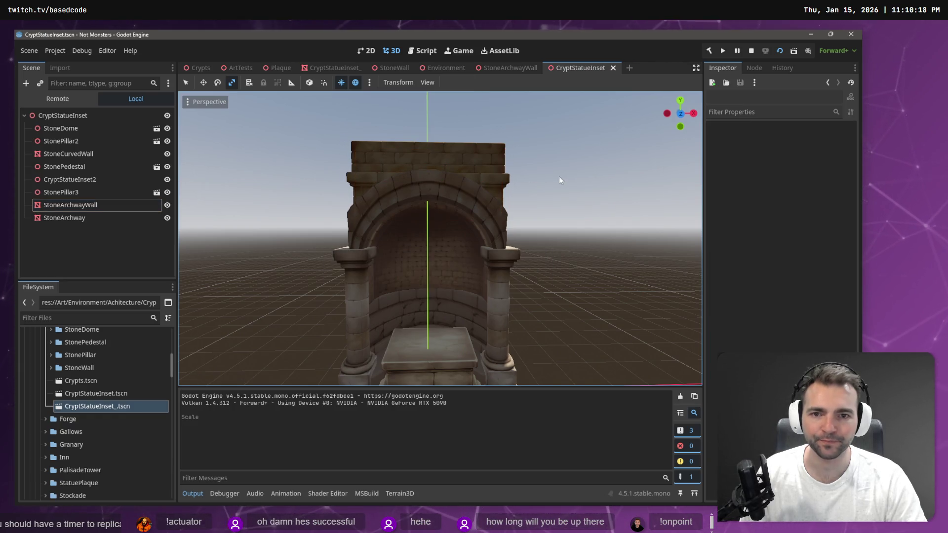
left_click(198, 73)
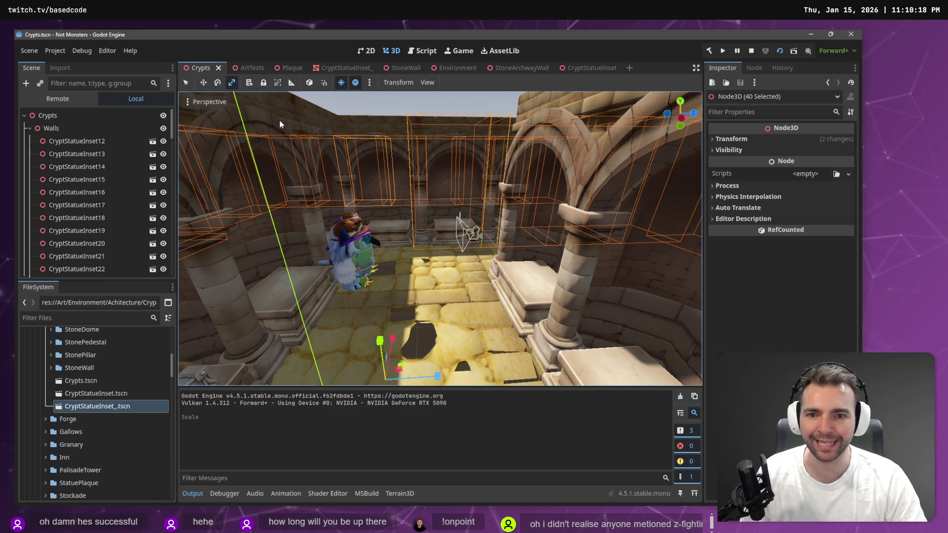
left_click(452, 103)
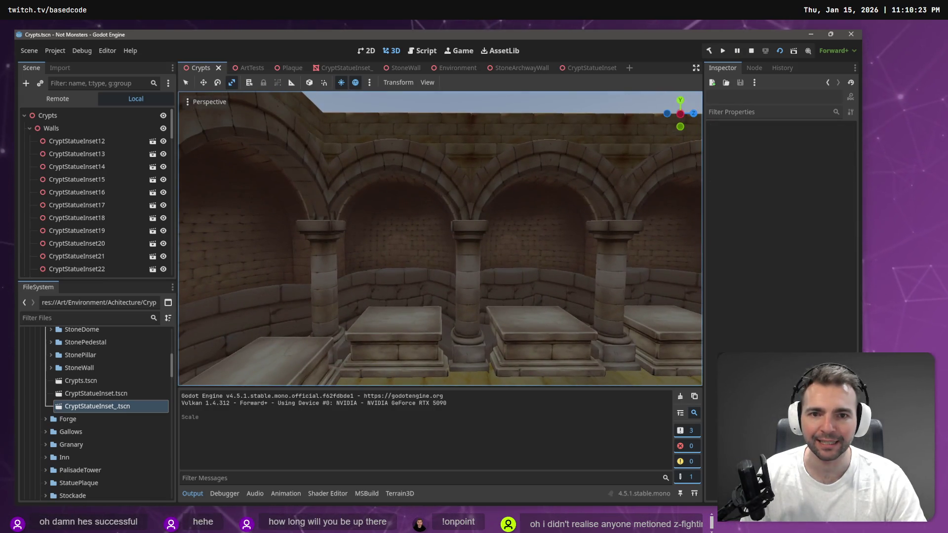
key("F5")
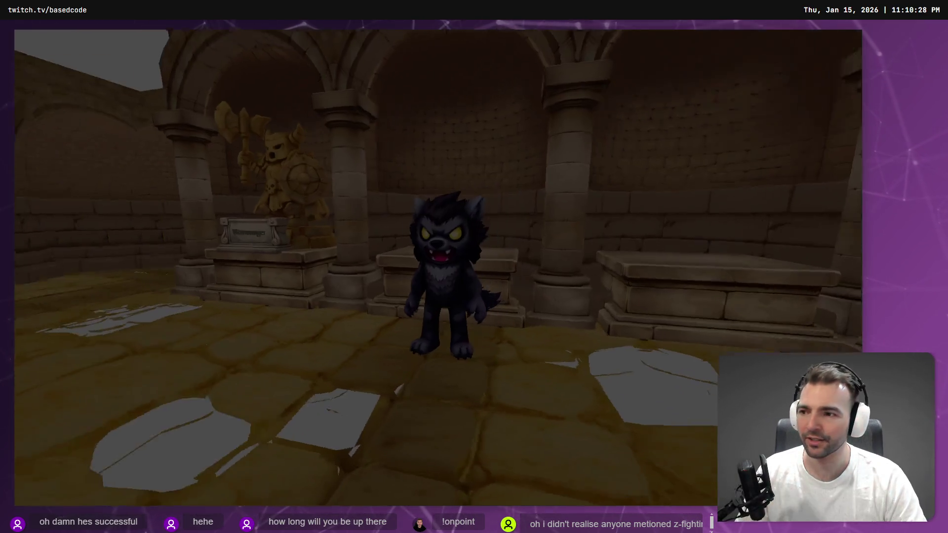
key("w")
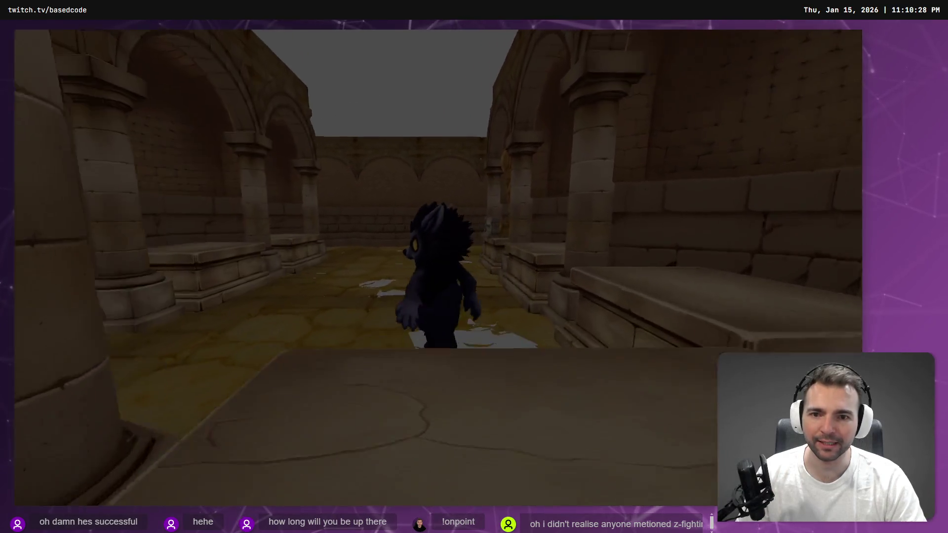
key("w")
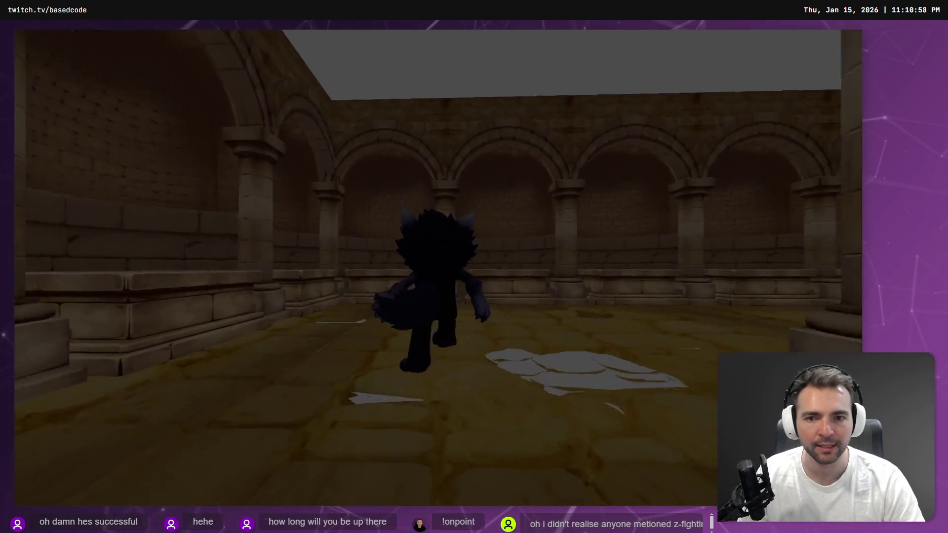
key("F8")
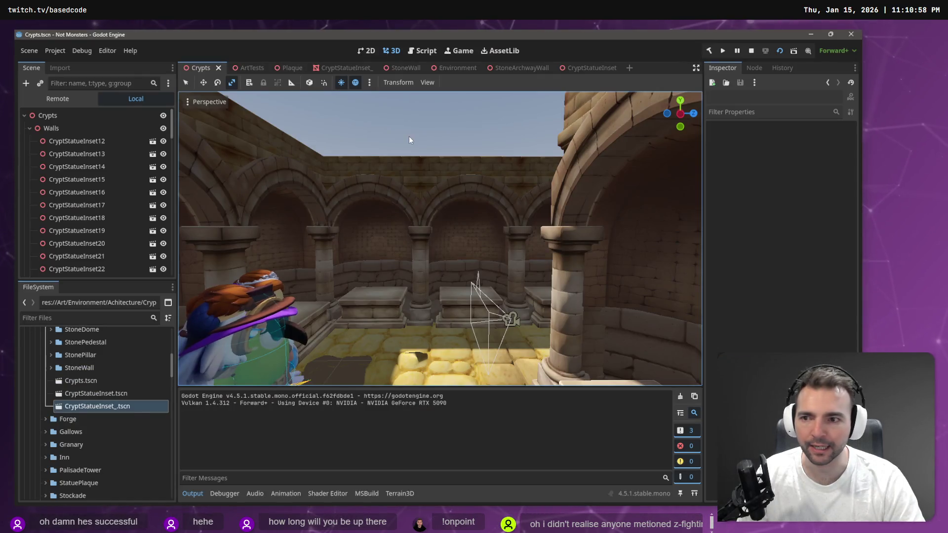
Select the 12 Cobblestone nodes starting at Cobblestone39 and move them under Ground
mouse_move(408, 136)
left_mouse_down()
mouse_move(421, 239)
mouse_move(417, 224)
left_mouse_up()
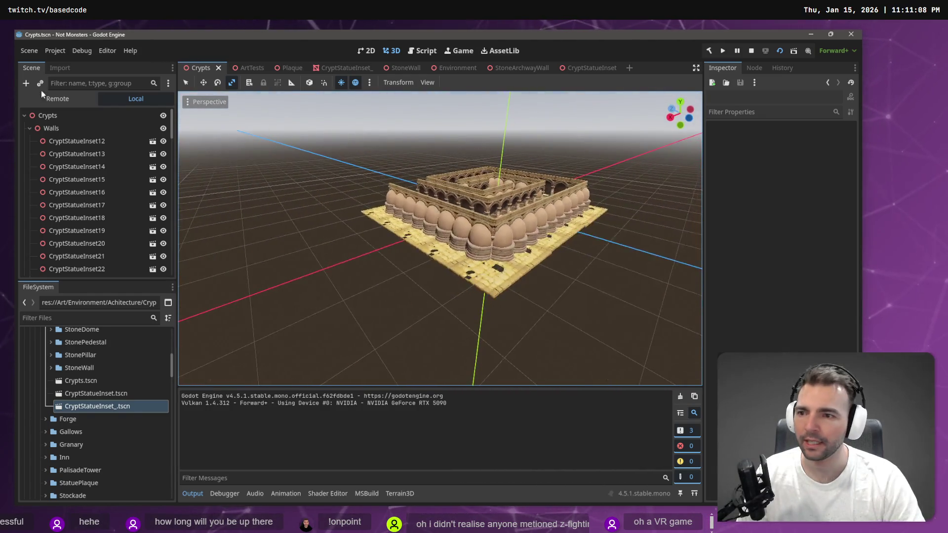
scroll(91, 192, "down", 20)
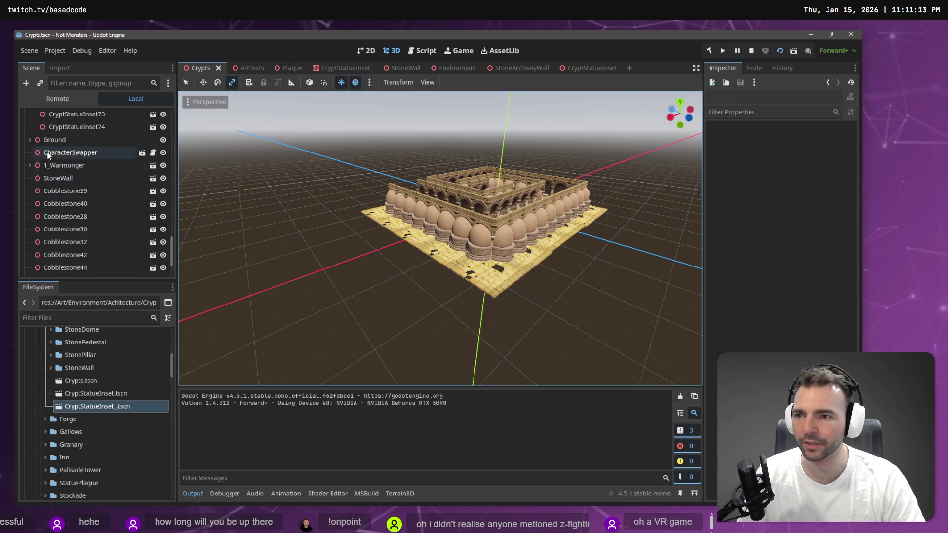
left_click(81, 192)
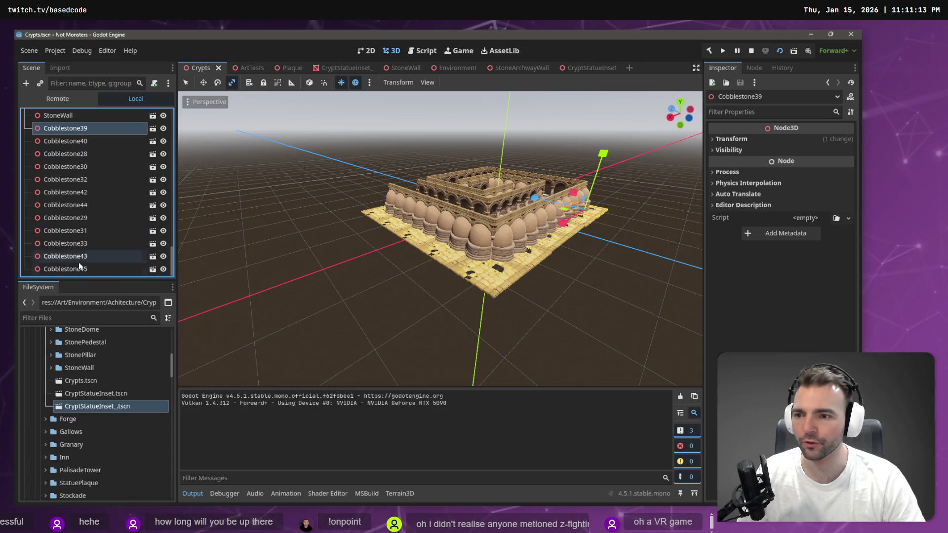
scroll(79, 257, "down", 2)
left_click(87, 257, "shift")
scroll(84, 237, "up", 3)
left_click_drag(66, 236, 66, 180)
Reparent the StoneWall node under Walls via the Reparent Node dialog
scroll(57, 262, "down", 5)
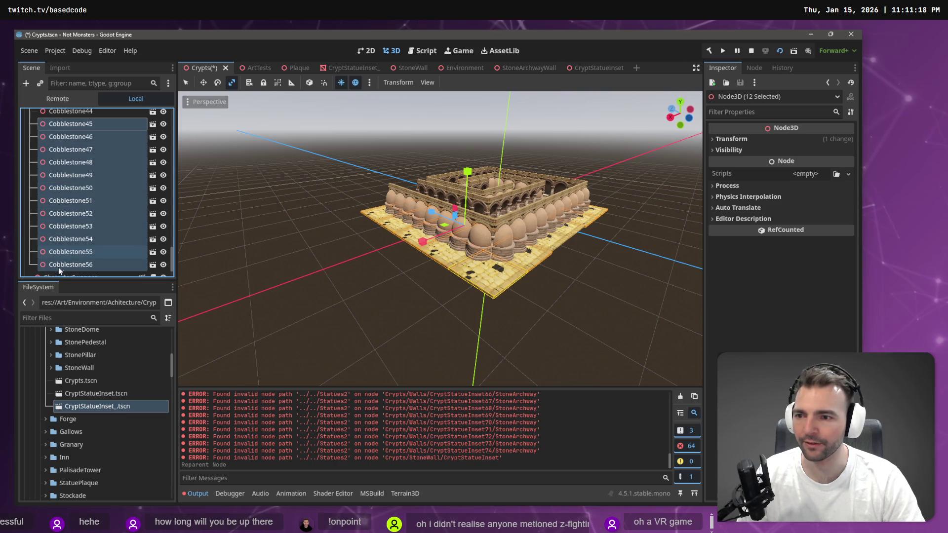
left_click(52, 245)
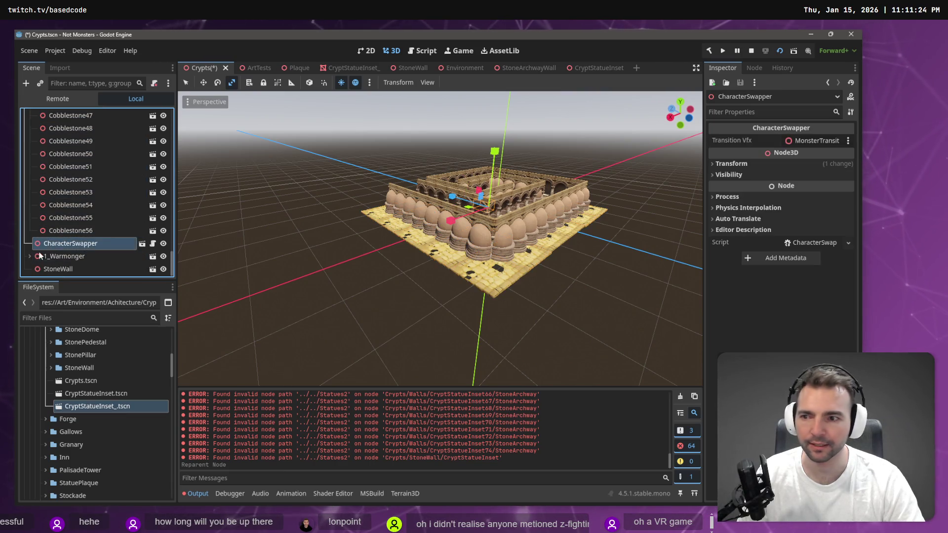
left_click(46, 257)
left_click(93, 270)
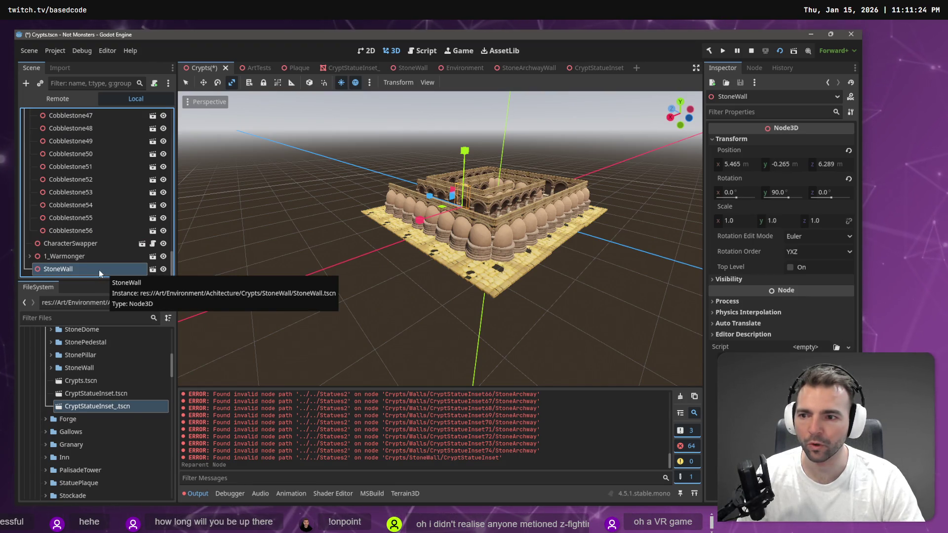
right_click(100, 269)
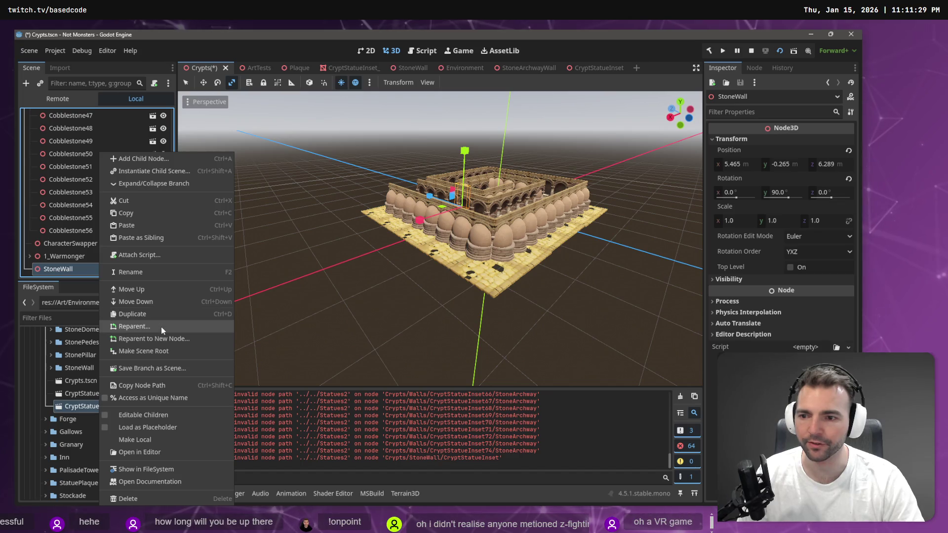
left_click(161, 327)
left_click(420, 151)
double_click(420, 149)
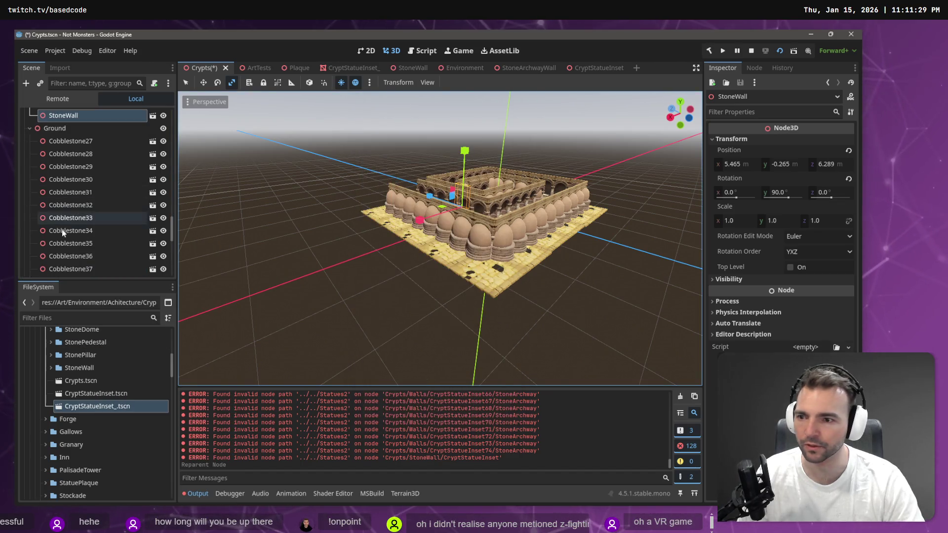
left_click(29, 129)
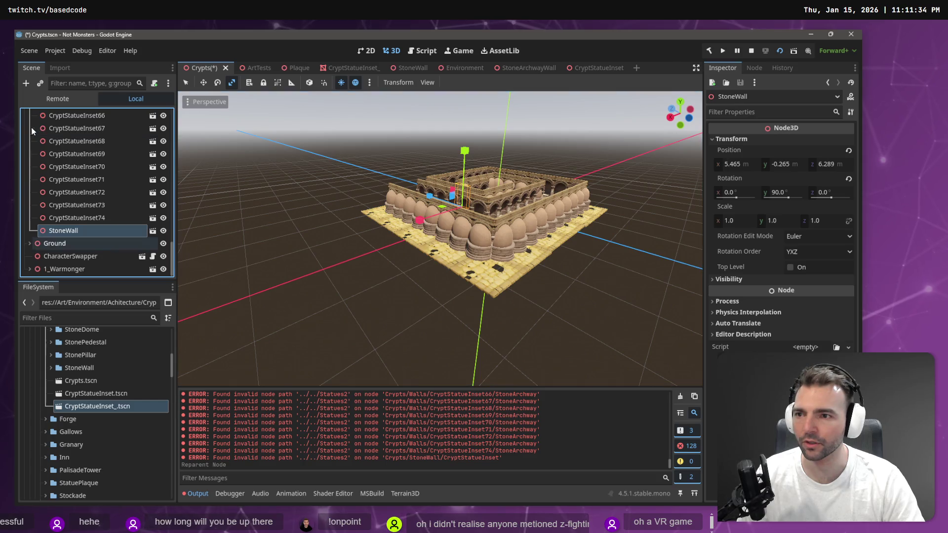
left_click(61, 244)
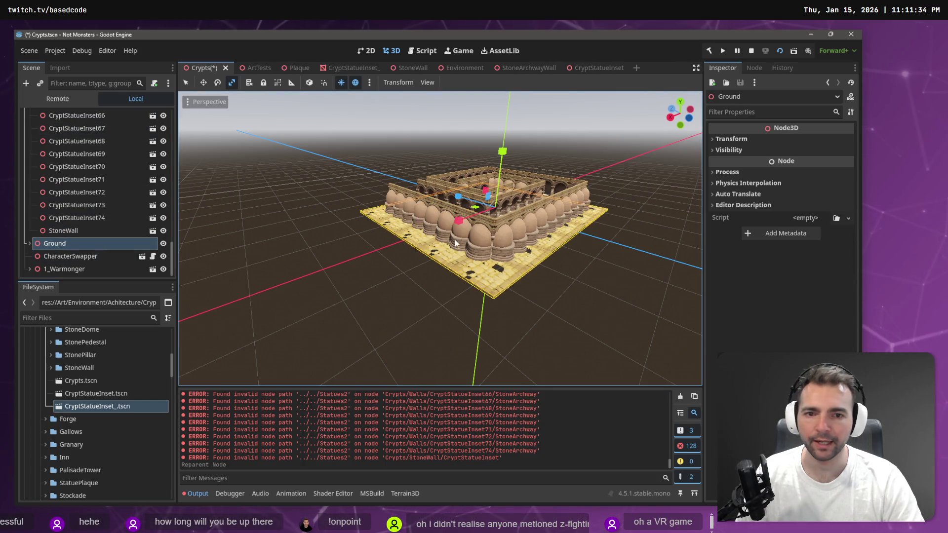
Paste Ground as Ground2, raise it 6.031 units above the crypt, then save and run
key("ctrl+v")
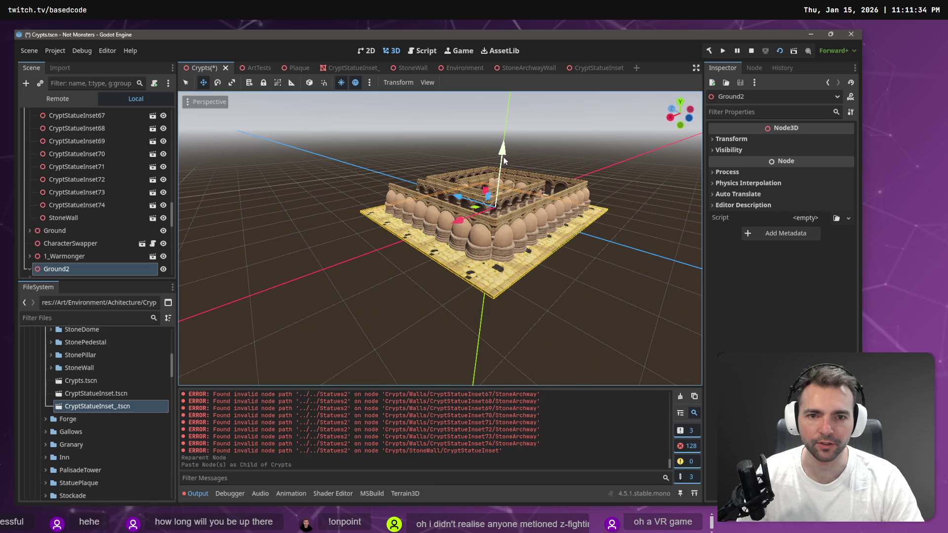
left_click_drag(502, 157, 514, 120)
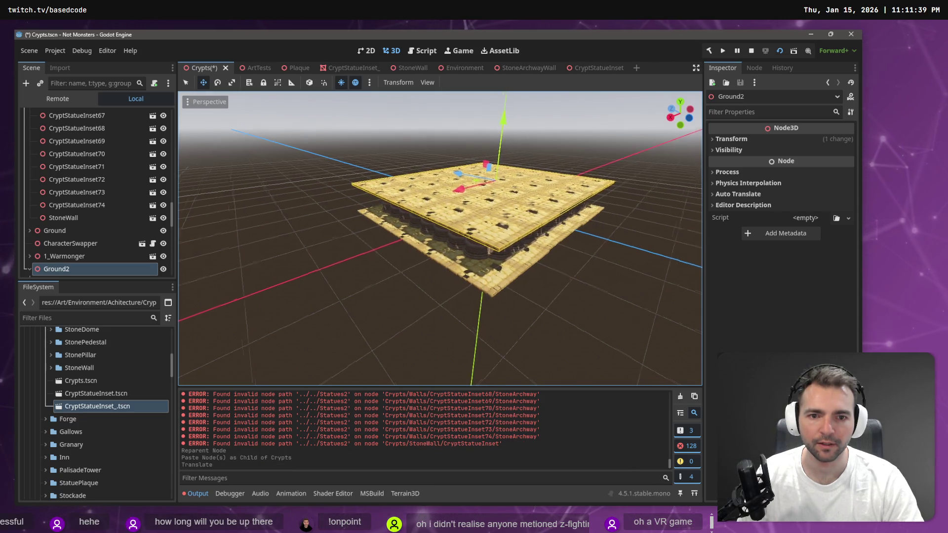
scroll(515, 128, "up", 3)
key("F5")
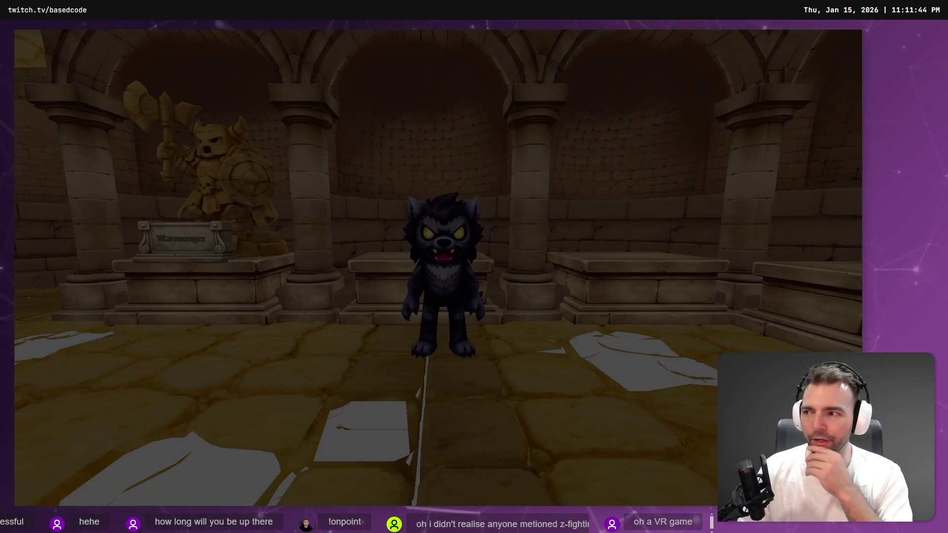
Walk the werewolf through the pillared crypt corridors, stop the game, and delete Ground2
key("w")
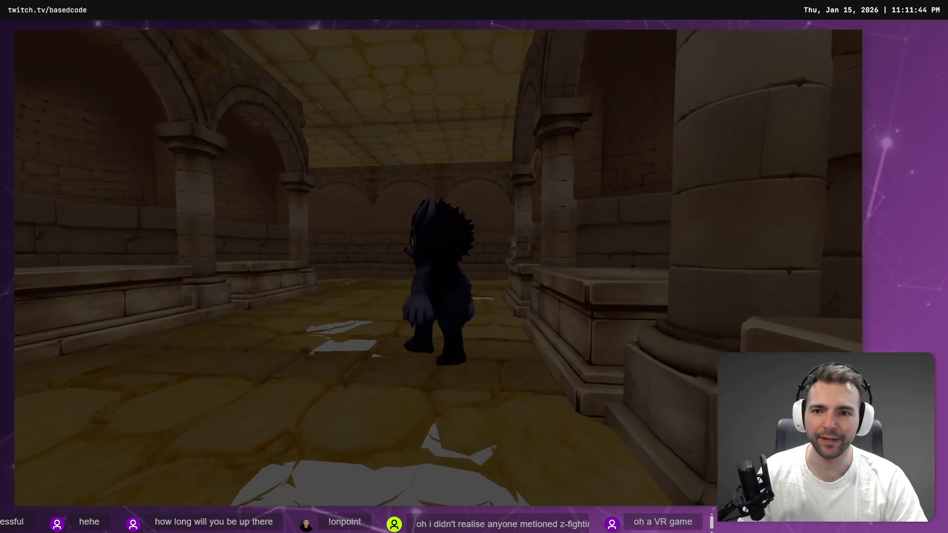
key("w")
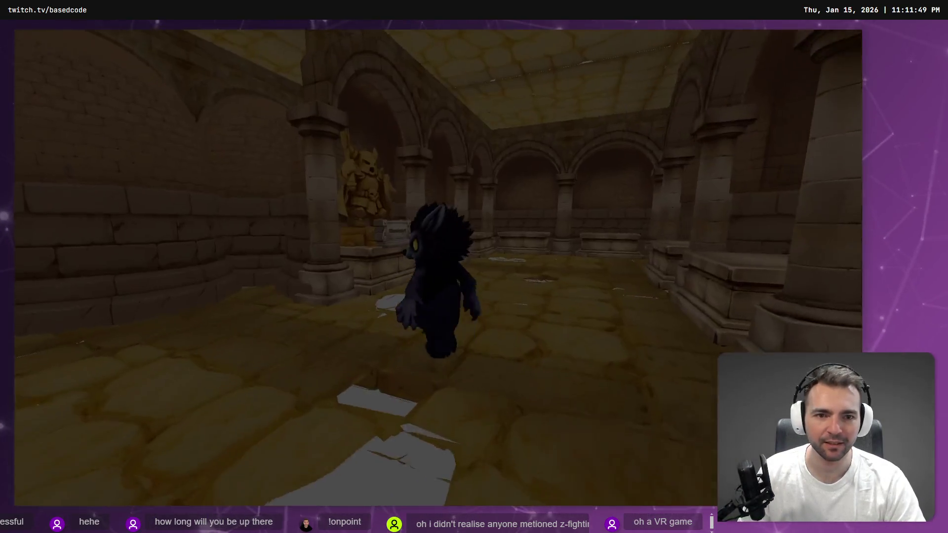
key("w")
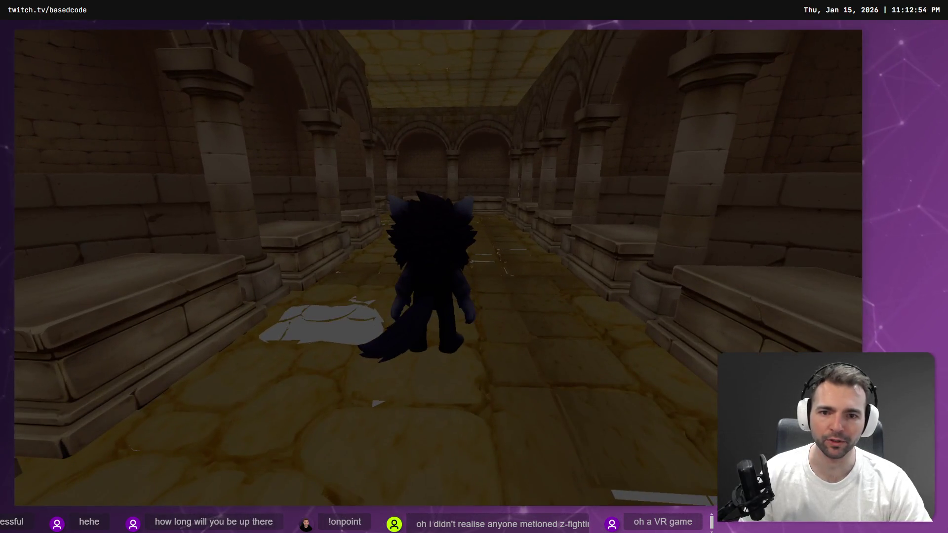
key("F8")
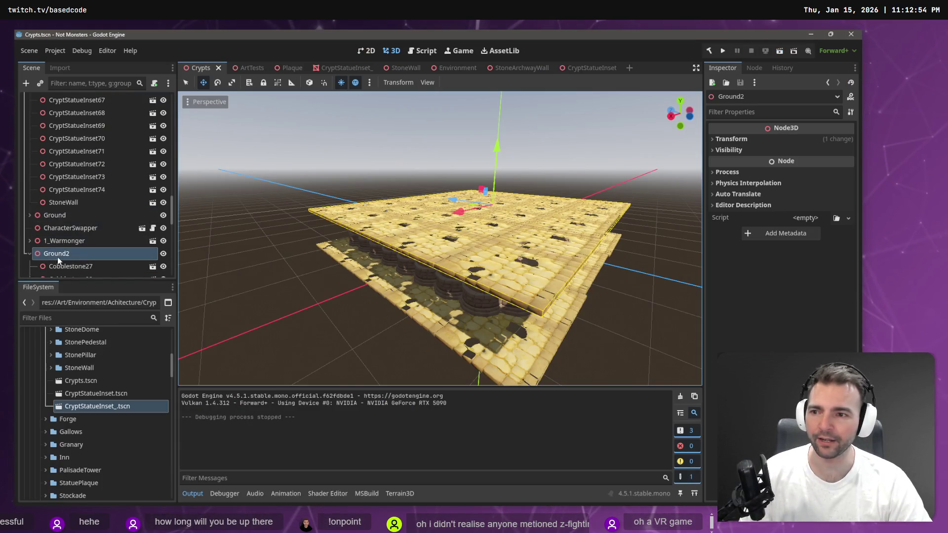
key("Delete")
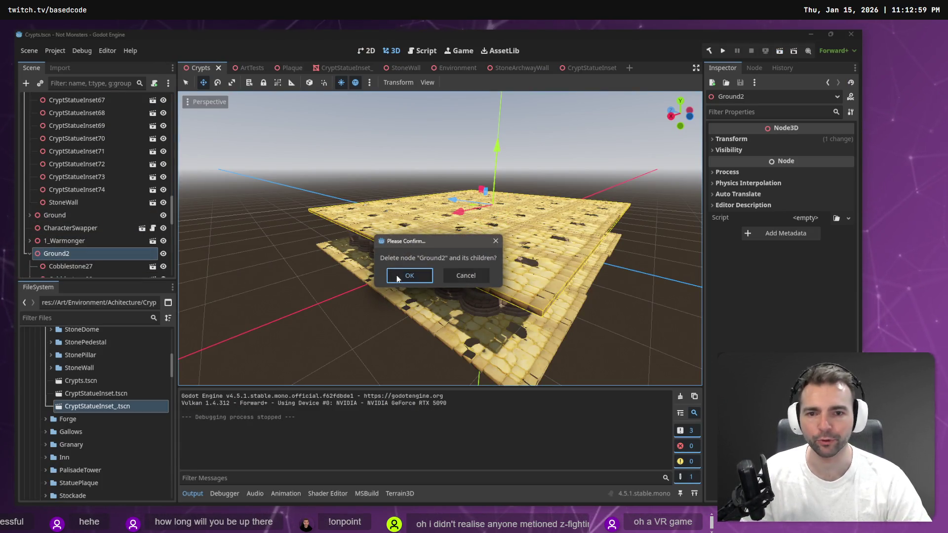
Confirm deleting Ground2 and its children, then select CryptStatueInset18
left_click(398, 277)
scroll(519, 264, "up", 10)
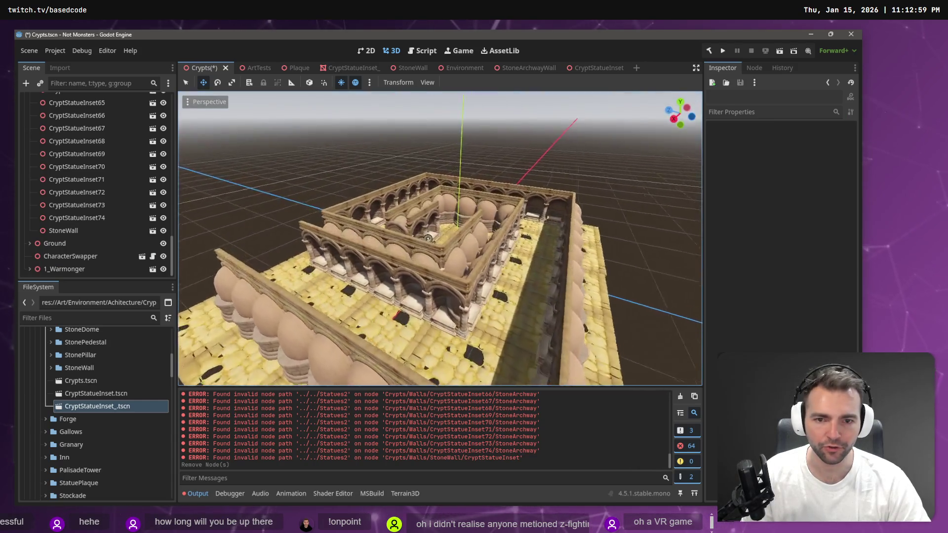
left_click(463, 218)
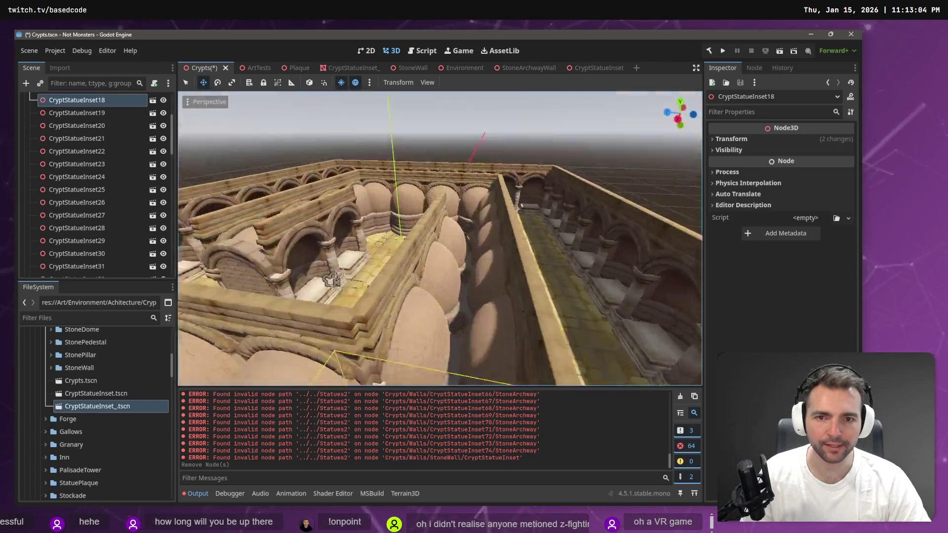
Fly the view to the StoneWall archway piece and open its scene for editing
key("s")
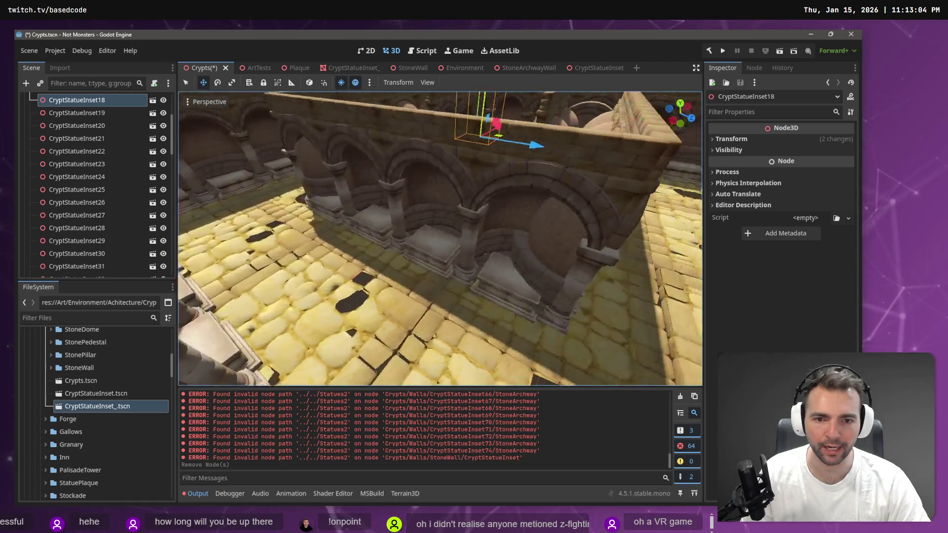
key("w")
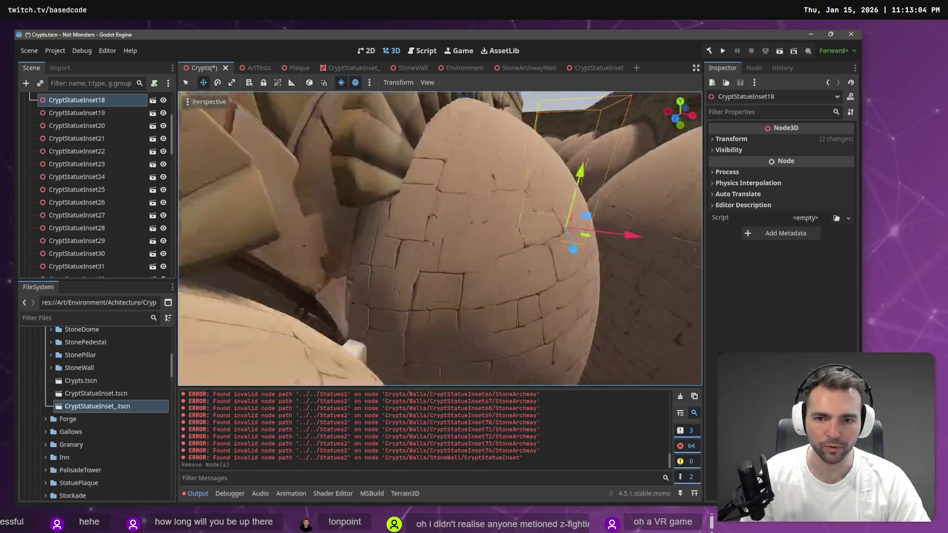
left_click(431, 225)
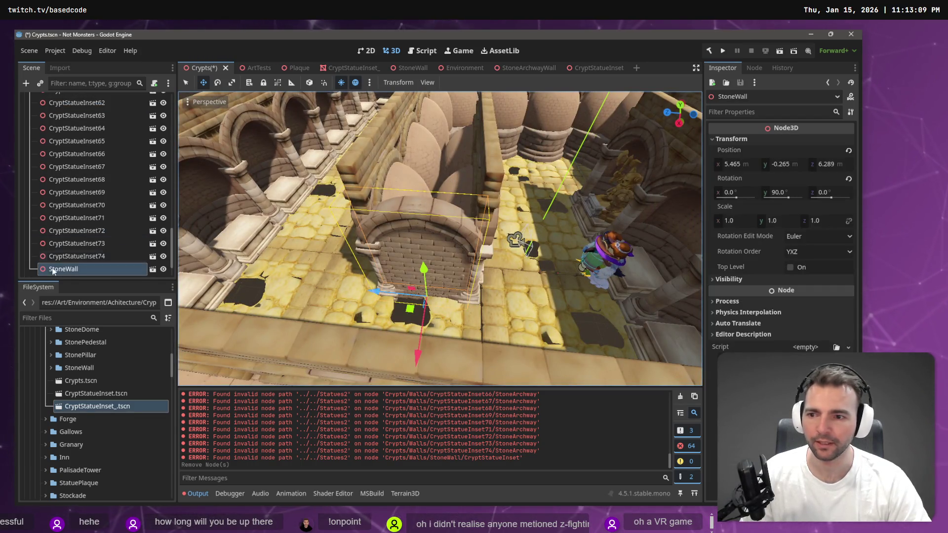
left_click(154, 269)
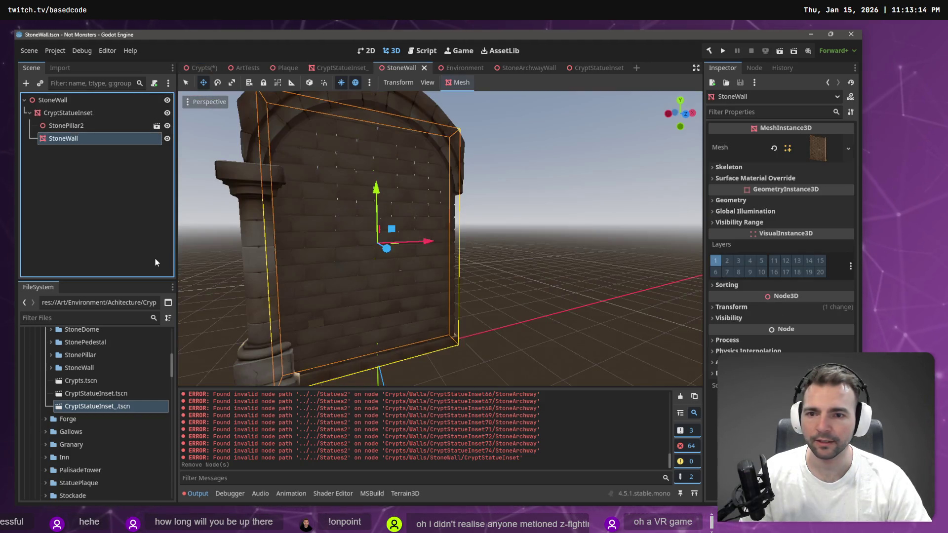
Drag the StoneArchwayWall mesh from its asset folder into the StoneWall scene
left_click(524, 69)
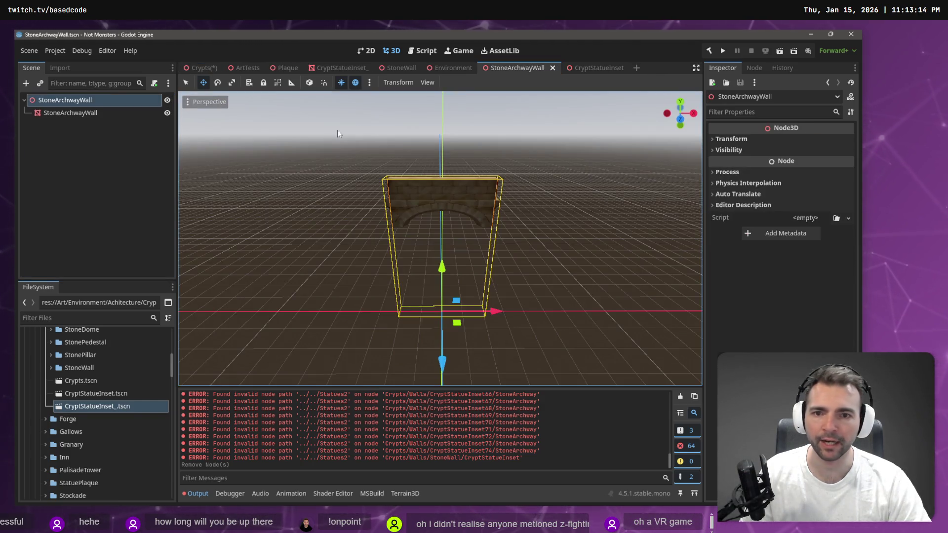
left_click(398, 68)
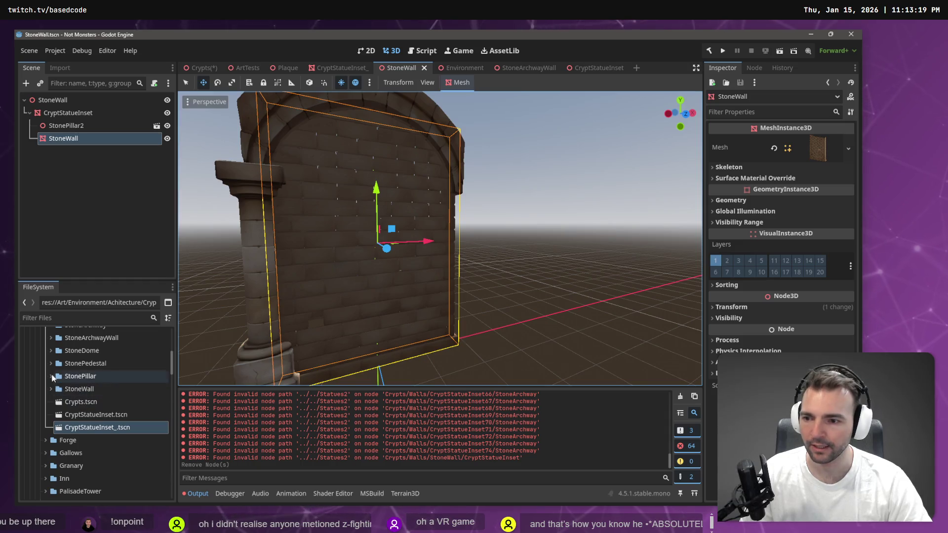
scroll(42, 337, "up", 2)
scroll(41, 337, "up", 4)
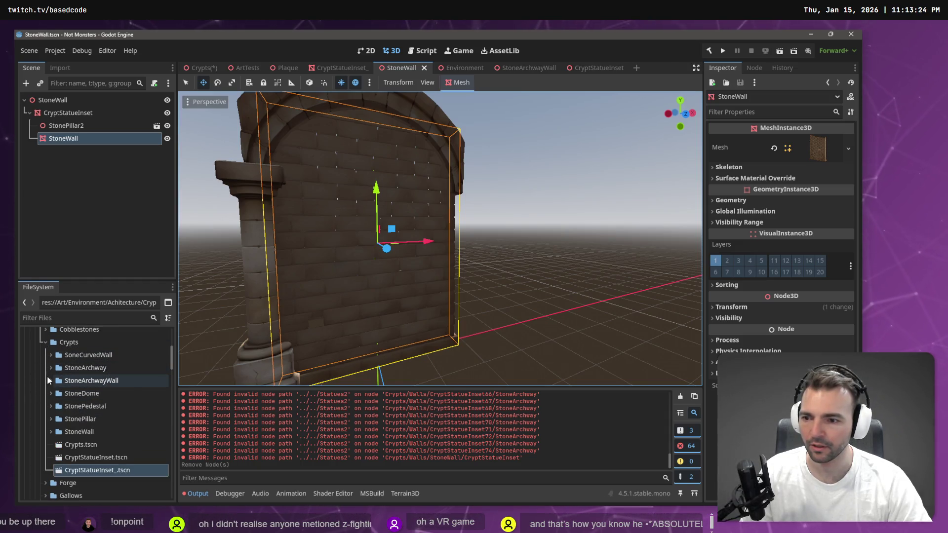
left_click(51, 381)
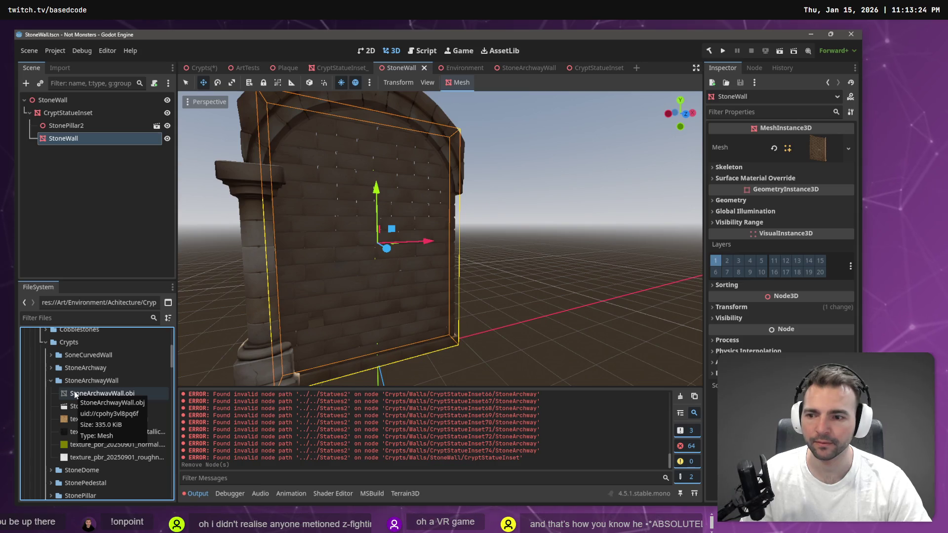
mouse_move(74, 391)
left_mouse_down()
mouse_move(89, 258)
mouse_move(74, 104)
left_mouse_up()
Add the StoneArchwayWall scene and move StonePillar2 and the wall mesh to the root
left_click(82, 128)
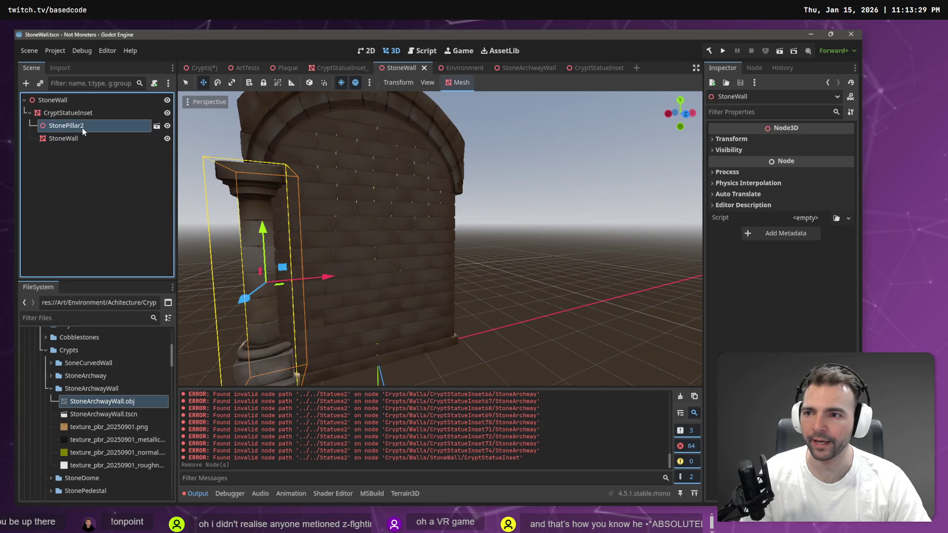
left_click(195, 215)
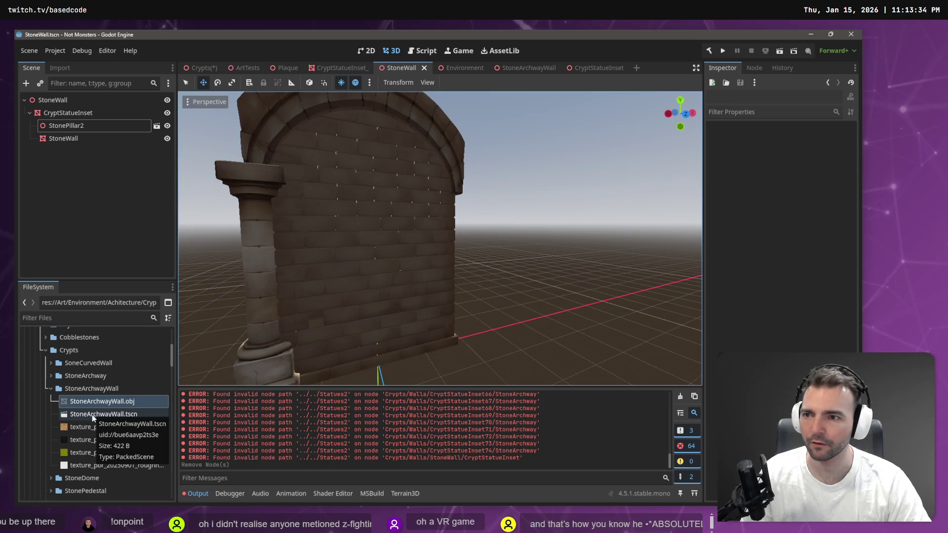
left_click_drag(92, 415, 64, 102)
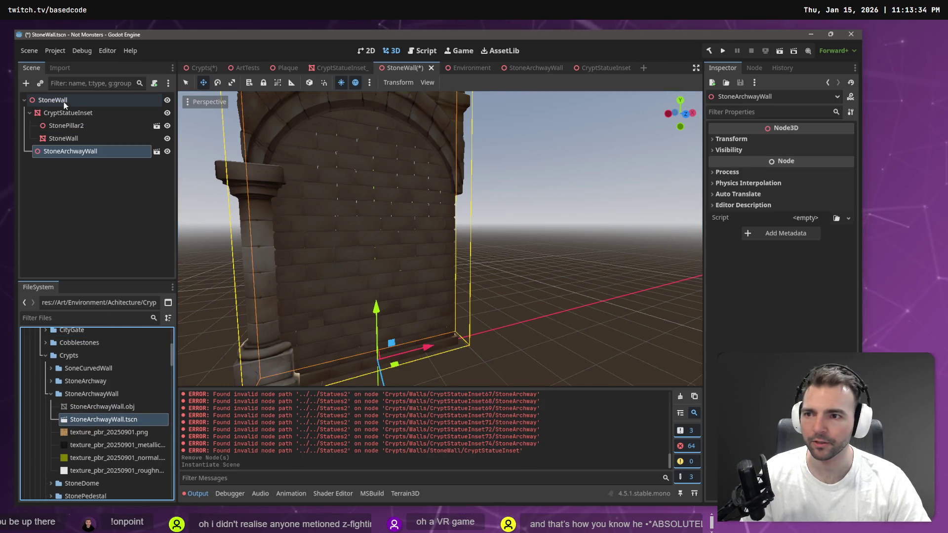
left_click(67, 125)
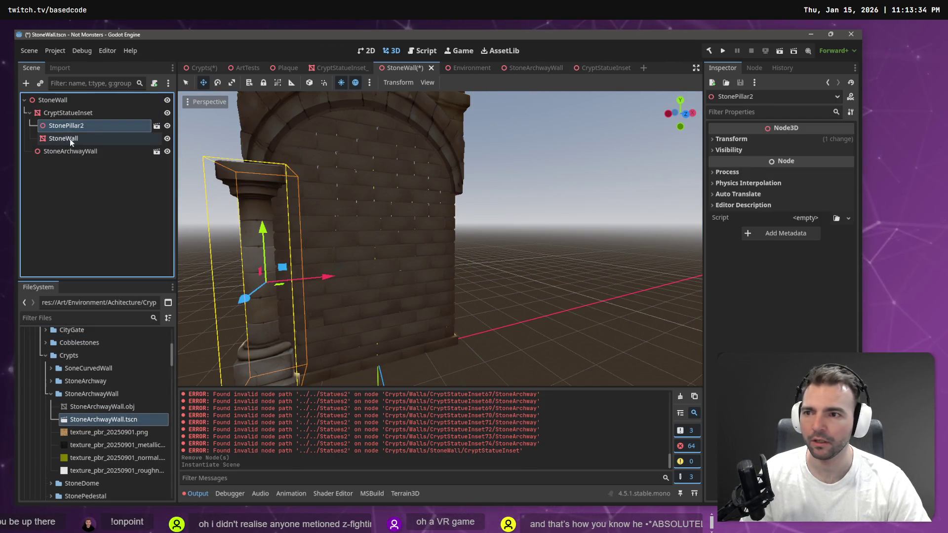
left_click(70, 138, "shift")
left_click_drag(69, 104, 70, 105)
Rename the CryptStatueInset node to Archway
double_click(69, 117)
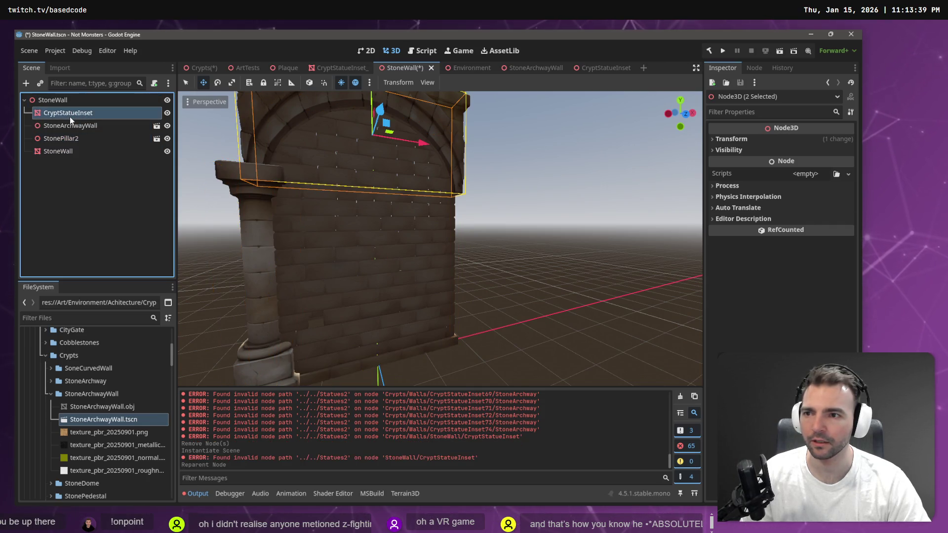
type("Ar")
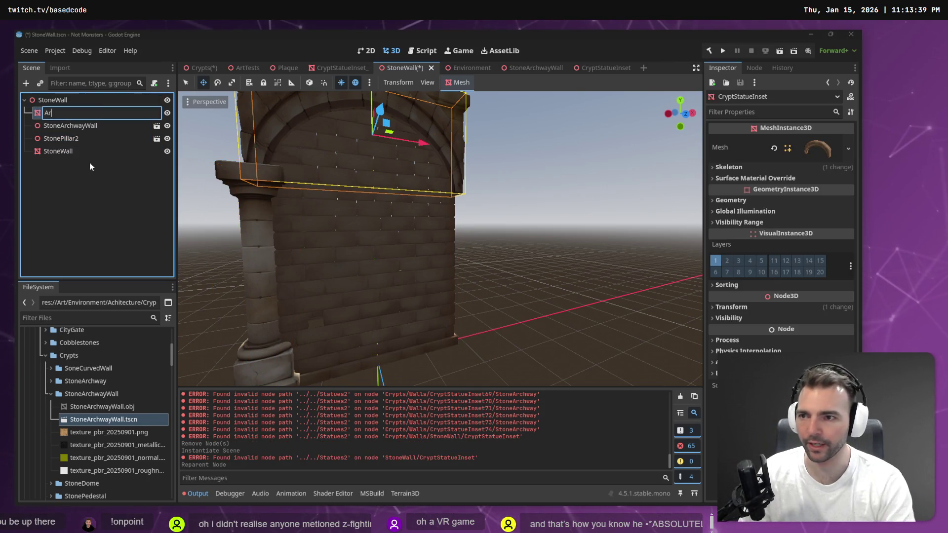
type("chway")
key("Return")
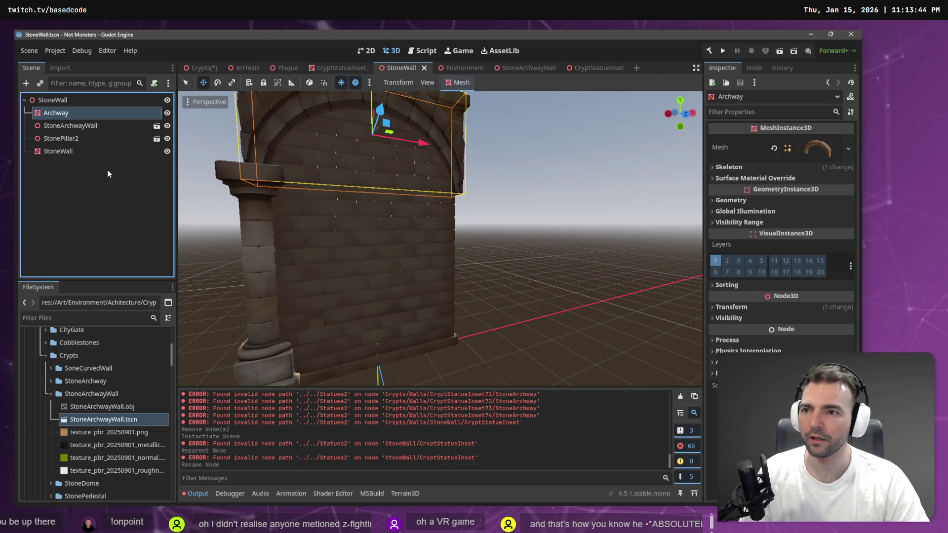
Save StoneWall.tscn and return to the Crypts level
left_click(58, 151)
key("ctrl+s")
key("f")
scroll(439, 236, "down", 5)
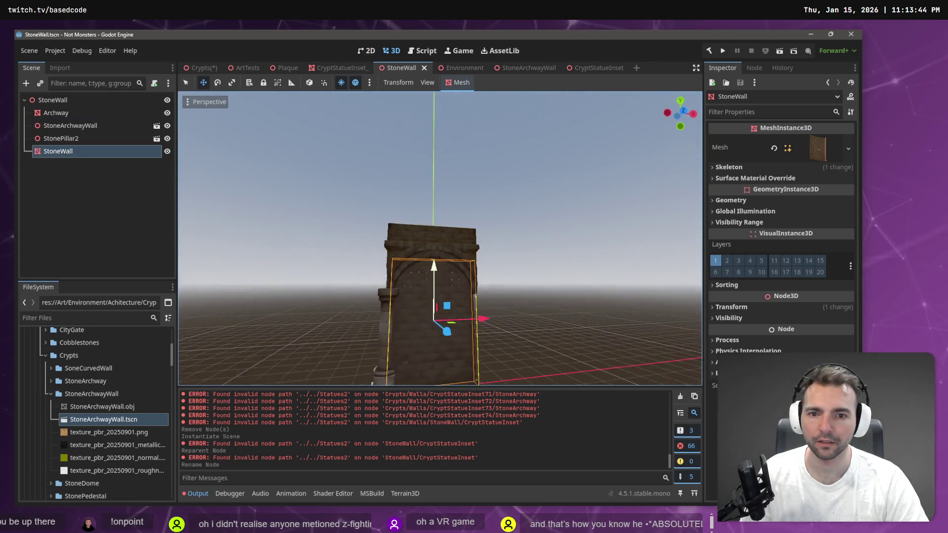
scroll(440, 237, "up", 5)
key("ctrl+s")
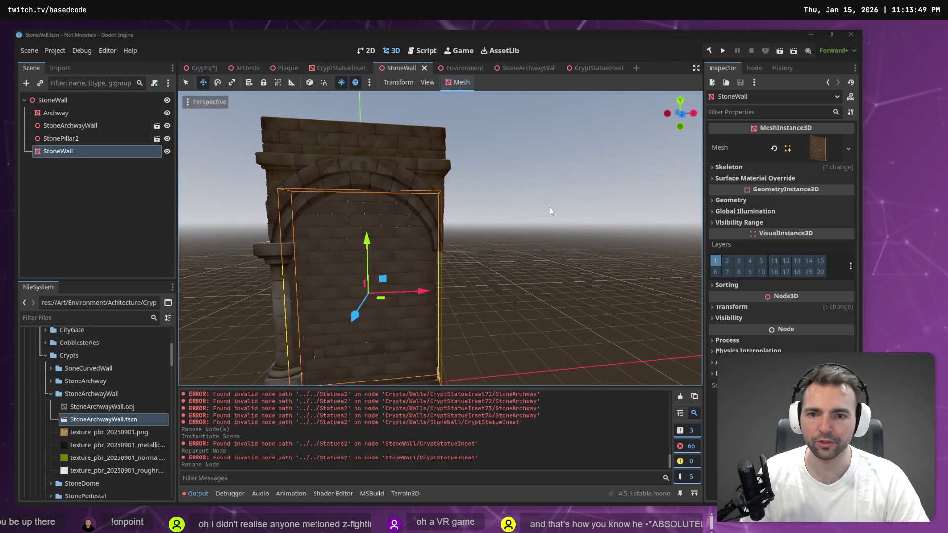
left_click(198, 68)
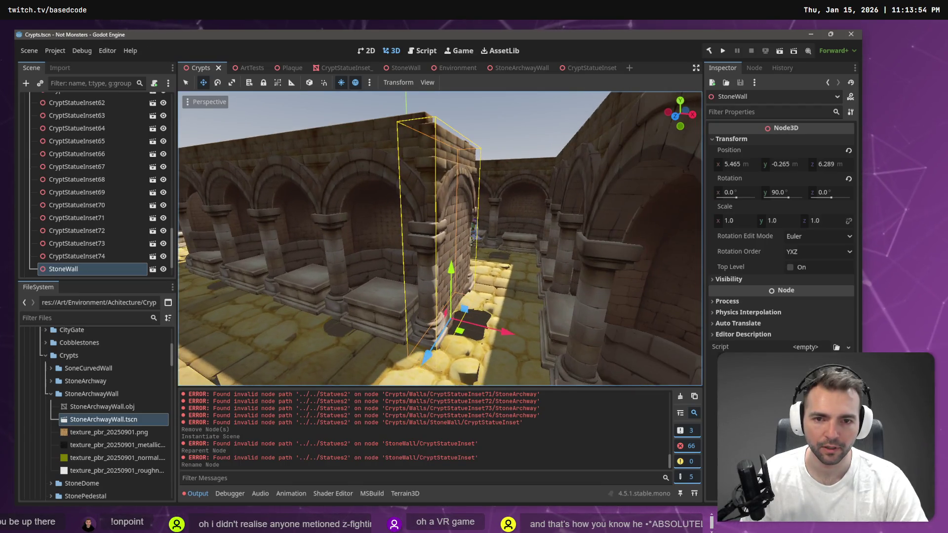
Raise StoneWall to Y 0.09, shift it to Z 6.199, and save Crypts.tscn
left_click_drag(453, 266, 457, 259)
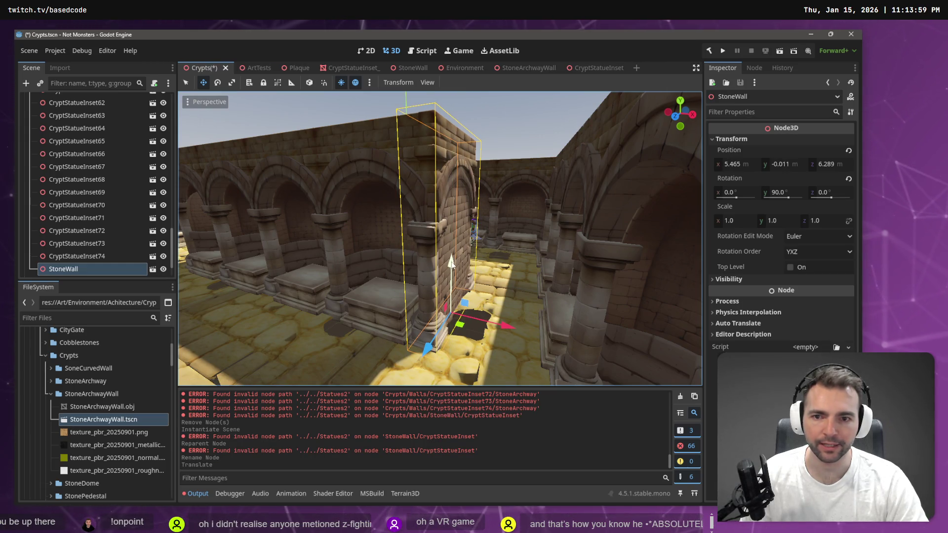
left_click_drag(451, 258, 454, 261)
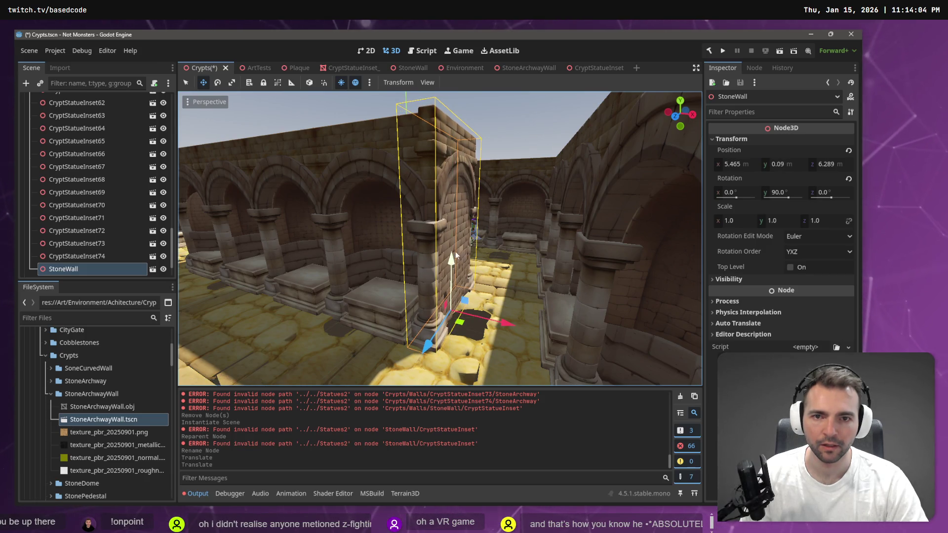
key("f")
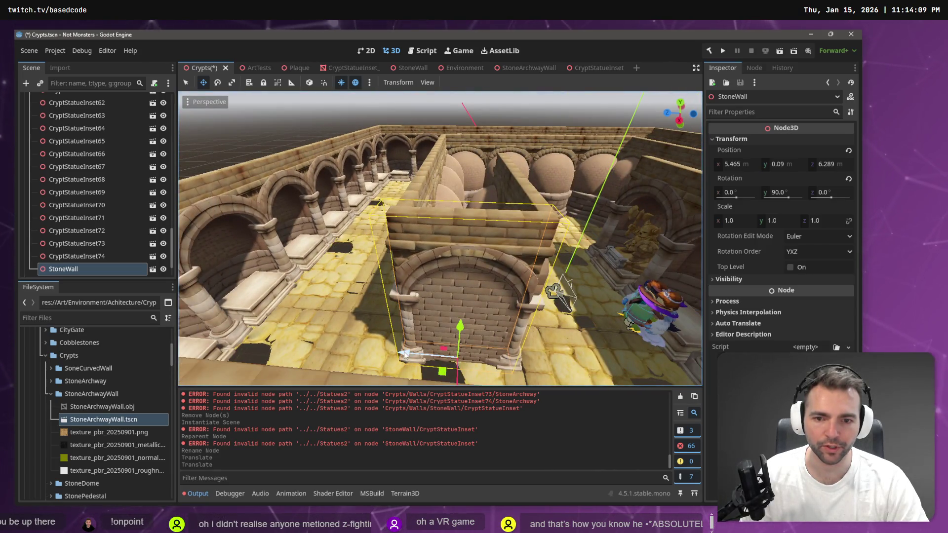
left_click_drag(404, 353, 408, 354)
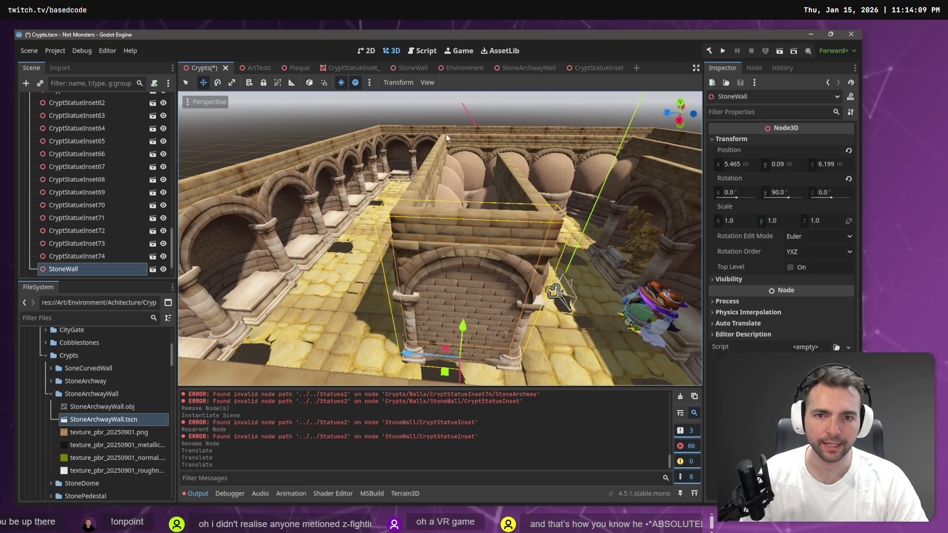
key("ctrl+s")
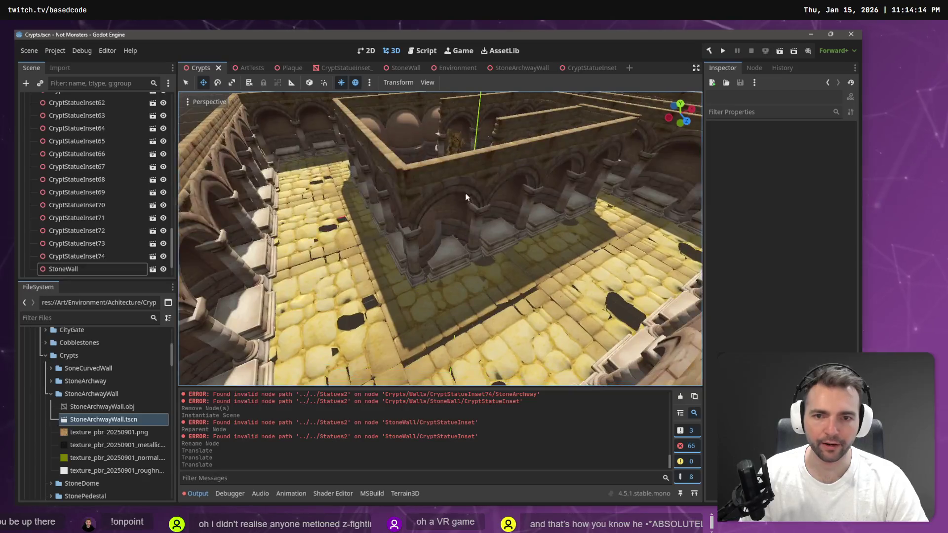
left_click(464, 203)
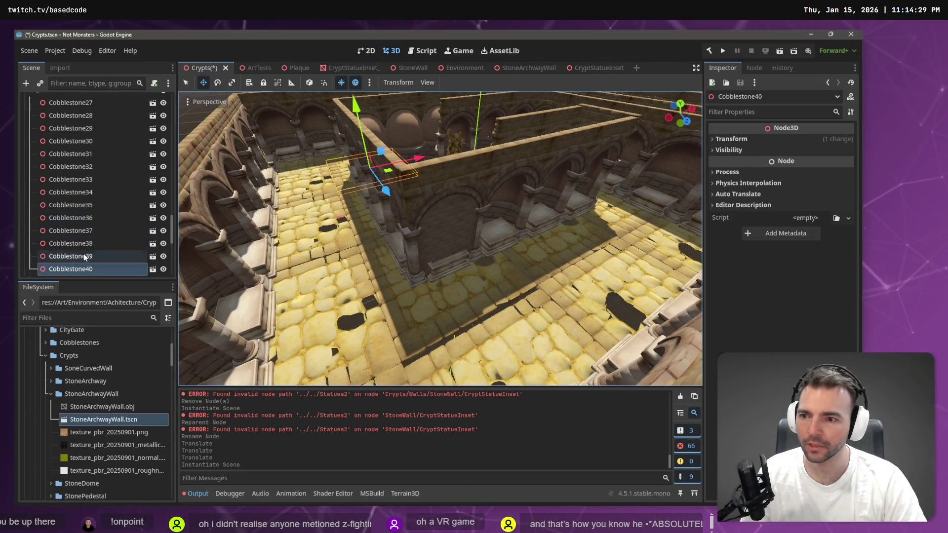
Select the StoneWall node in the Crypts level and check its context actions
scroll(82, 255, "down", 3)
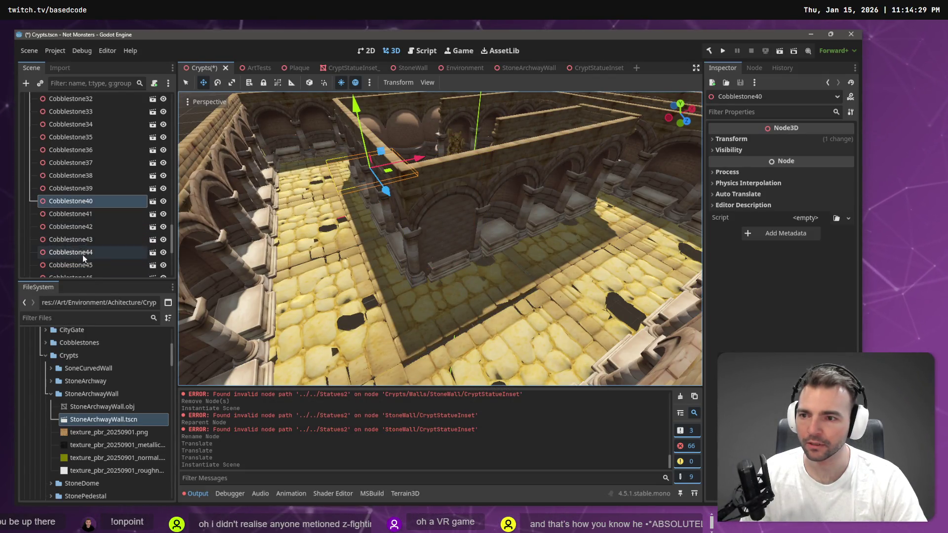
left_click(459, 229)
scroll(96, 190, "up", 2)
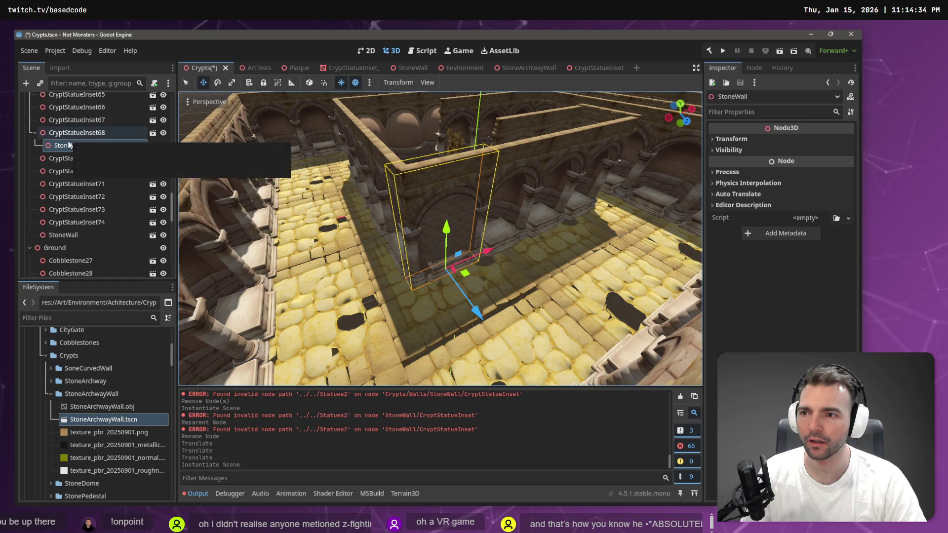
right_click(69, 146)
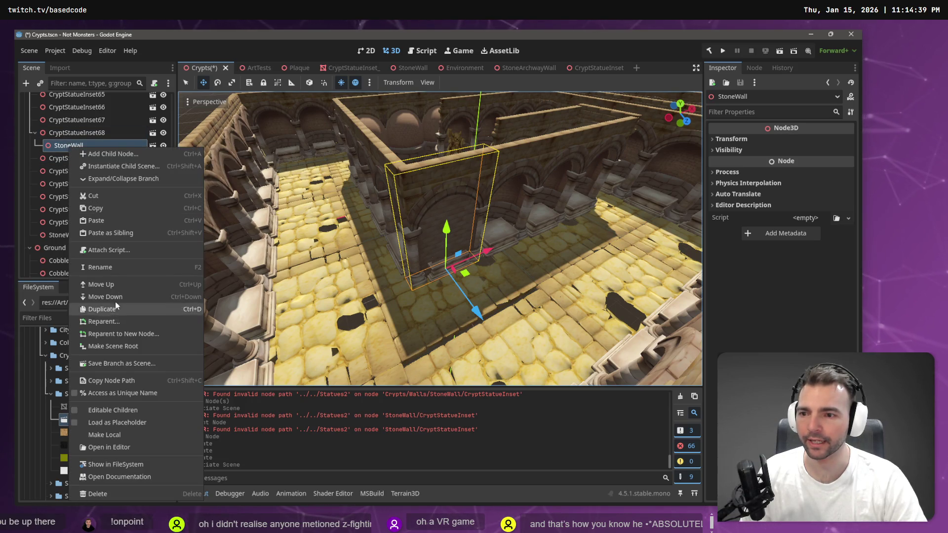
left_click(379, 168)
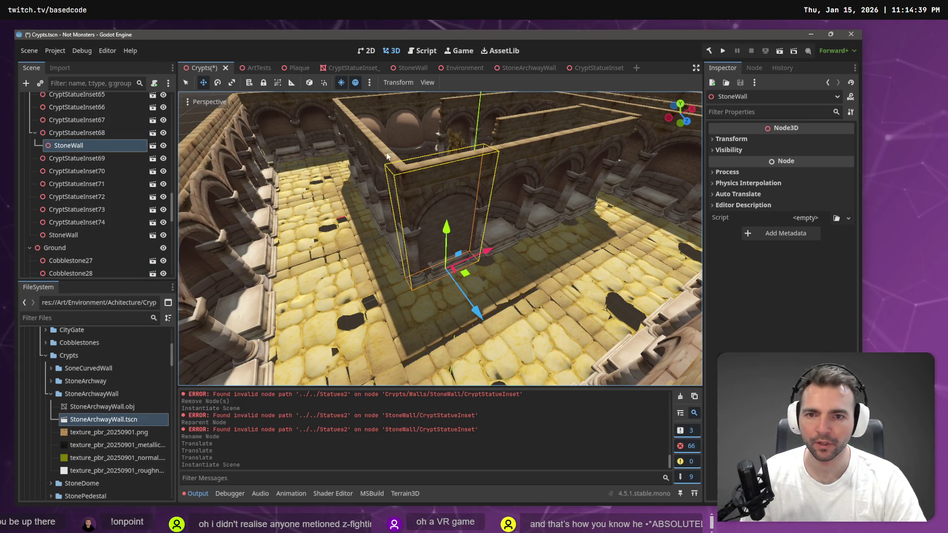
Instance StoneWall.tscn as a child of CryptStatueInset70
left_click(387, 157)
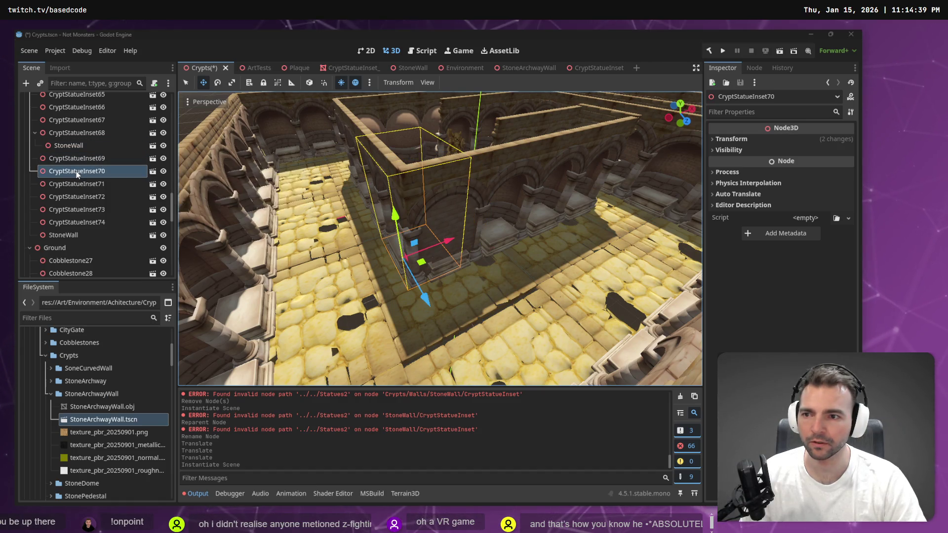
key("ctrl+shift+a")
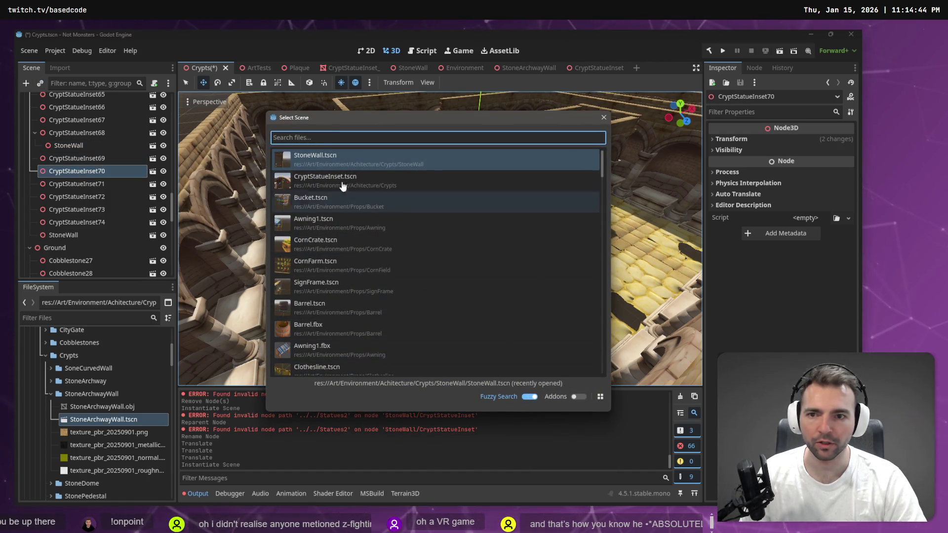
double_click(337, 160)
left_click_drag(449, 279, 448, 280)
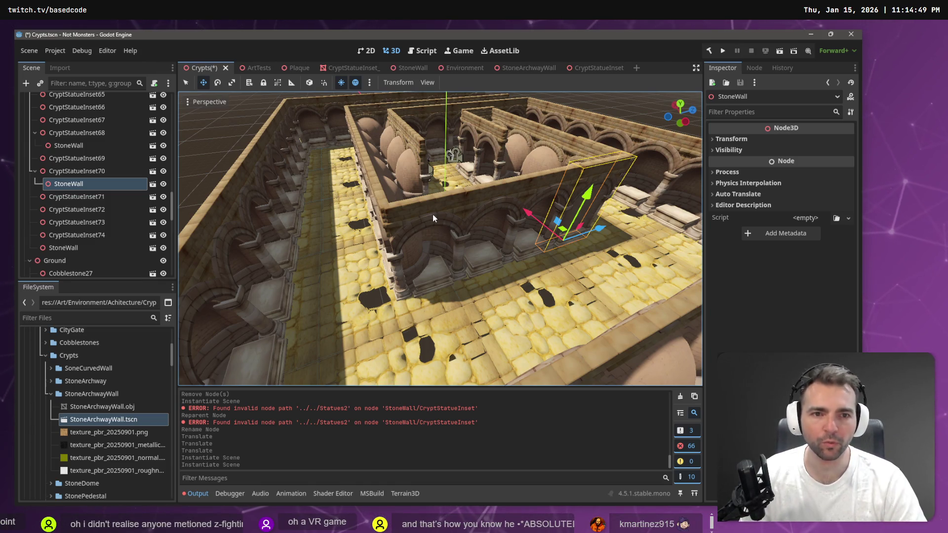
left_click_drag(433, 214, 432, 227)
Instance StoneWall pieces under CryptStatueInset72 and CryptStatueInset12
left_click(435, 260)
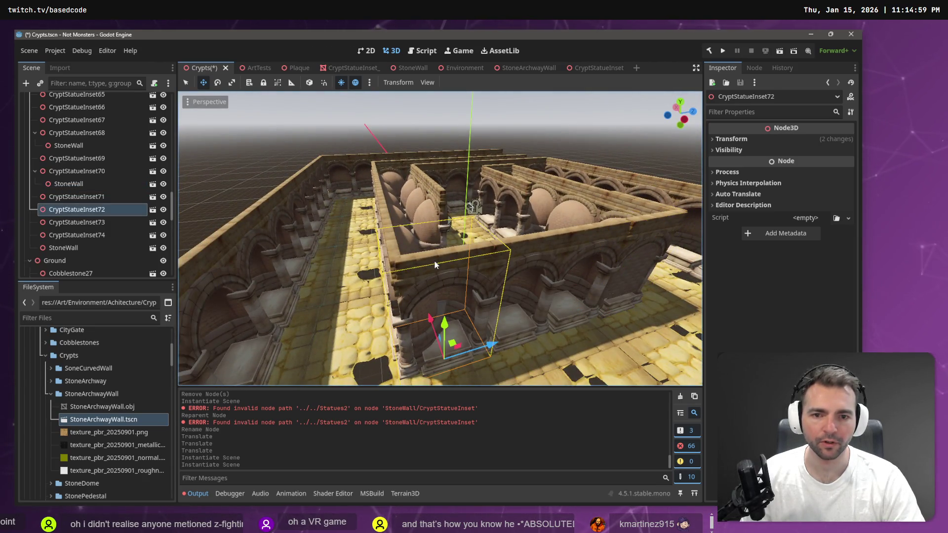
key("ctrl+shift+a")
key("Return")
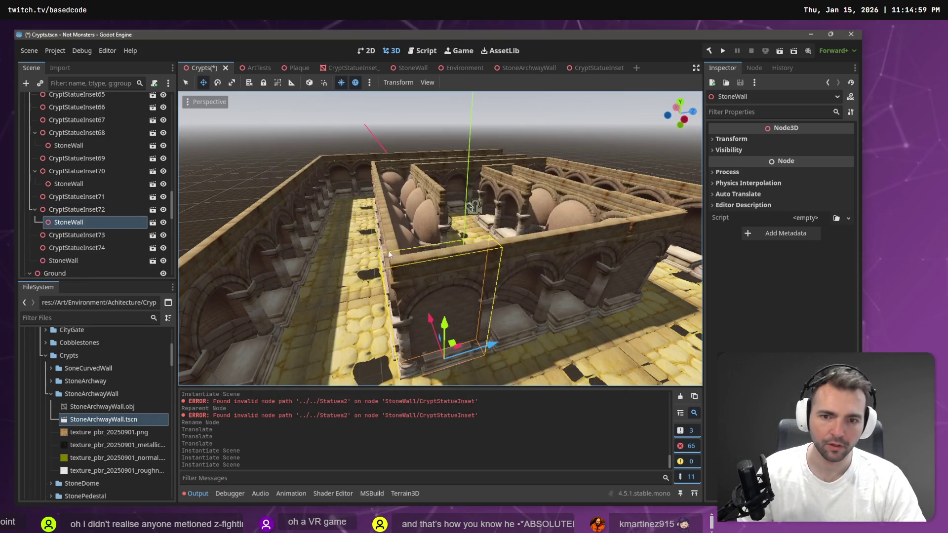
left_click(389, 241)
key("ctrl+shift+a")
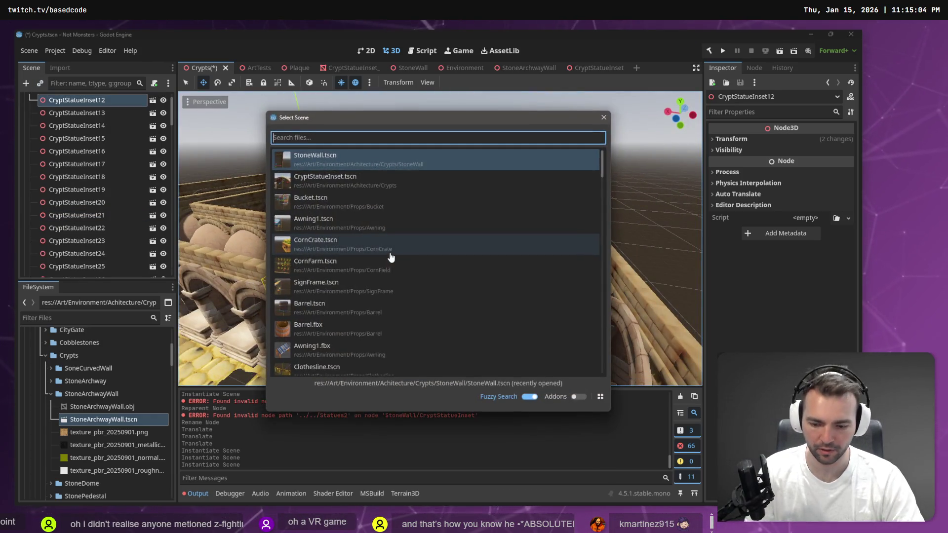
key("Return")
left_click_drag(389, 255, 394, 240)
Instance StoneWall pieces under CryptStatueInset14 and CryptStatueInset18
left_click(474, 170)
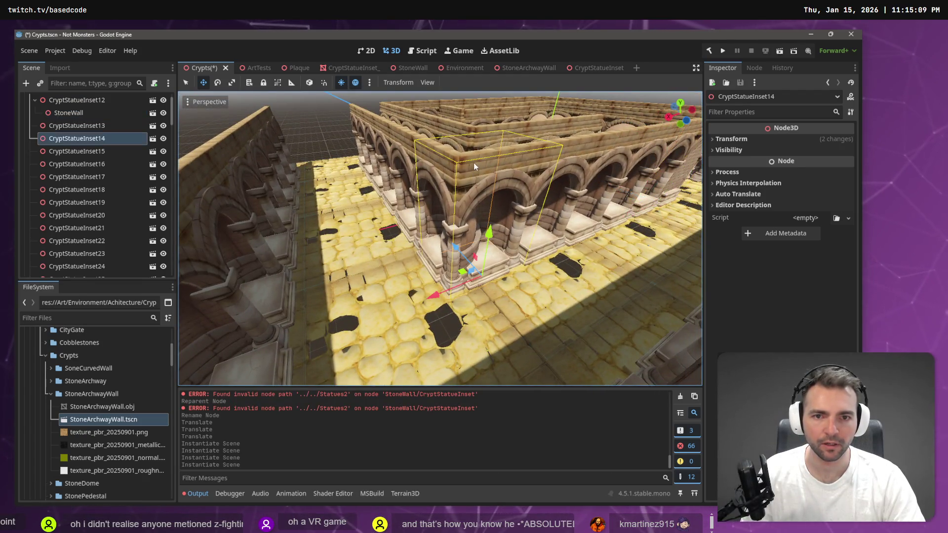
key("ctrl+shift+a")
key("Return")
left_click(433, 153)
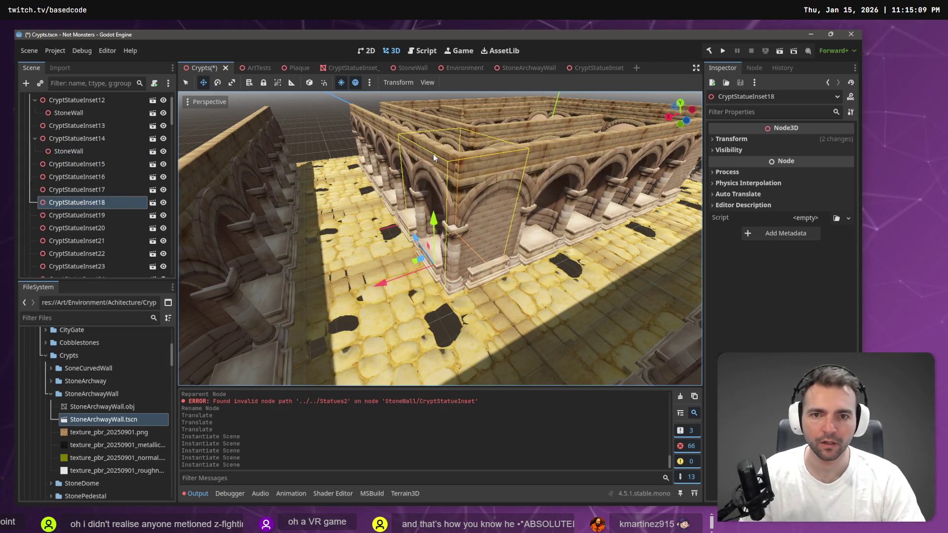
key("ctrl+shift+a")
key("Return")
left_click_drag(429, 156, 230, 166)
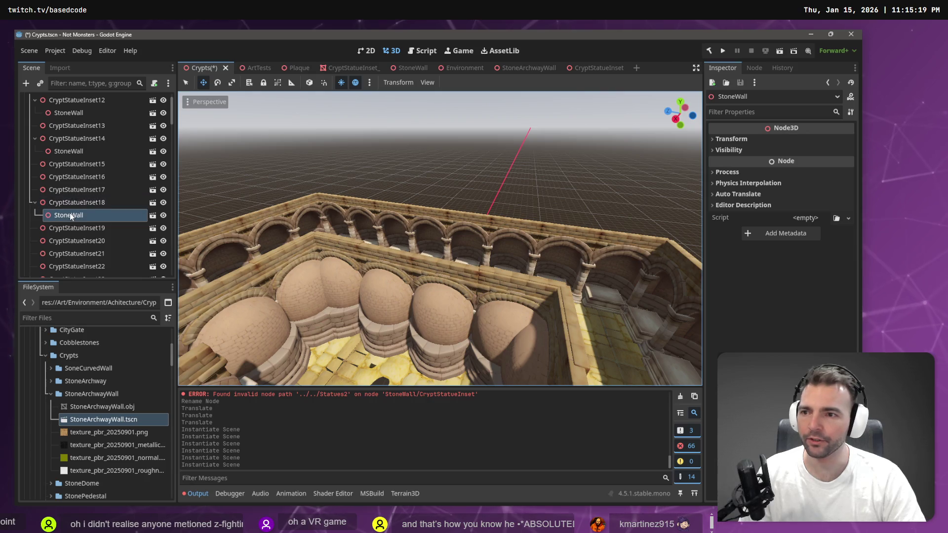
left_click(74, 152, "ctrl")
Reparent the five nested StoneWalls directly under Walls as StoneWall2–StoneWall6
scroll(77, 154, "up", 1)
left_click(83, 137, "ctrl")
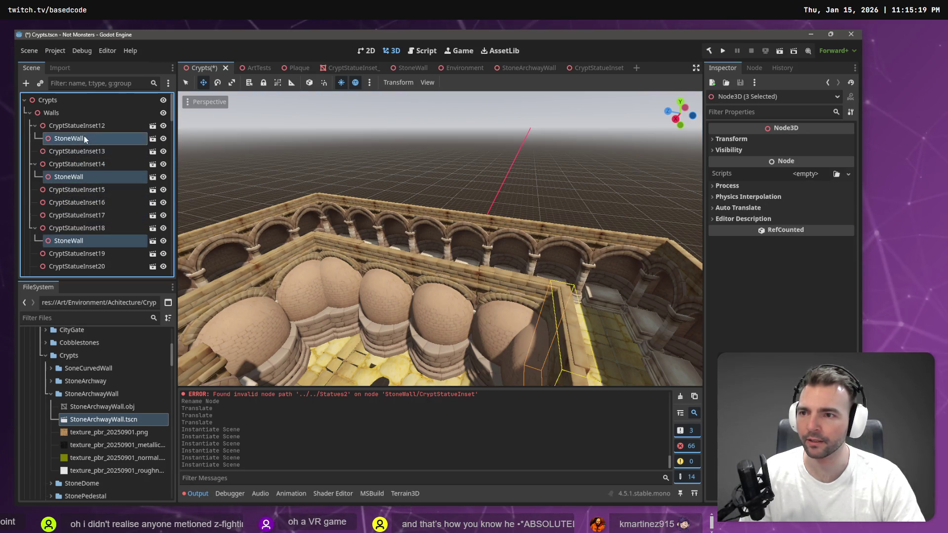
scroll(88, 183, "down", 5)
scroll(91, 192, "down", 10)
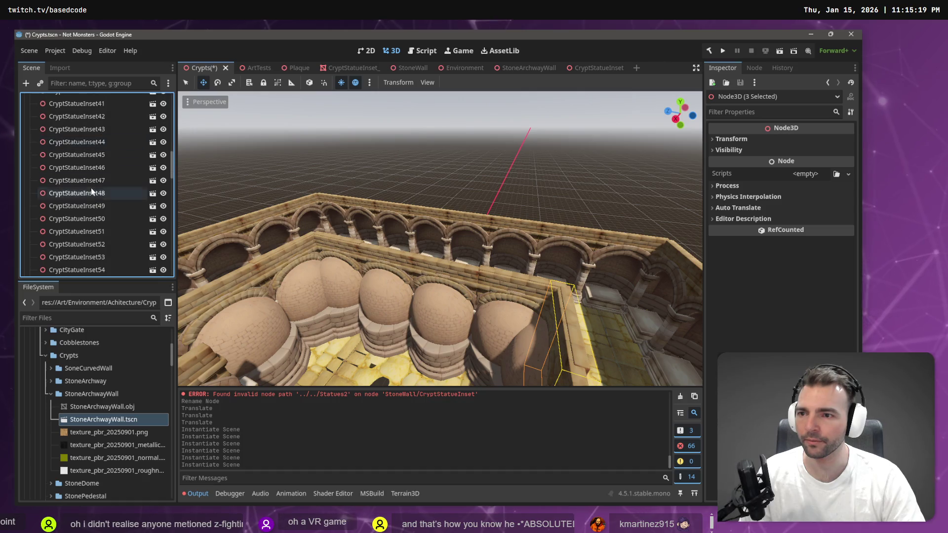
left_click(91, 159, "ctrl")
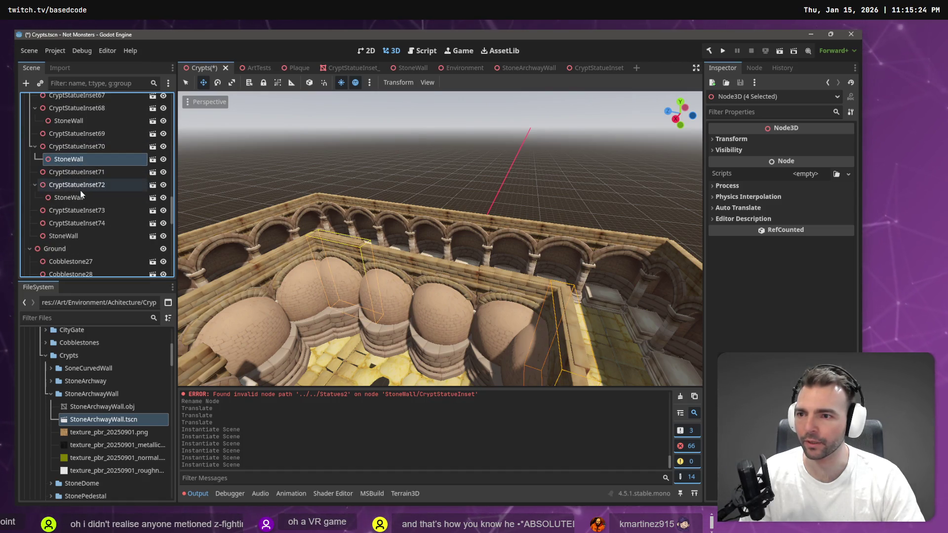
left_click(77, 198, "ctrl")
right_click(77, 198)
left_click(107, 289)
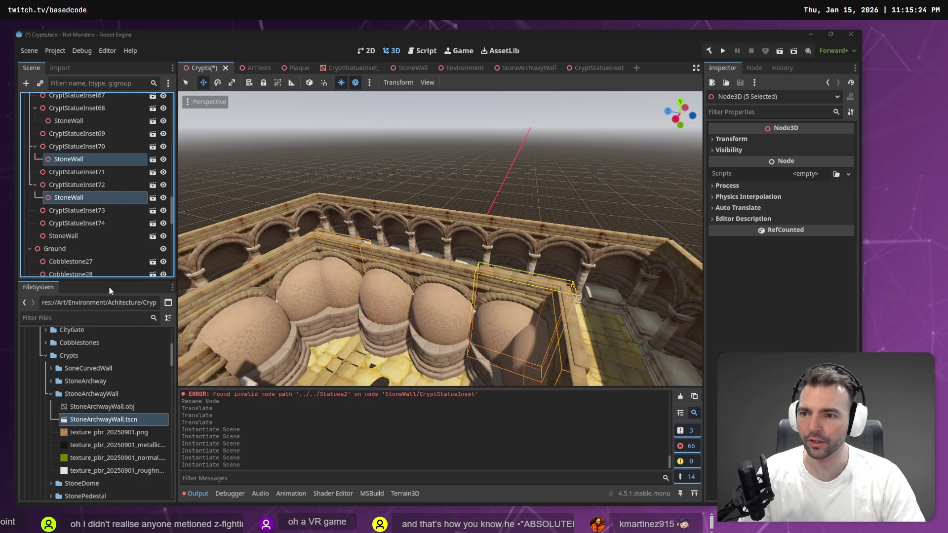
double_click(397, 152)
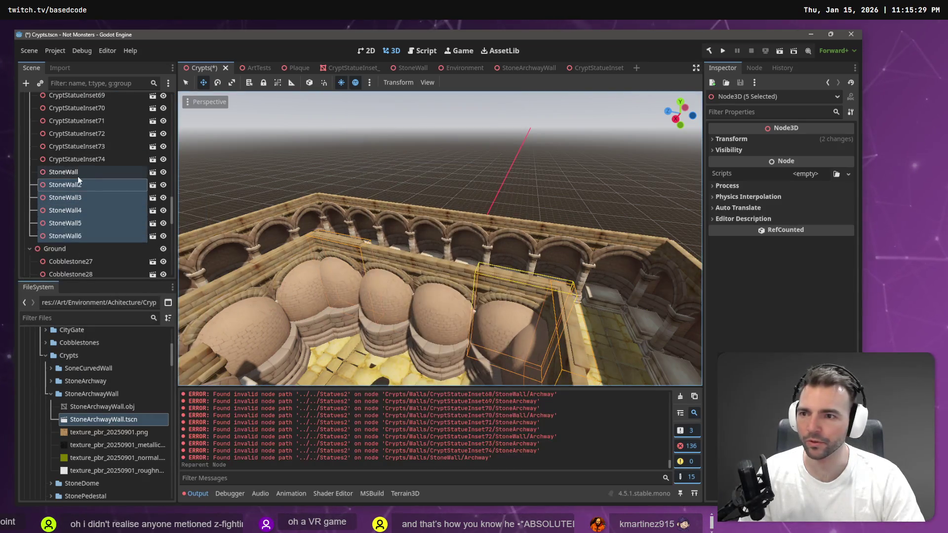
Delete CryptStatueInset70 and CryptStatueInset68
left_click(332, 275)
key("Delete")
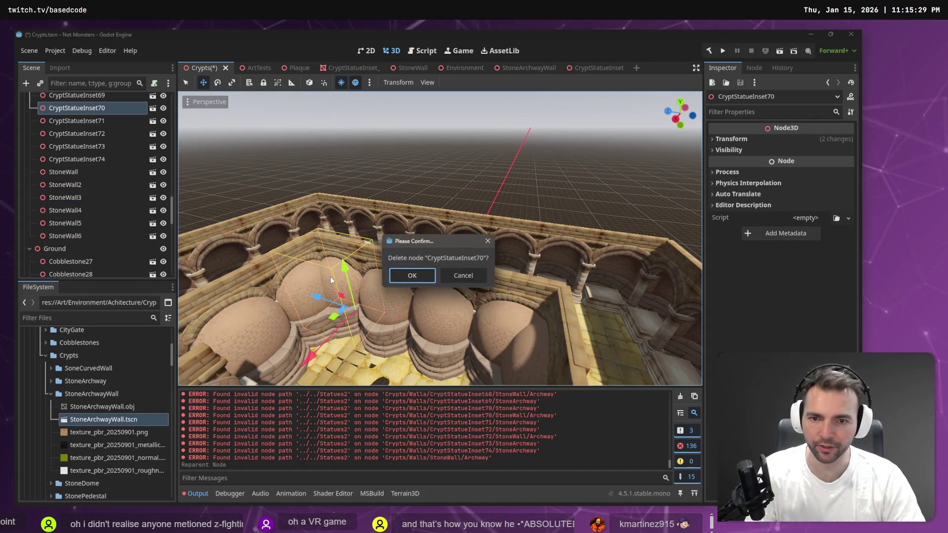
key("Return")
key("Delete")
key("Return")
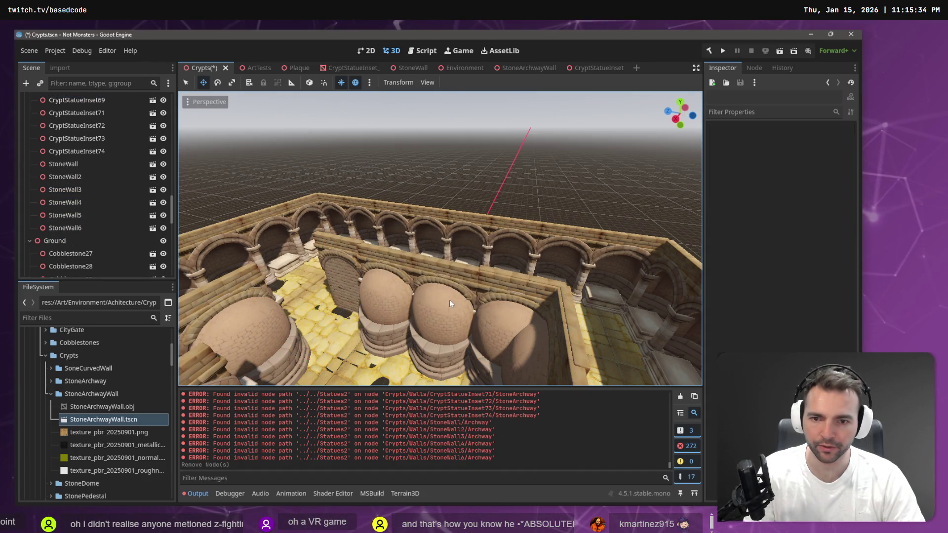
Undo the CryptStatueInset68 deletion and delete the statue inset dome at the corner
key("ctrl+z")
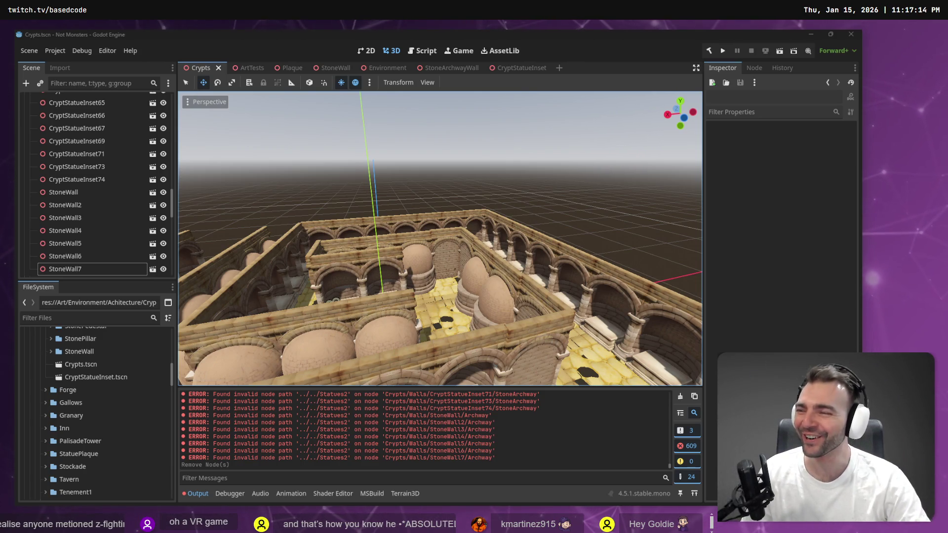
mouse_move(523, 257)
left_mouse_down()
mouse_move(577, 260)
mouse_move(676, 304)
left_mouse_up()
left_click_drag(421, 243, 421, 244)
left_click(421, 244)
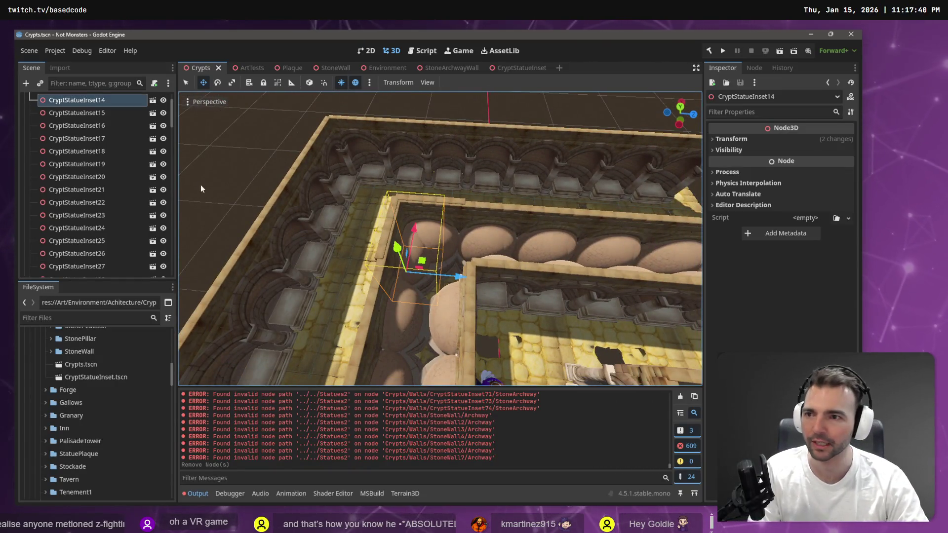
key("Delete")
key("Return")
Delete CryptStatueInset18 and save the Crypts scene
left_click(428, 241)
key("Delete")
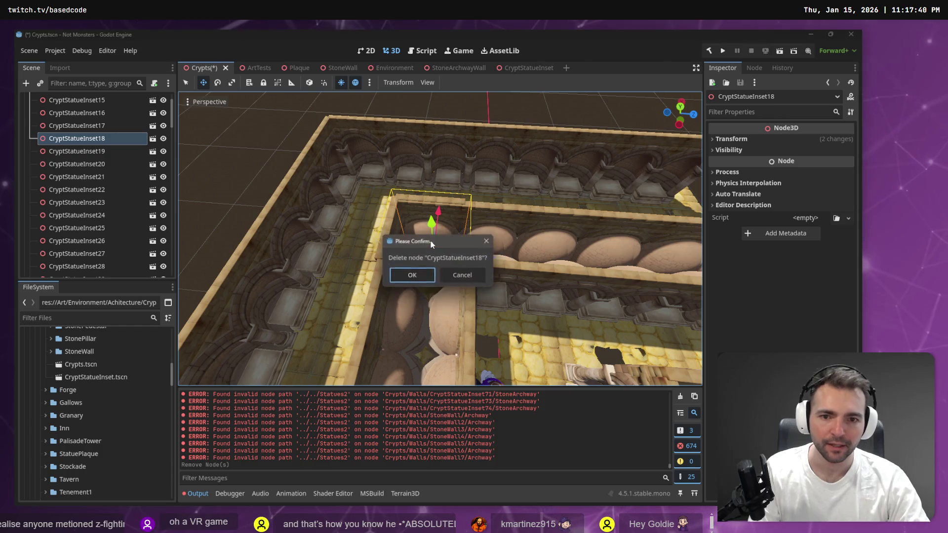
key("Return")
scroll(439, 239, "down", 2)
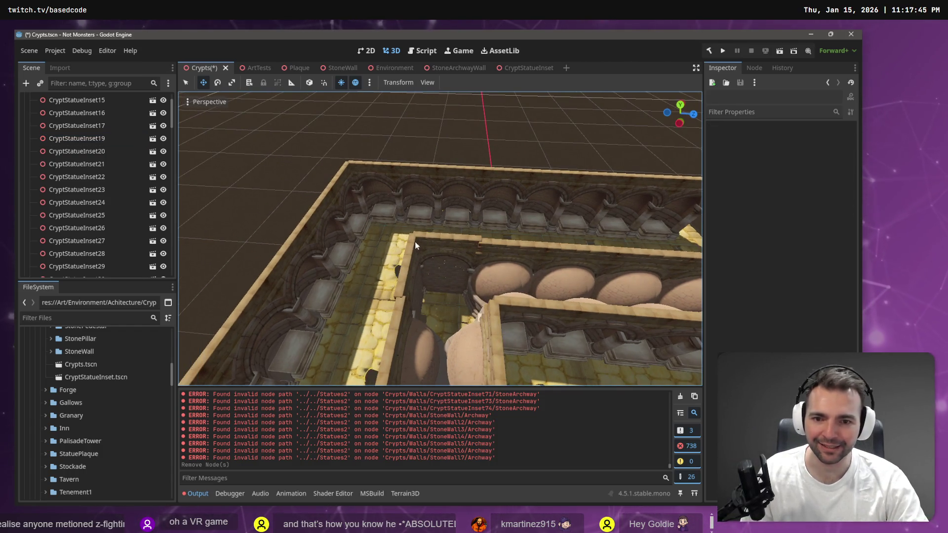
key("ctrl+s")
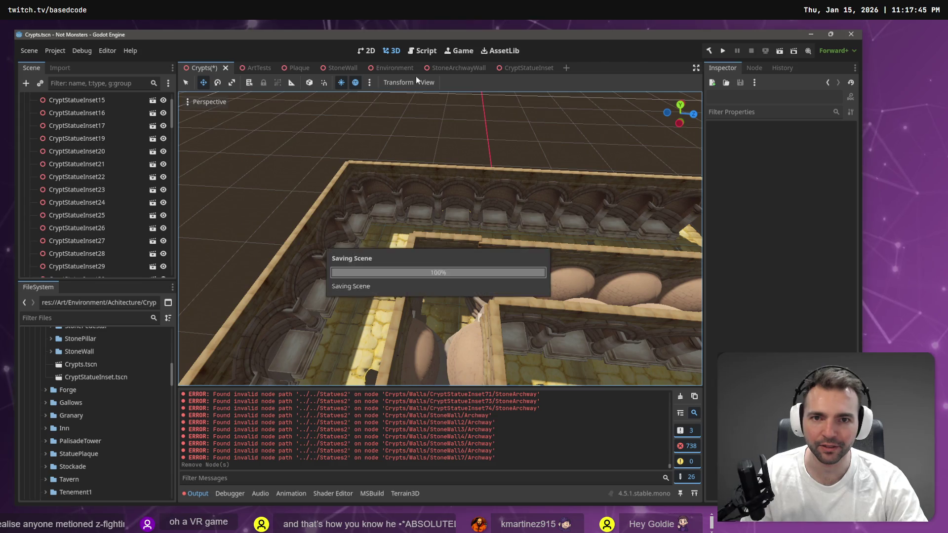
left_click(451, 69)
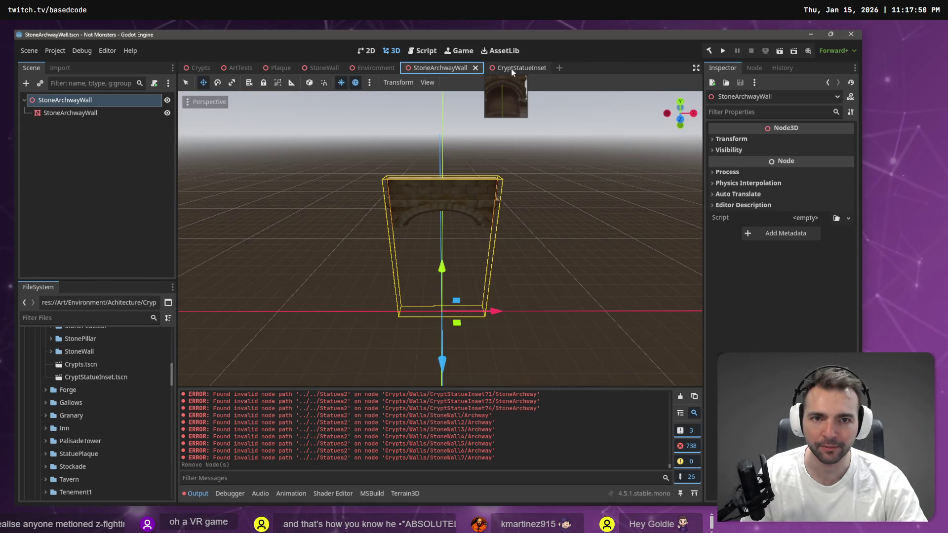
In the StoneWall scene, nudge StoneArchwayWall slightly back along Z and save
left_click(312, 71)
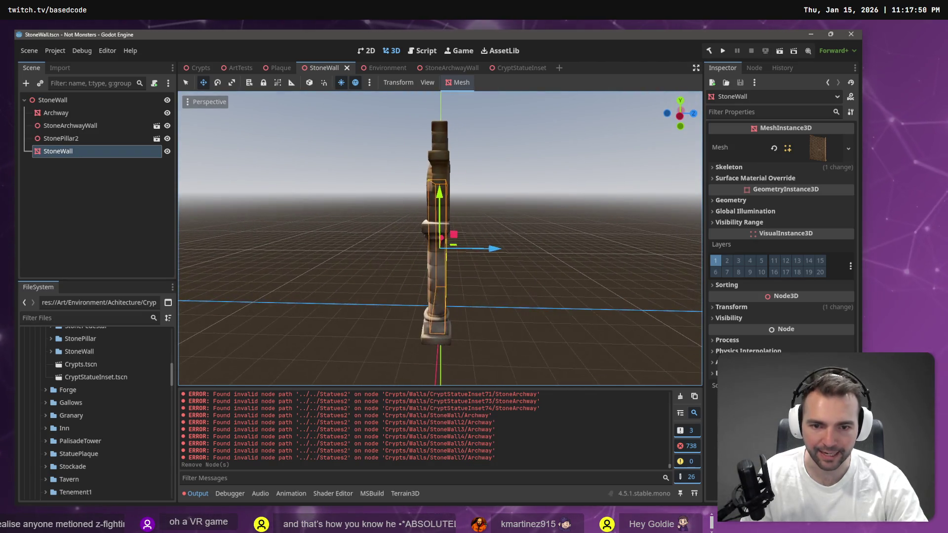
left_click(437, 145)
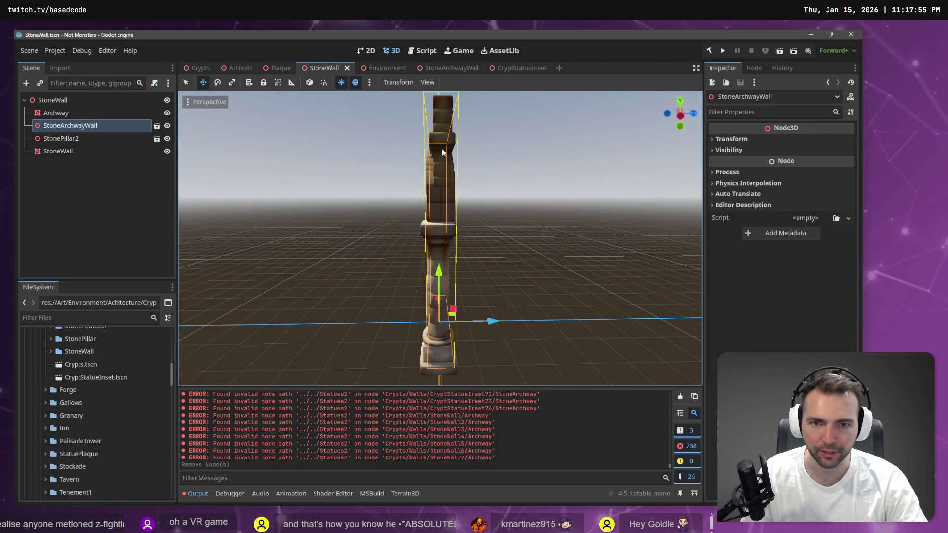
left_click(82, 138)
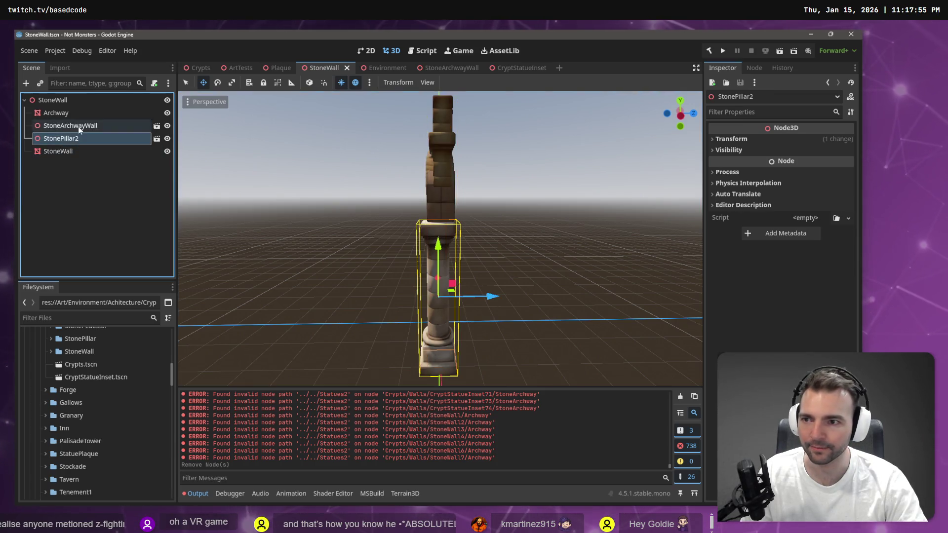
left_click(77, 151)
left_click(74, 126)
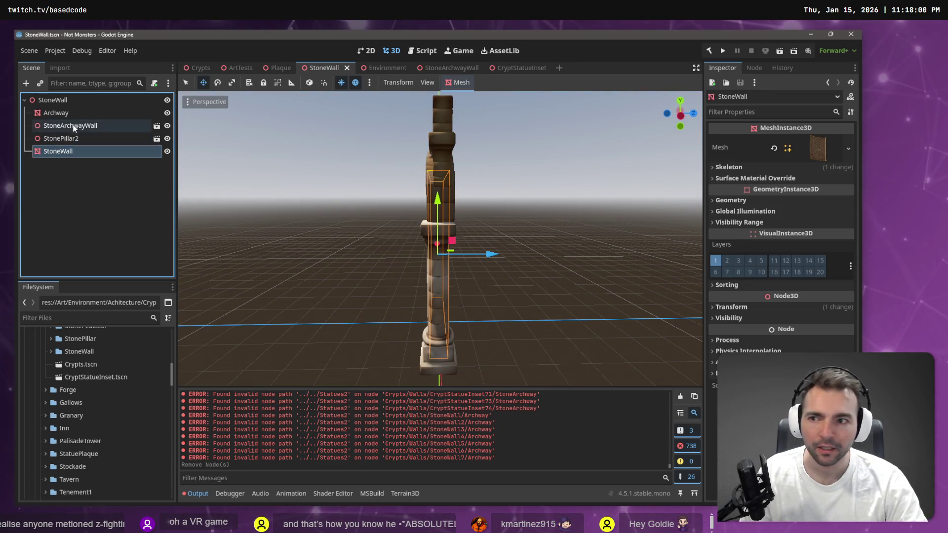
left_click(69, 113)
left_click(104, 126)
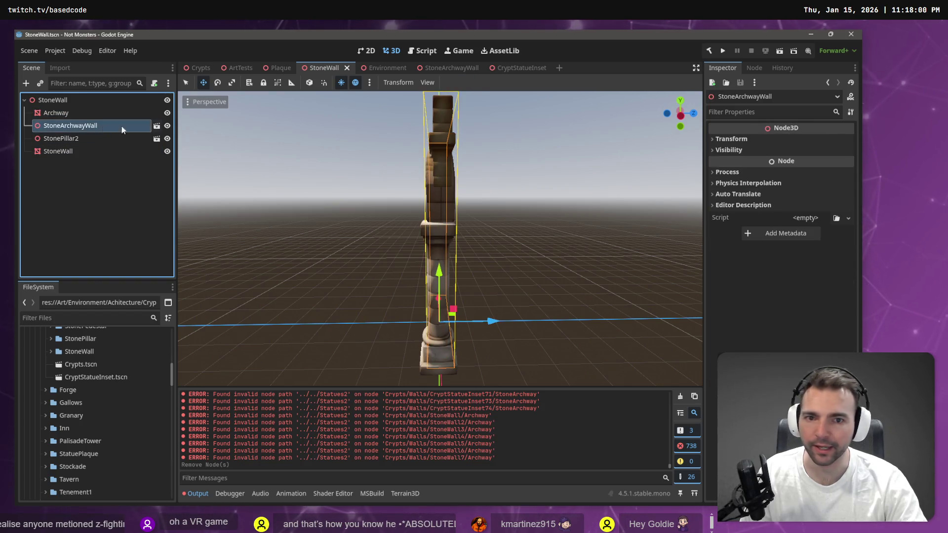
left_click_drag(492, 322, 497, 268)
left_click_drag(456, 355, 458, 356)
key("ctrl+s")
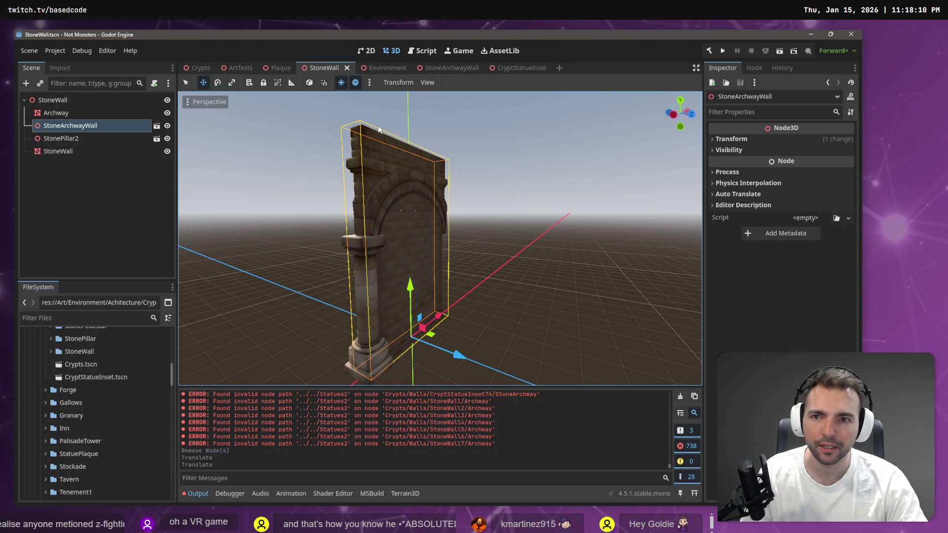
Inspect StoneWall3 in the Crypts scene from a top-down view
left_click(188, 69)
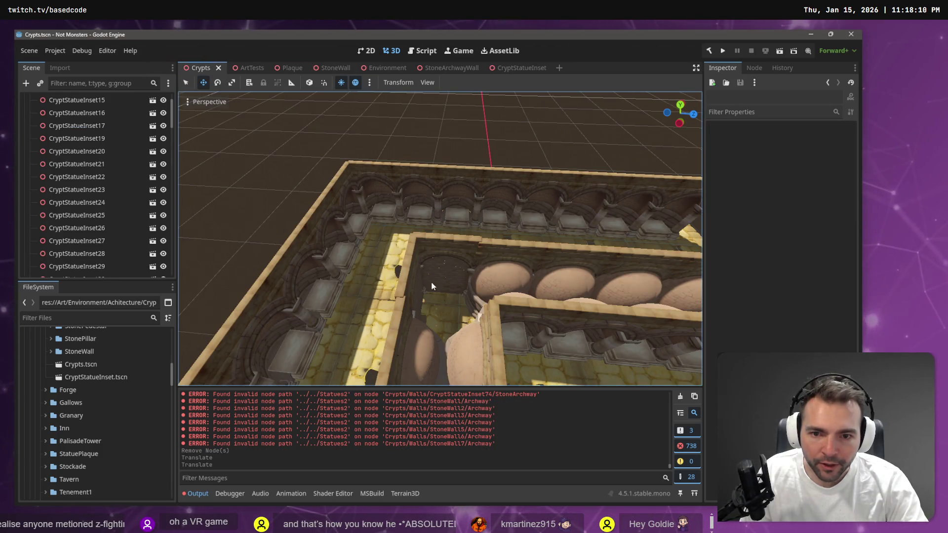
left_click(413, 277)
key("f")
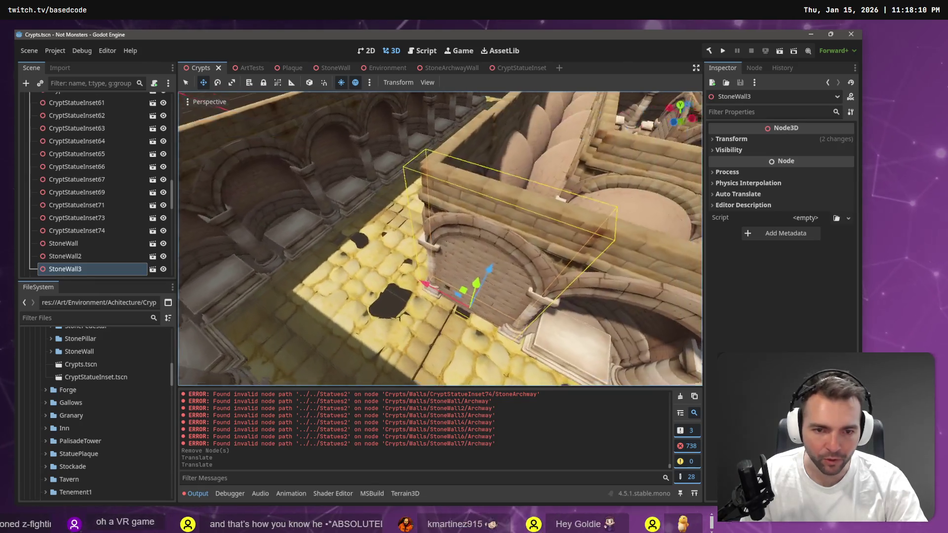
scroll(440, 237, "down", 3)
left_click_drag(395, 257, 412, 277)
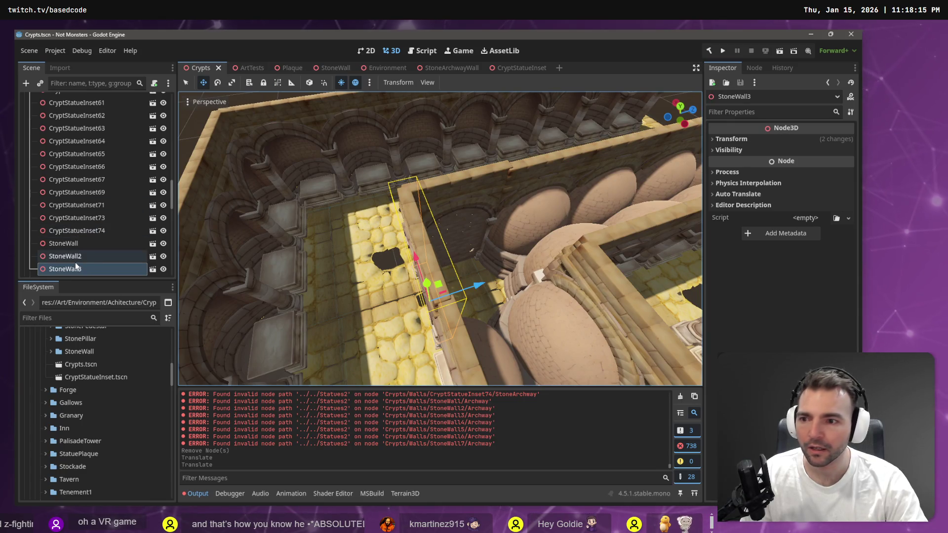
Check the archway wall edge-on in the StoneWall scene and save it again
left_click(153, 269)
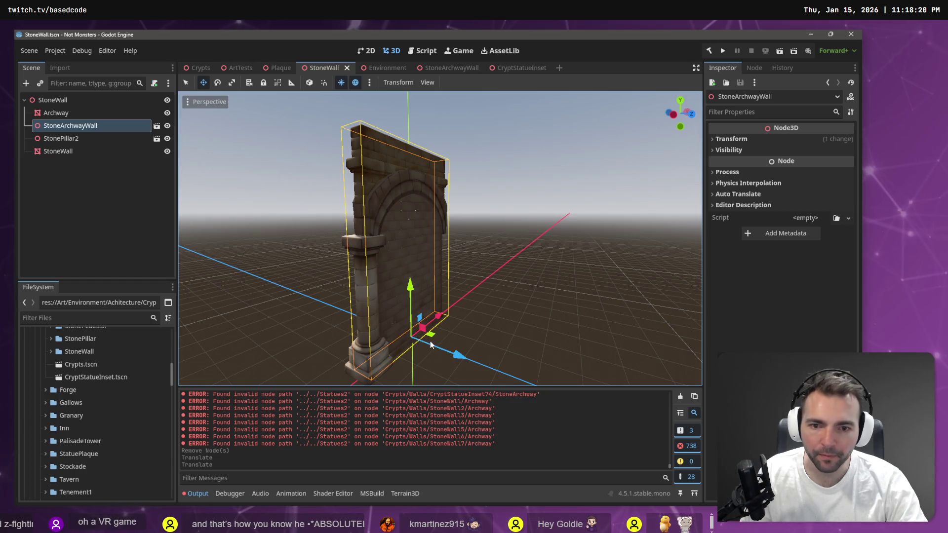
mouse_move(430, 341)
left_mouse_down()
mouse_move(488, 341)
mouse_move(483, 328)
left_mouse_up()
key("ctrl+s")
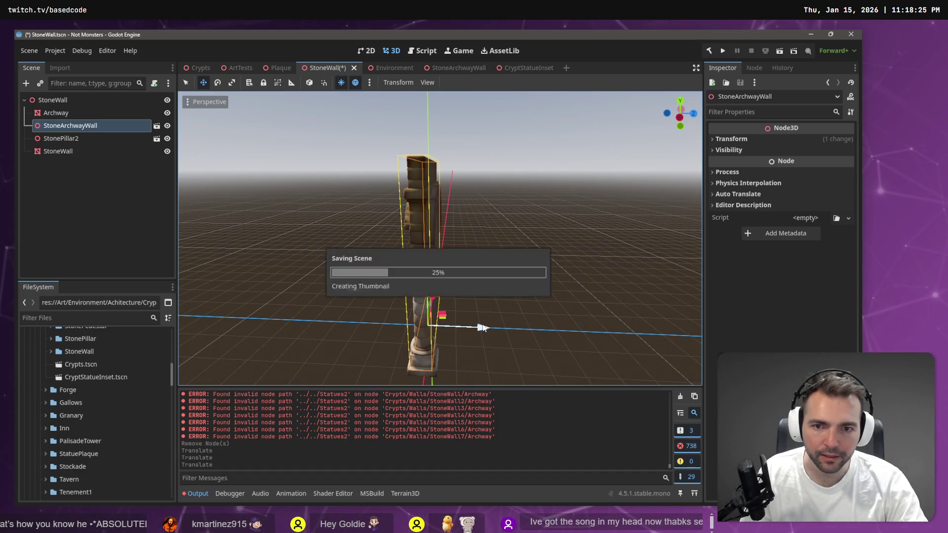
left_click(201, 68)
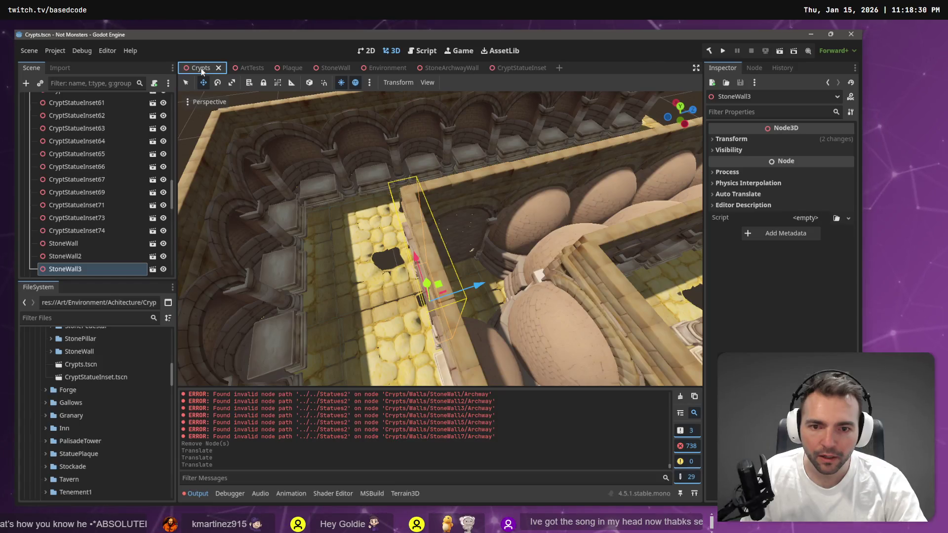
Review the crypt walls from a lower angle and run the current scene with F6
left_click_drag(440, 237, 474, 222)
scroll(439, 238, "down", 5)
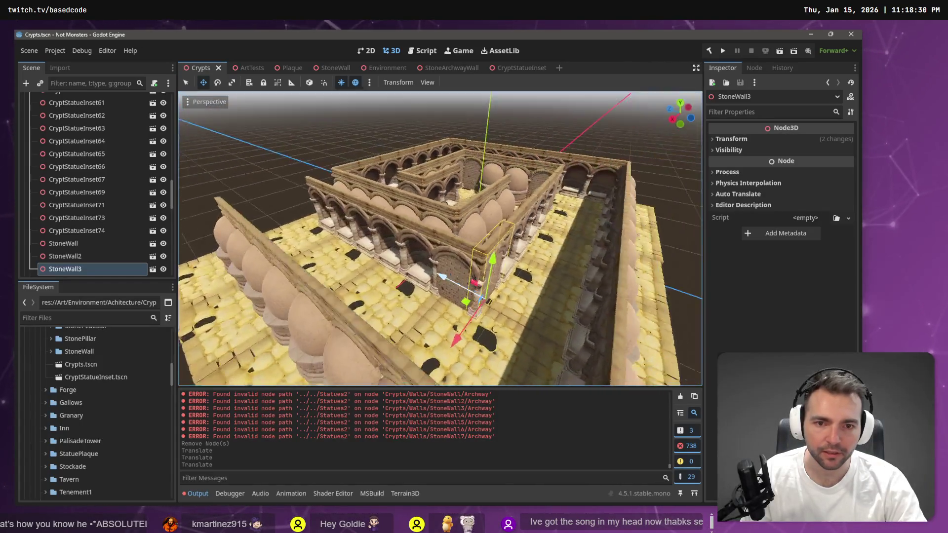
left_click_drag(438, 273, 438, 272)
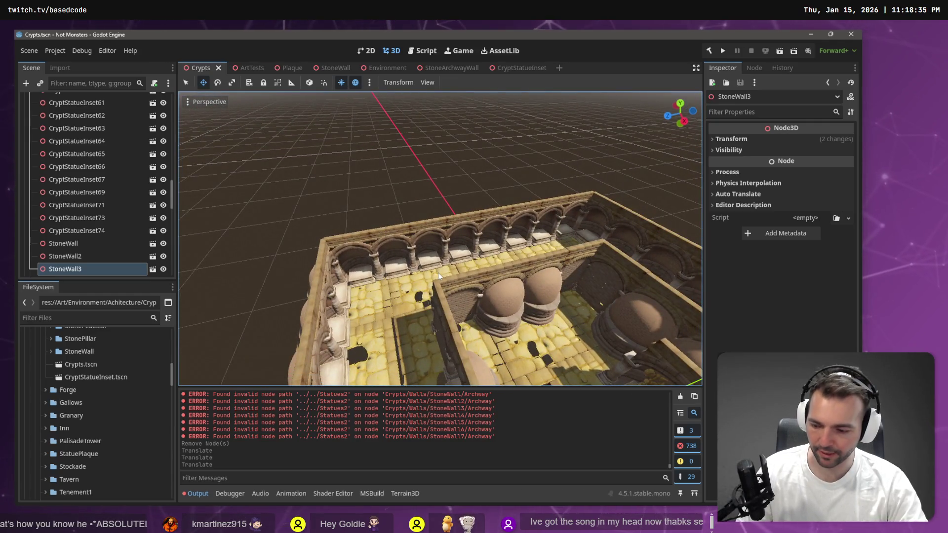
key("F6")
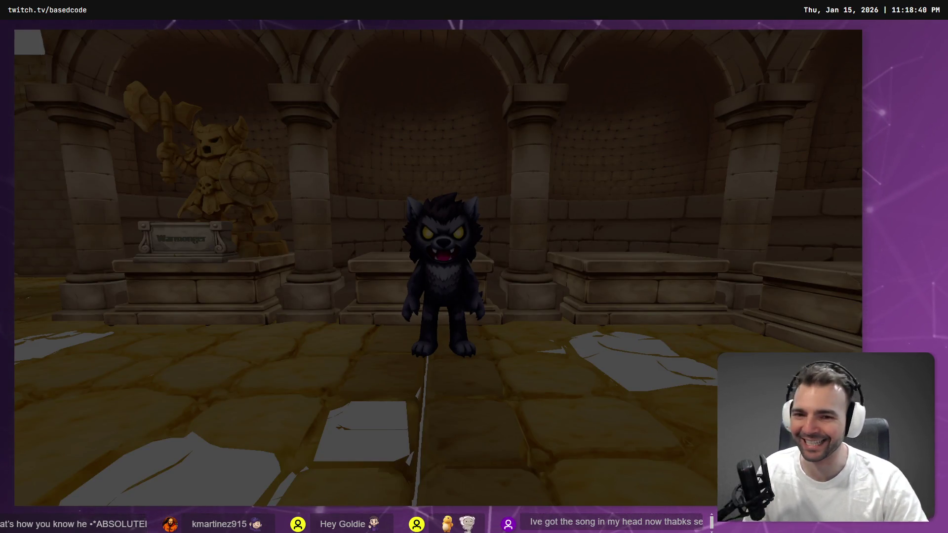
Run the werewolf from the statue room through arched rooms and down the long corridor
key("s")
key("w")
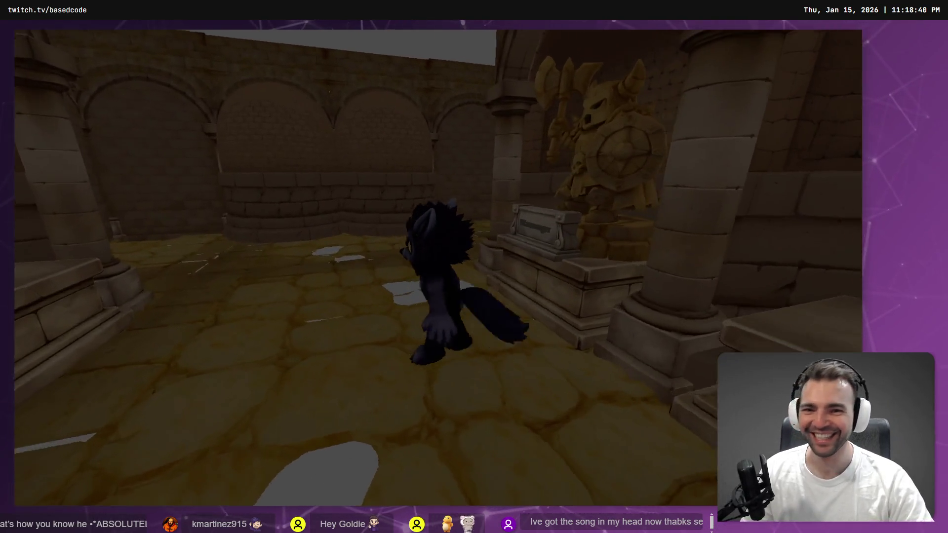
key("w")
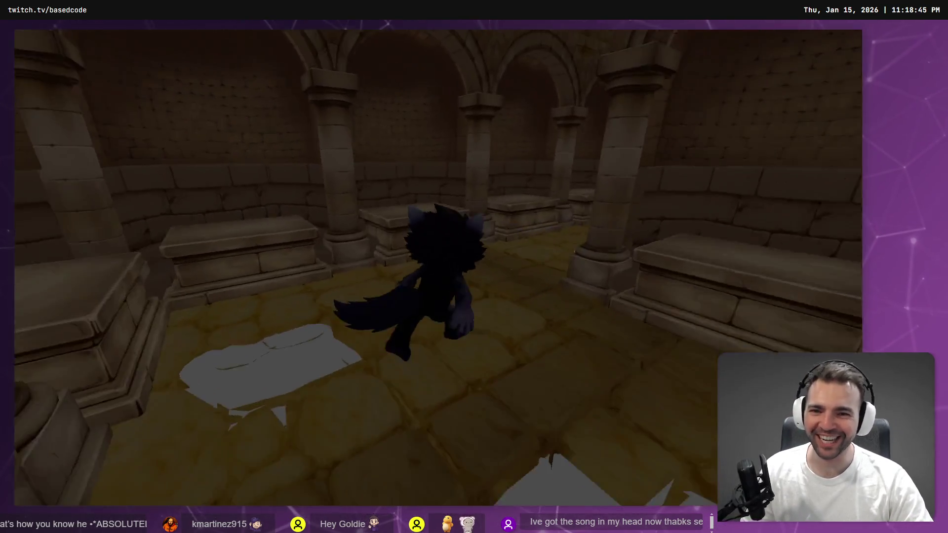
key("w")
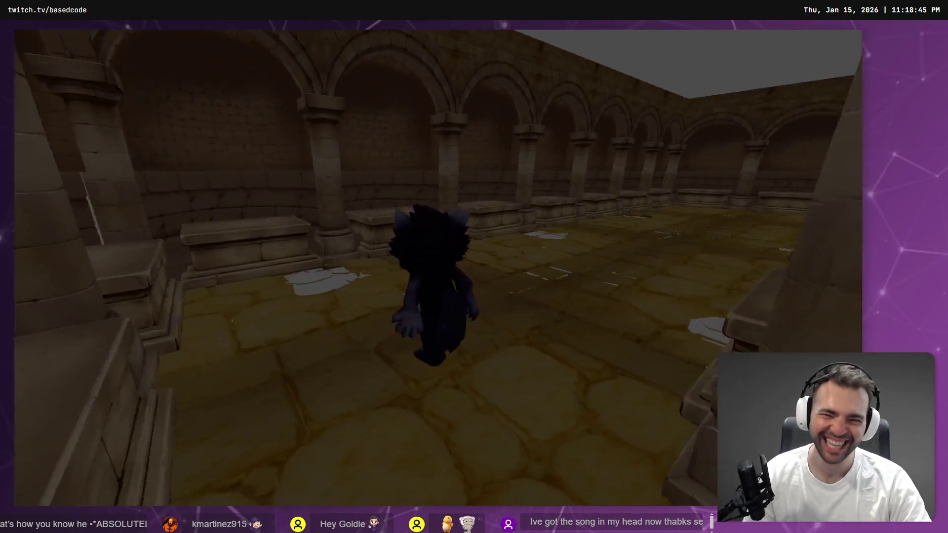
key("w")
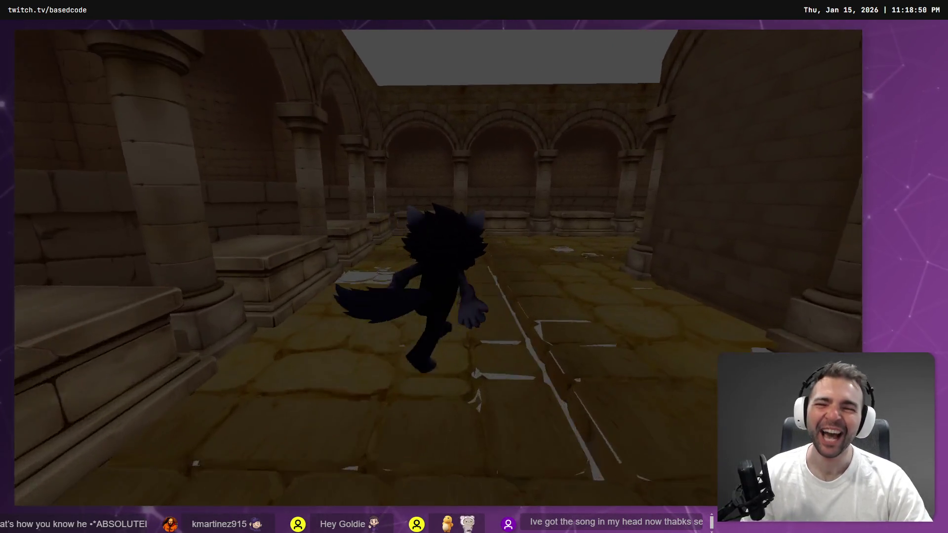
key("w")
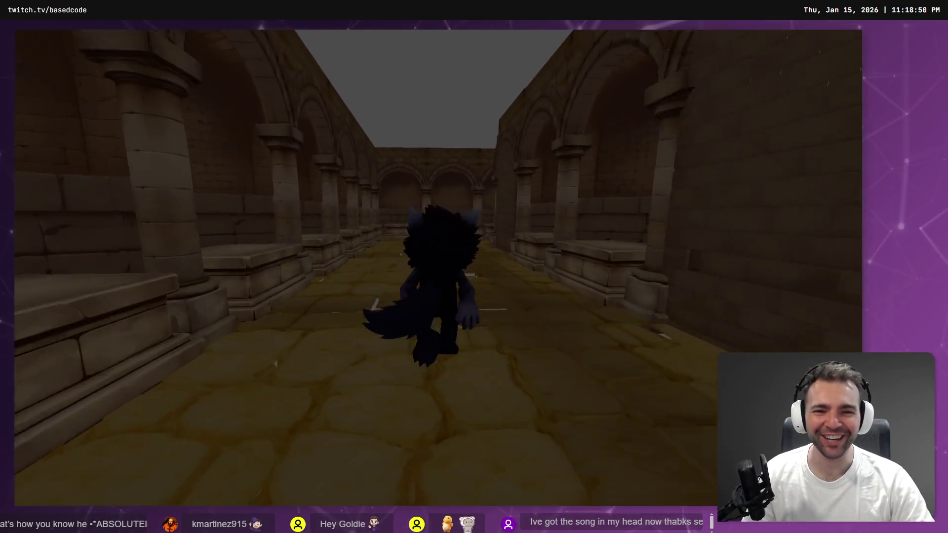
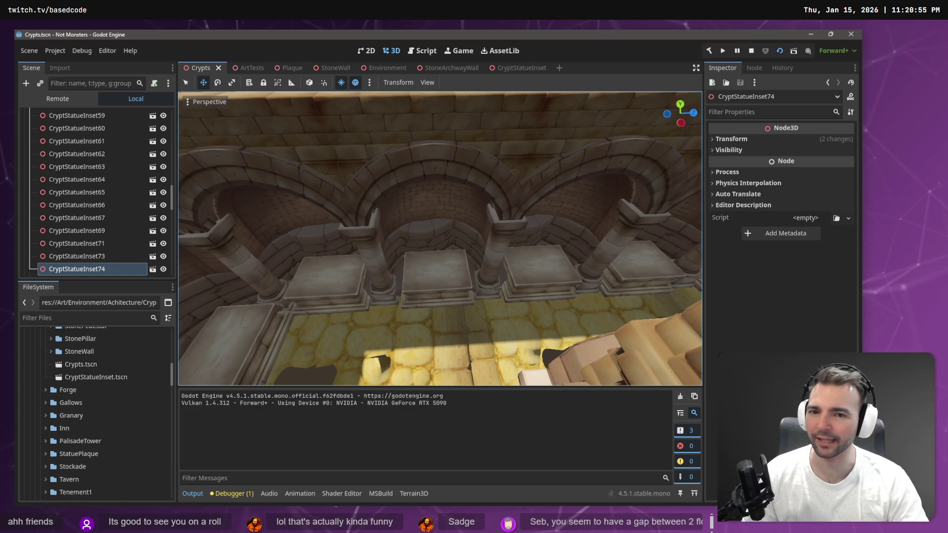
Shift the Cobblestone38 floor tile 0.277 units along Z to tighten the cobblestone floor
scroll(345, 173, "down", 5)
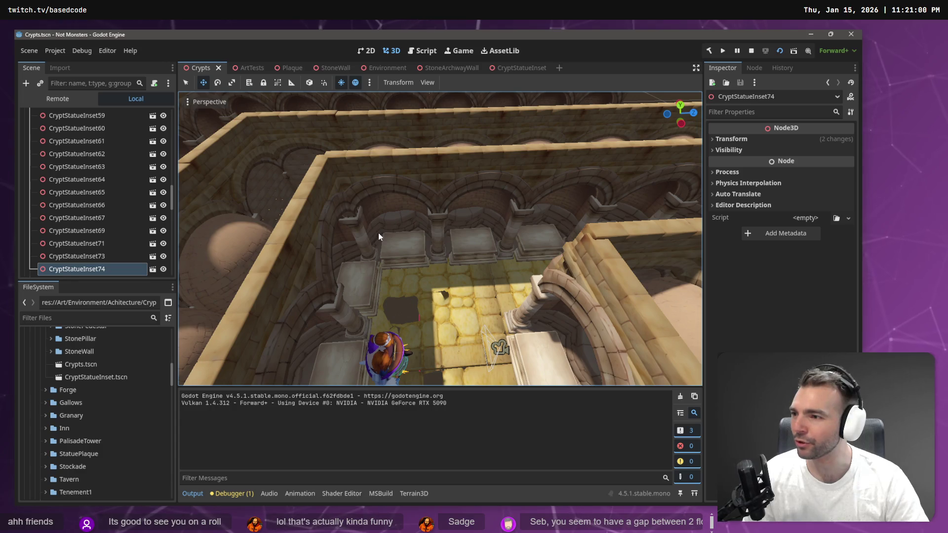
left_click_drag(378, 233, 424, 218)
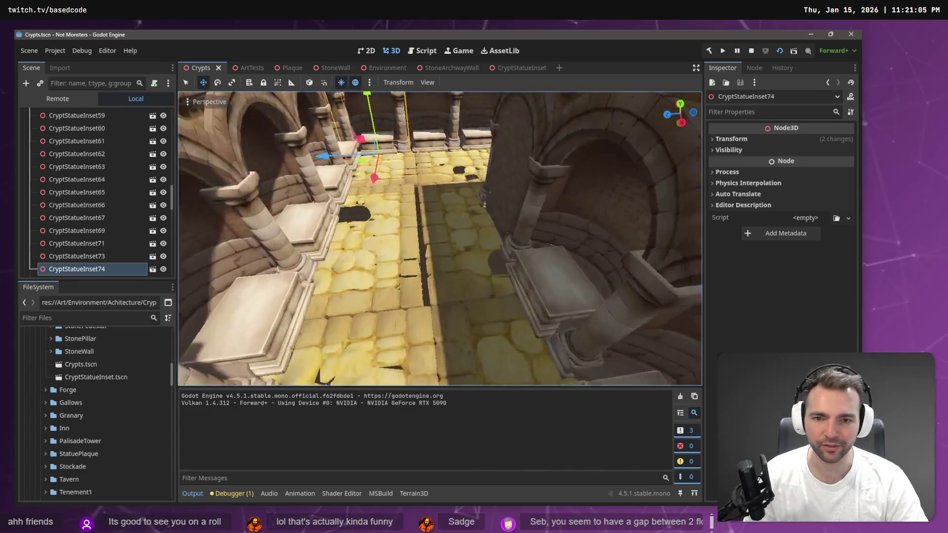
left_click(319, 244)
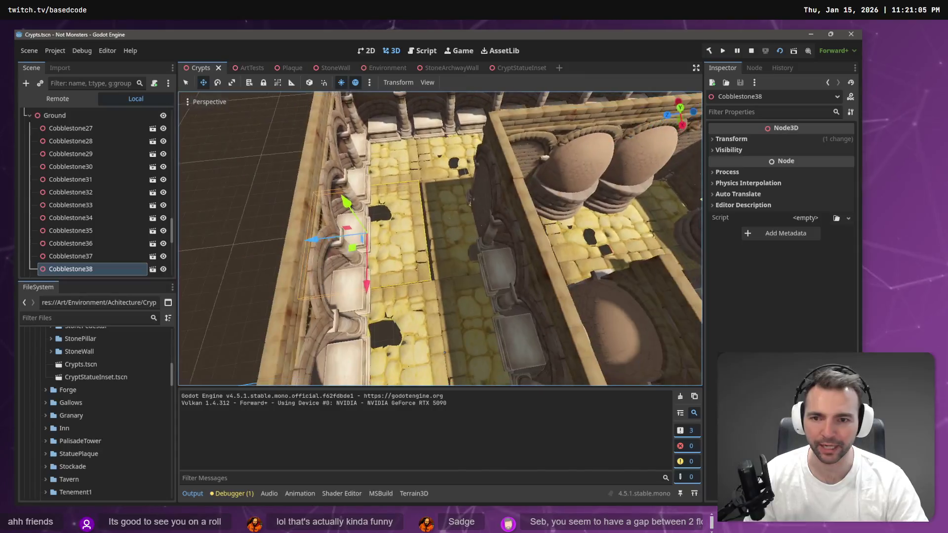
left_click_drag(324, 238, 254, 206)
left_click(254, 206)
Fly the camera over the crypt's floor, walls and tomb alcoves, ending on CryptStatueInset56
key("w")
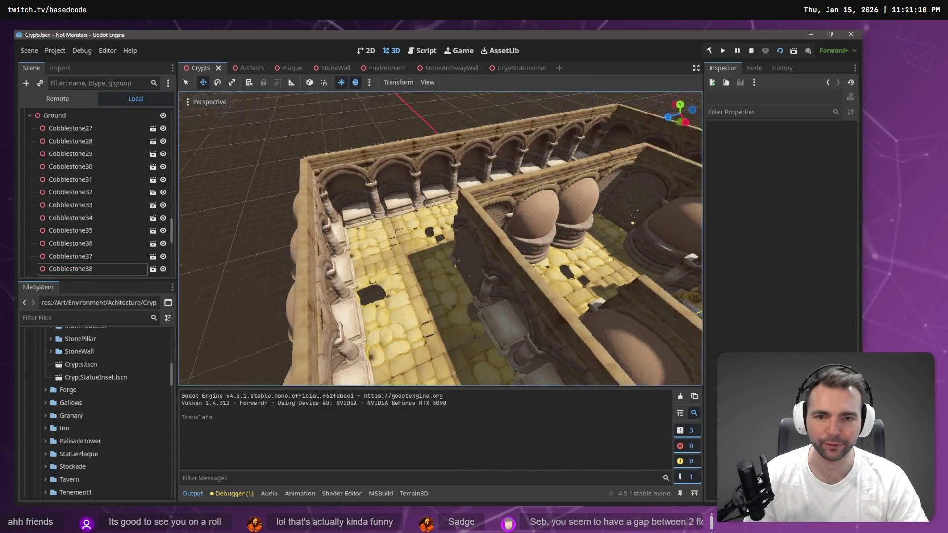
key("s")
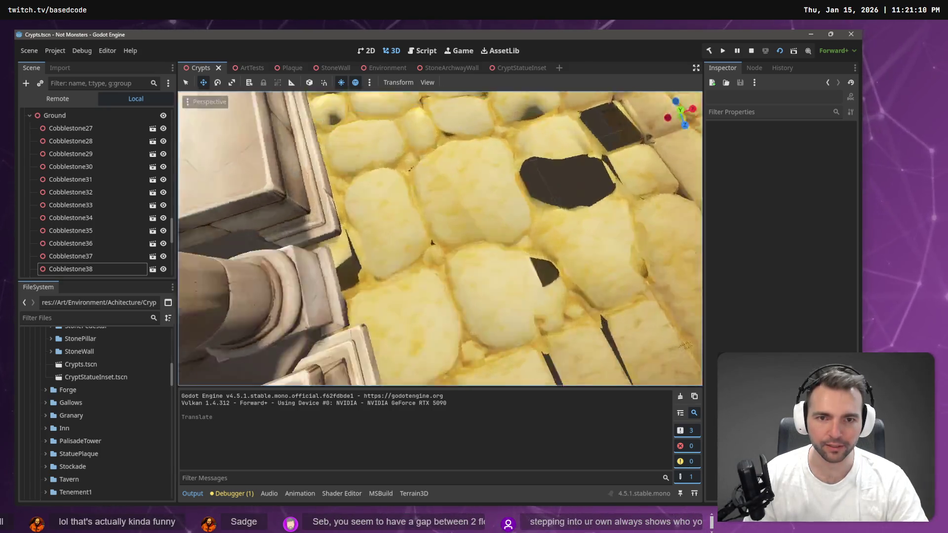
key("s")
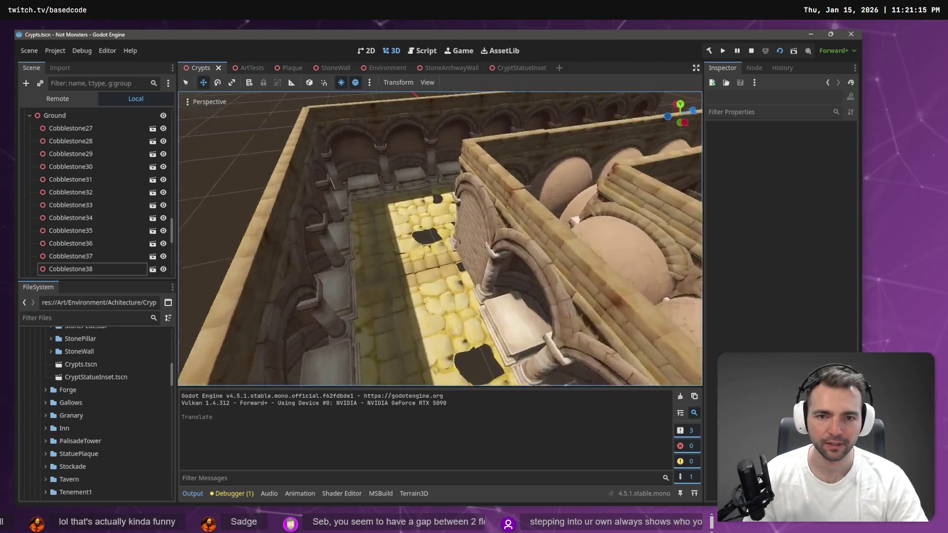
key("w")
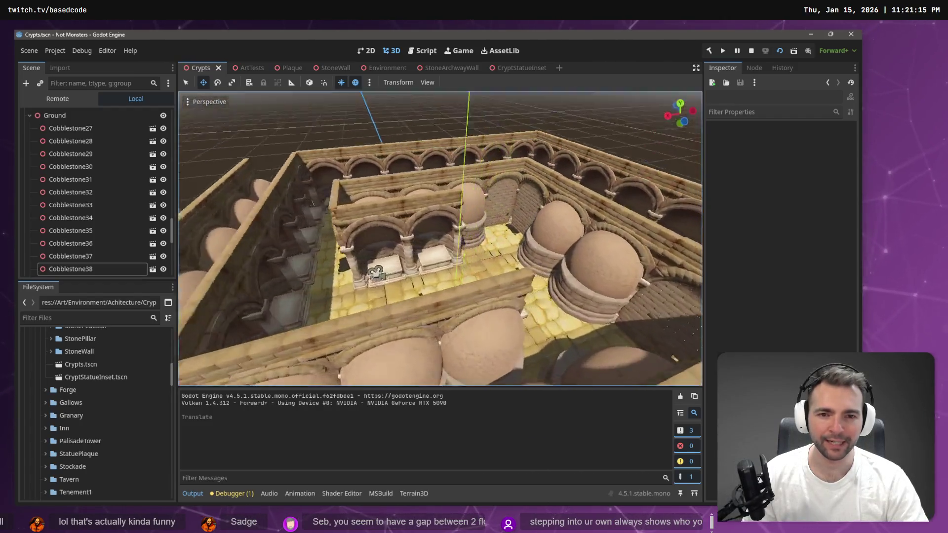
key("s")
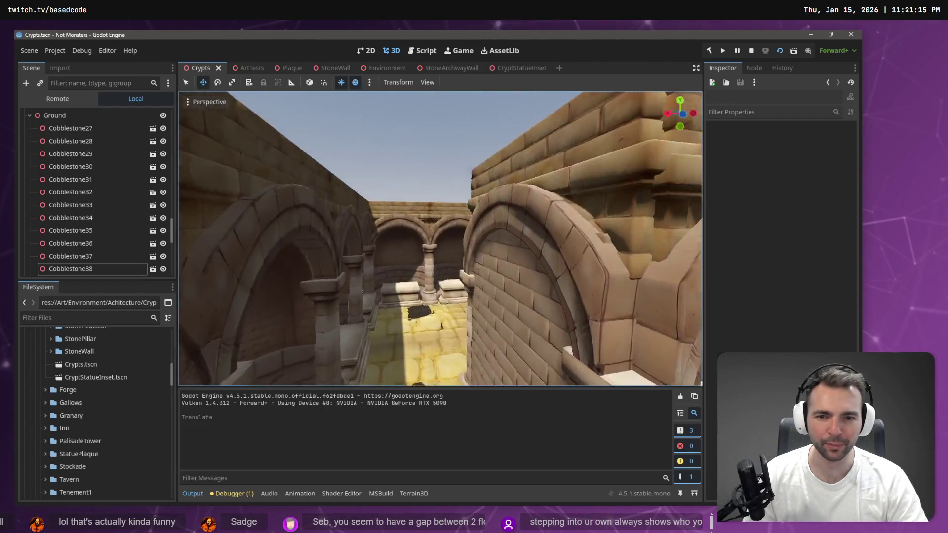
key("w")
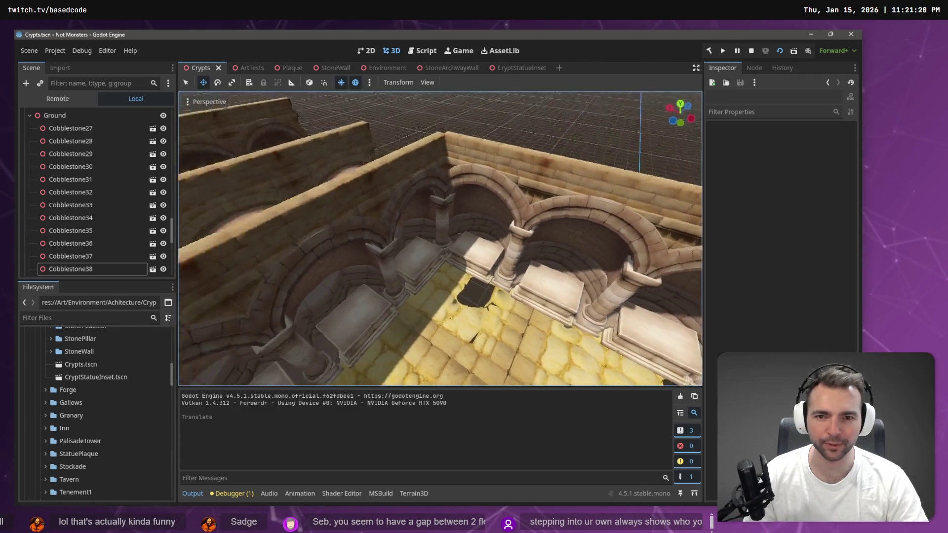
left_click(466, 202)
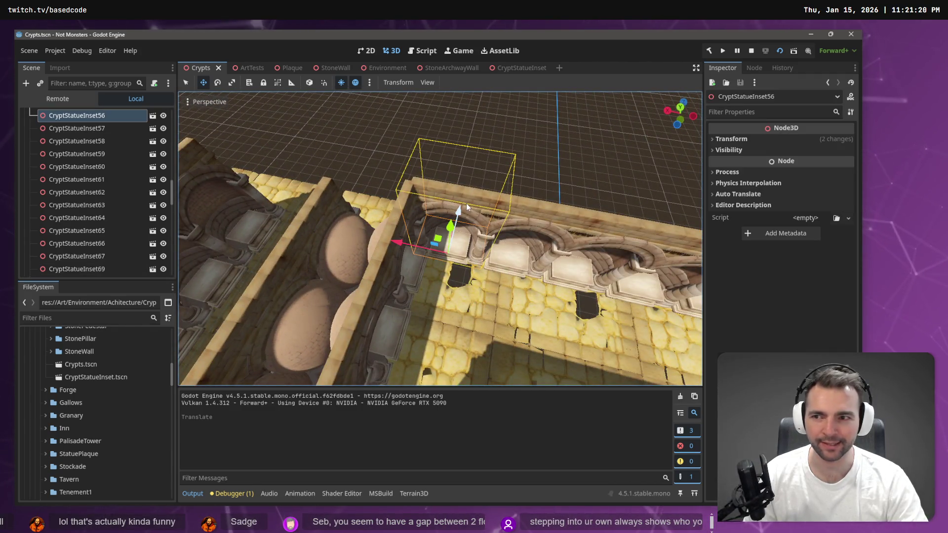
Add a StoneWall scene instance as a child of both CryptStatueInset56 and CryptStatueInset45
right_click(78, 115)
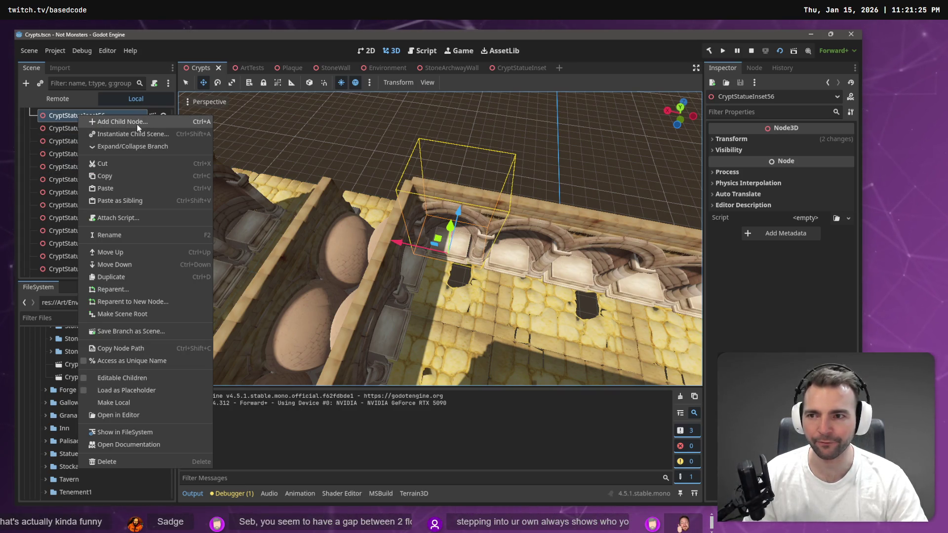
left_click(136, 133)
double_click(328, 164)
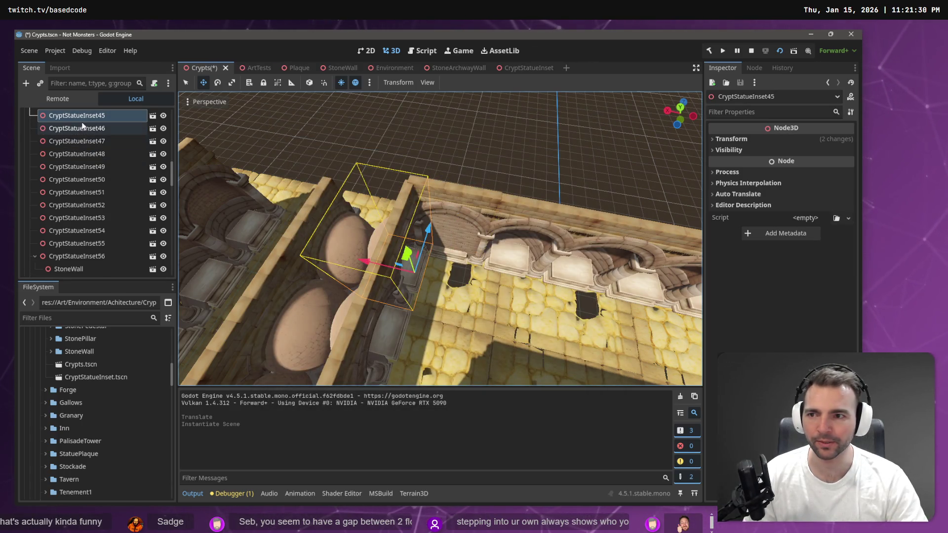
right_click(83, 116)
left_click(108, 135)
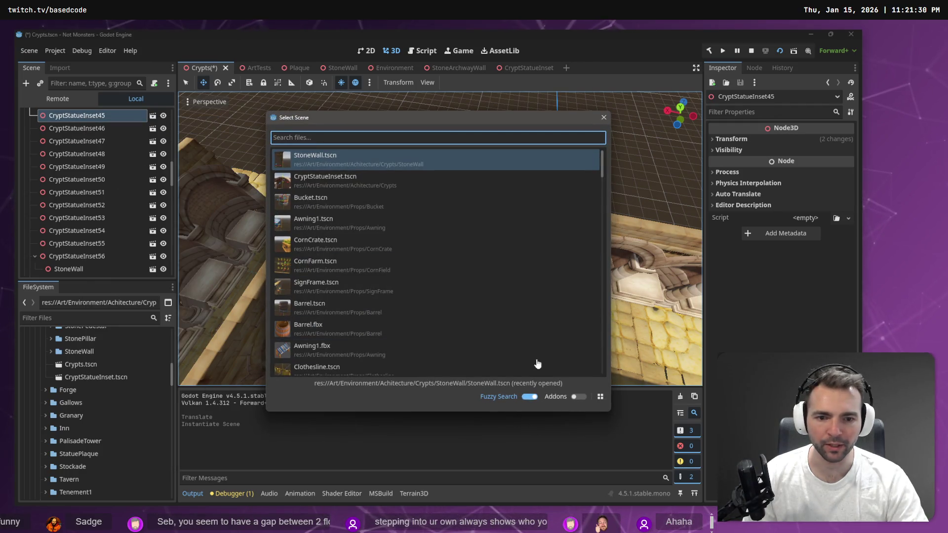
key("Return")
Undo a premature deletion of CryptStatueInset56, then reparent the StoneWall nodes under Walls
left_click_drag(360, 257, 360, 257)
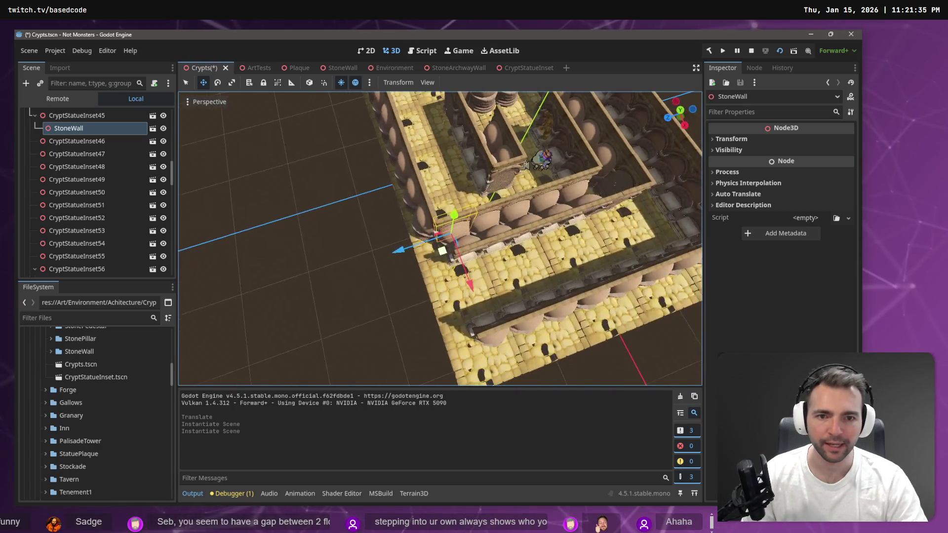
key("Delete")
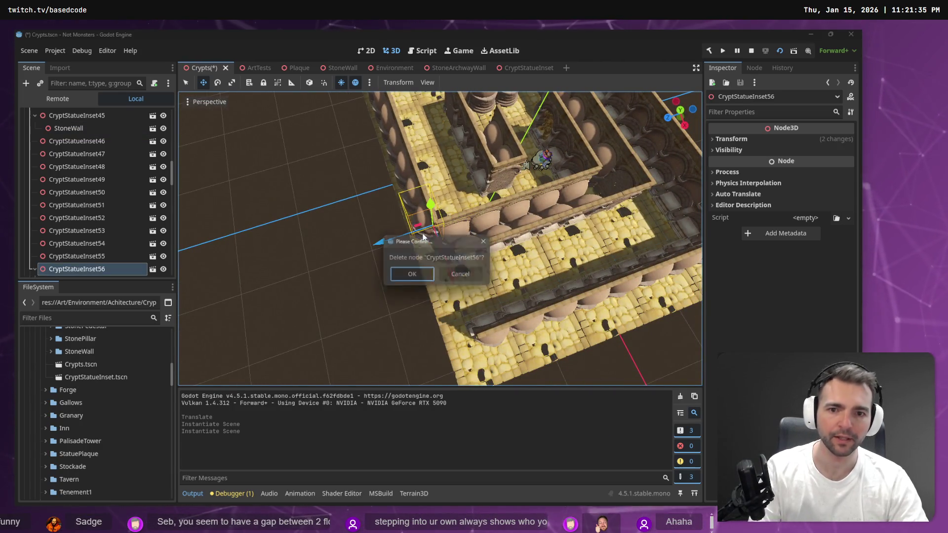
key("Return")
key("ctrl+z")
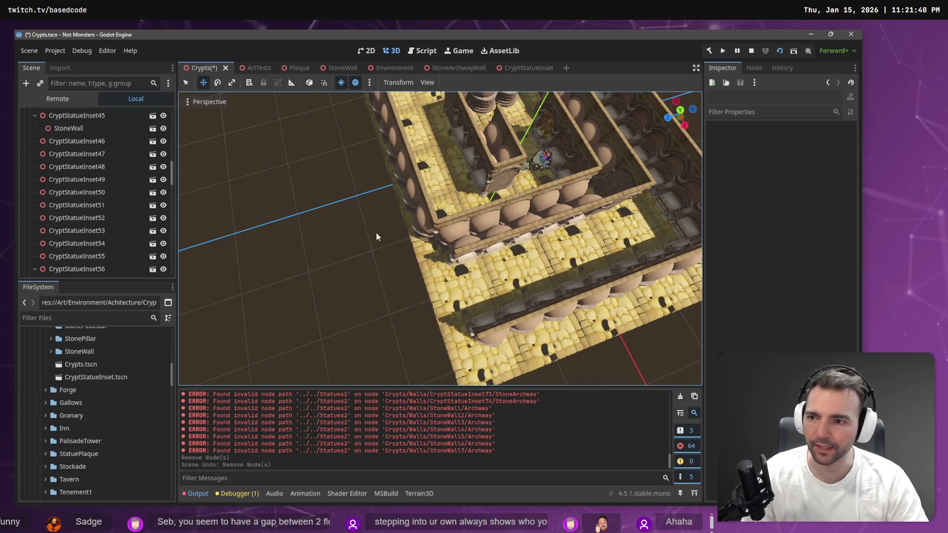
left_click(81, 127)
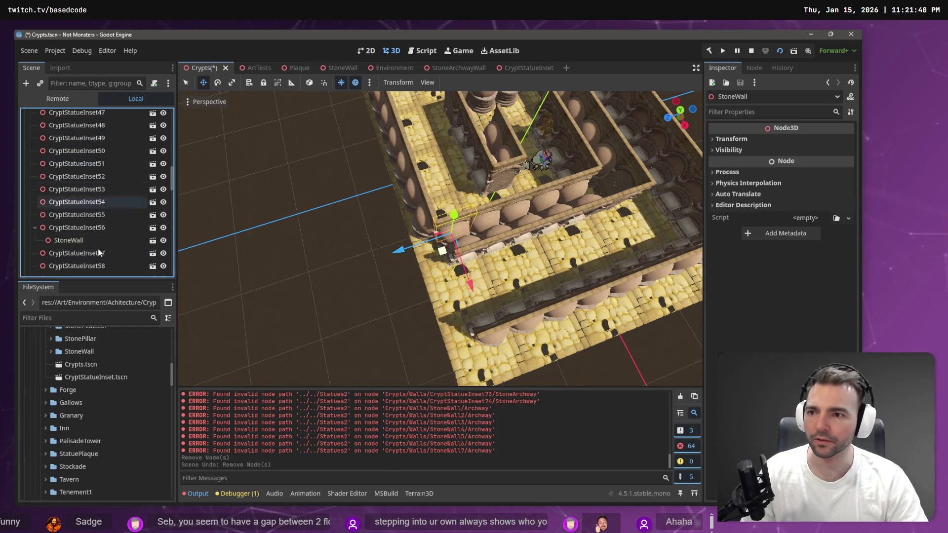
right_click(90, 242)
left_click(154, 328)
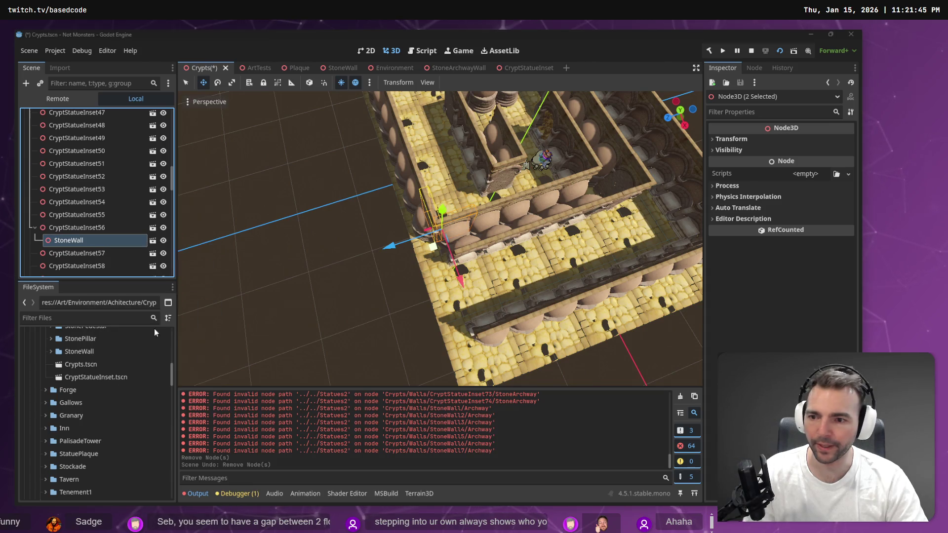
double_click(410, 153)
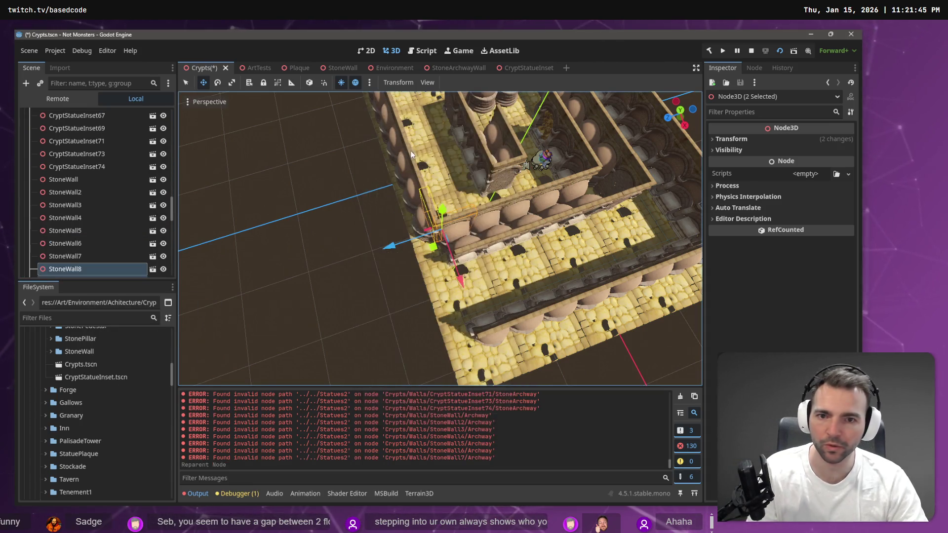
Delete the CryptStatueInset56 and CryptStatueInset45 wall pieces
left_click(414, 224)
key("Delete")
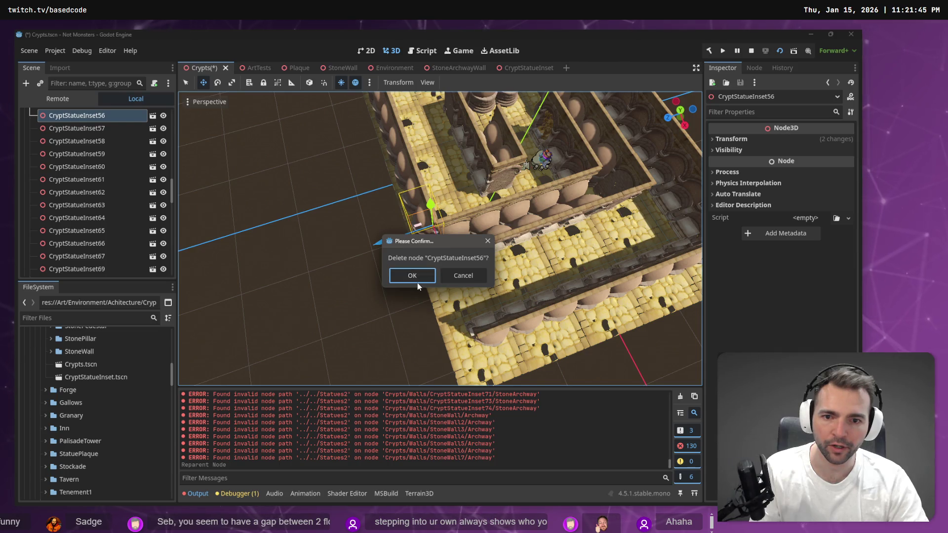
left_click(417, 282)
left_click(450, 236)
key("Delete")
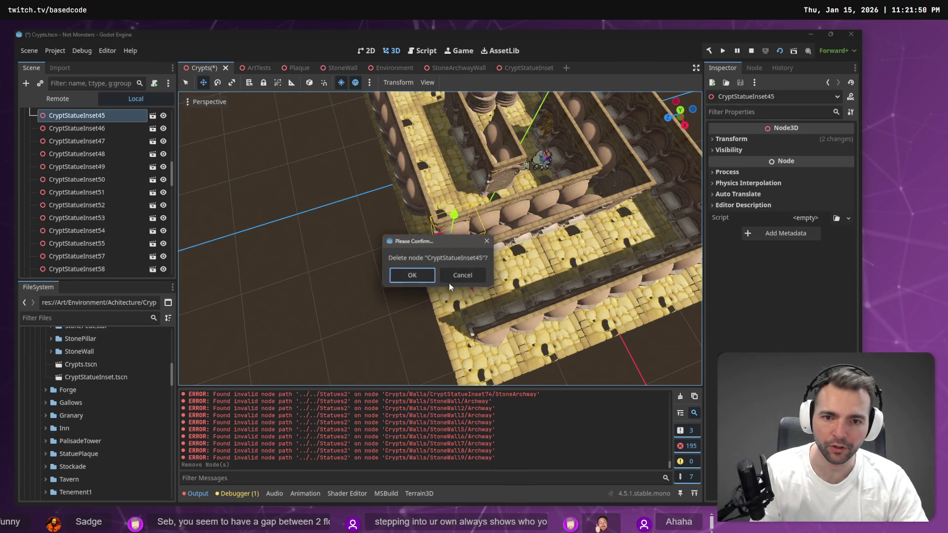
left_click(412, 275)
scroll(432, 230, "down", 3)
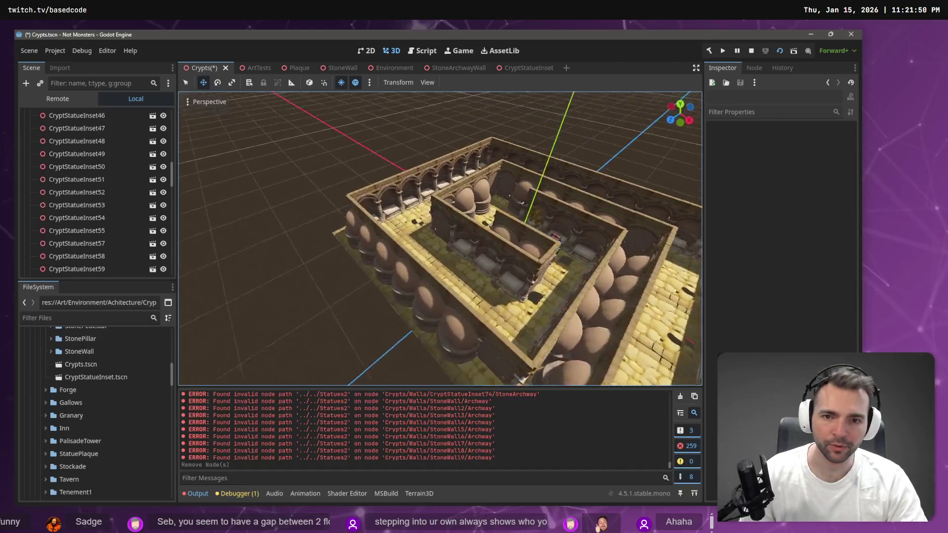
Add a StoneWall scene instance as a child of CryptStatueInset50 and CryptStatueInset74
left_click_drag(431, 230, 442, 244)
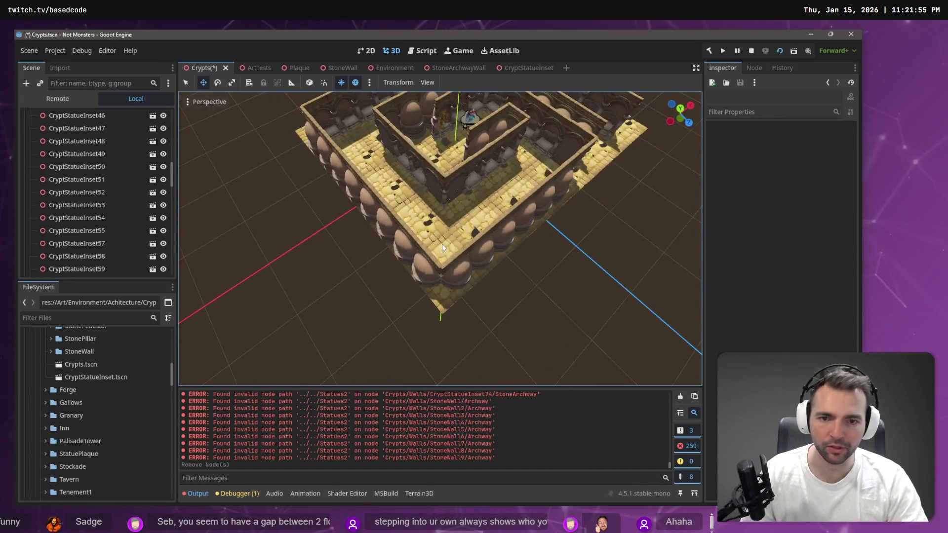
left_click(460, 275)
right_click(114, 167)
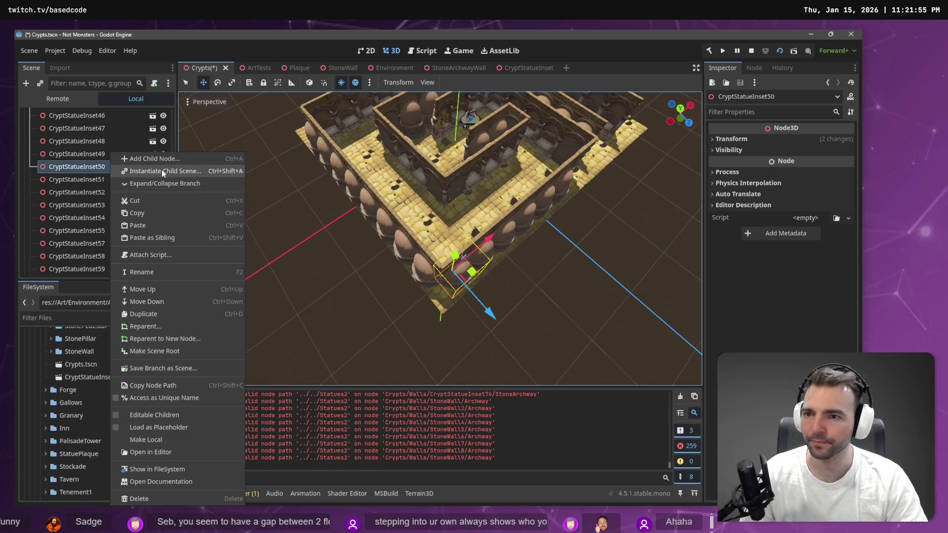
left_click(161, 170)
double_click(319, 166)
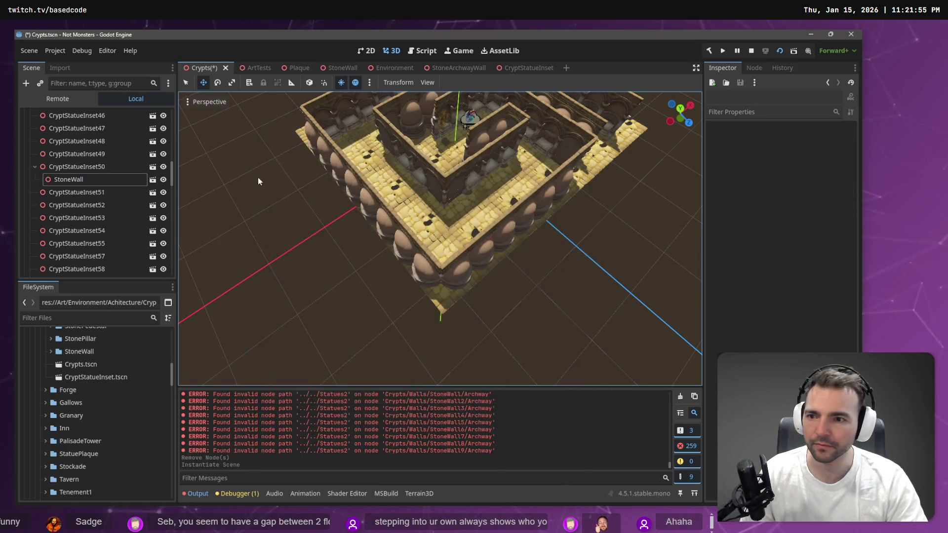
left_click(446, 276)
right_click(108, 269)
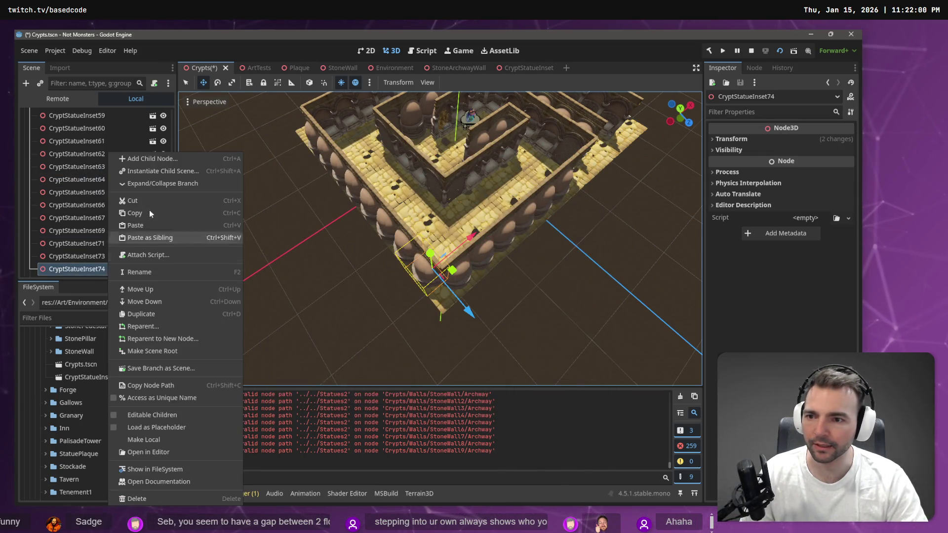
left_click(156, 171)
key("Return")
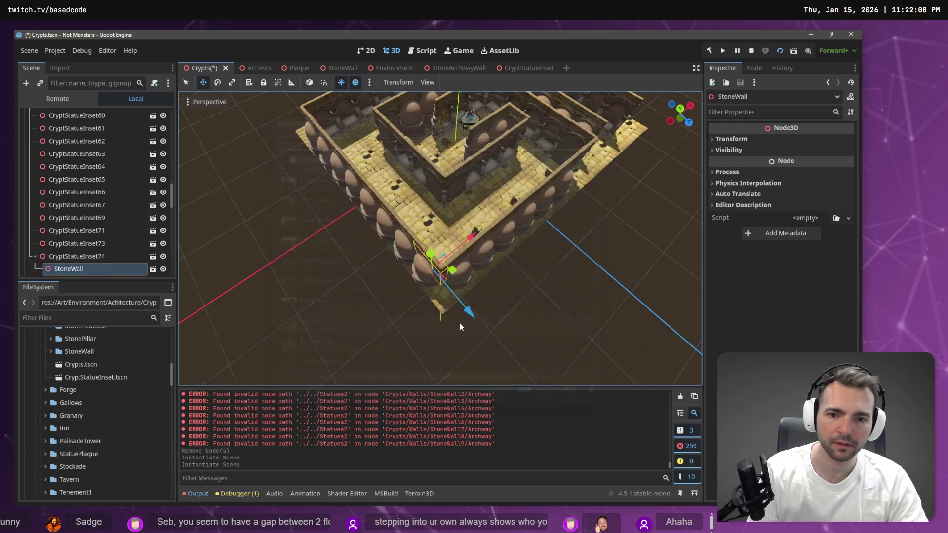
Reparent both selected StoneWall pieces under the Walls group
scroll(90, 196, "up", 5)
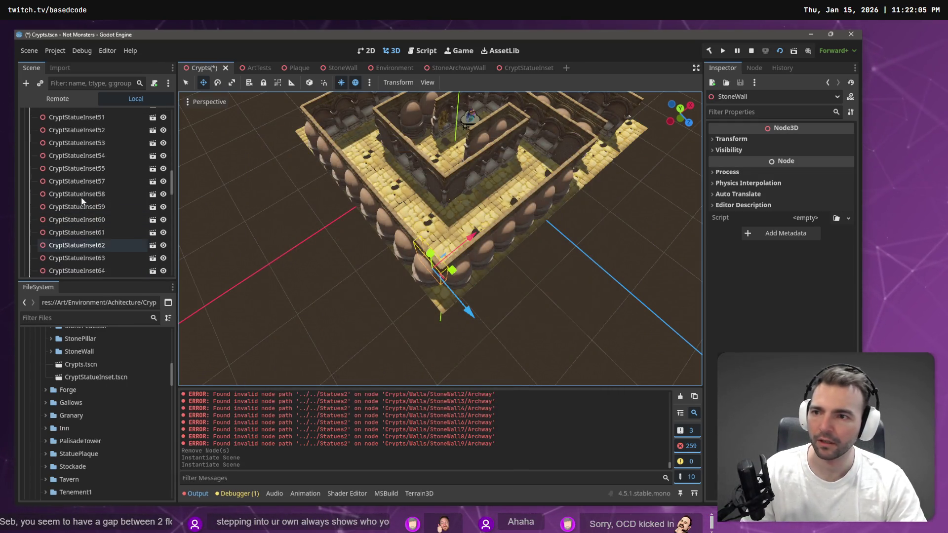
left_click(68, 249, "ctrl")
right_click(65, 249)
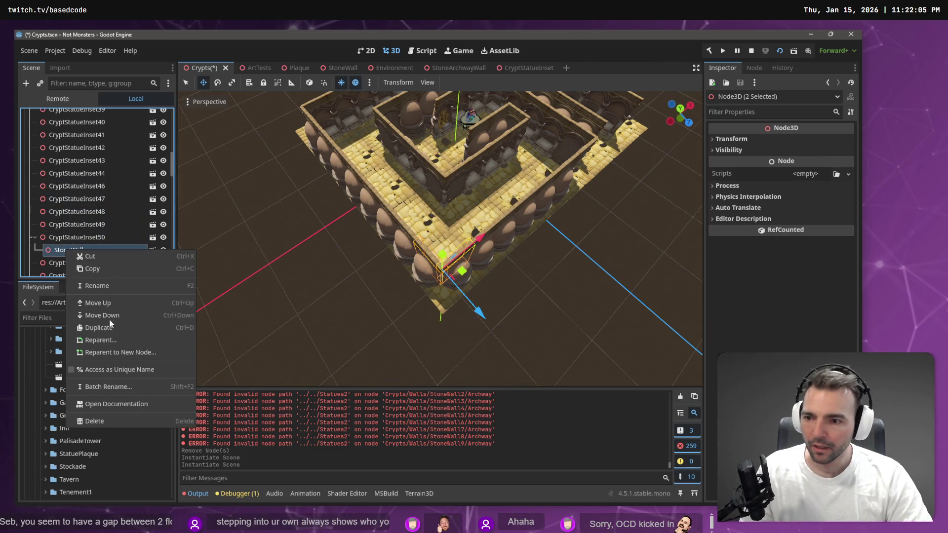
left_click(137, 340)
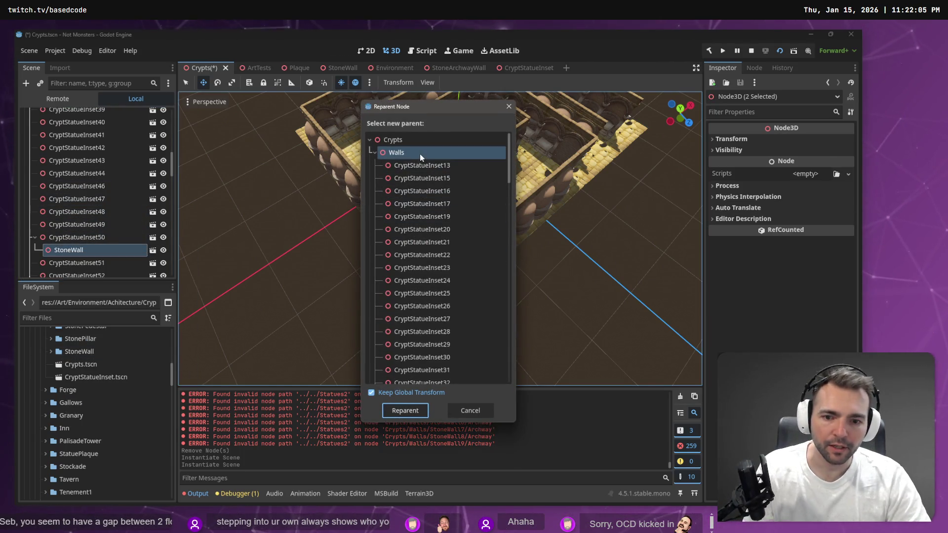
double_click(419, 153)
Delete a misplaced statue inset, then undo that deletion
left_click(414, 274)
key("Delete")
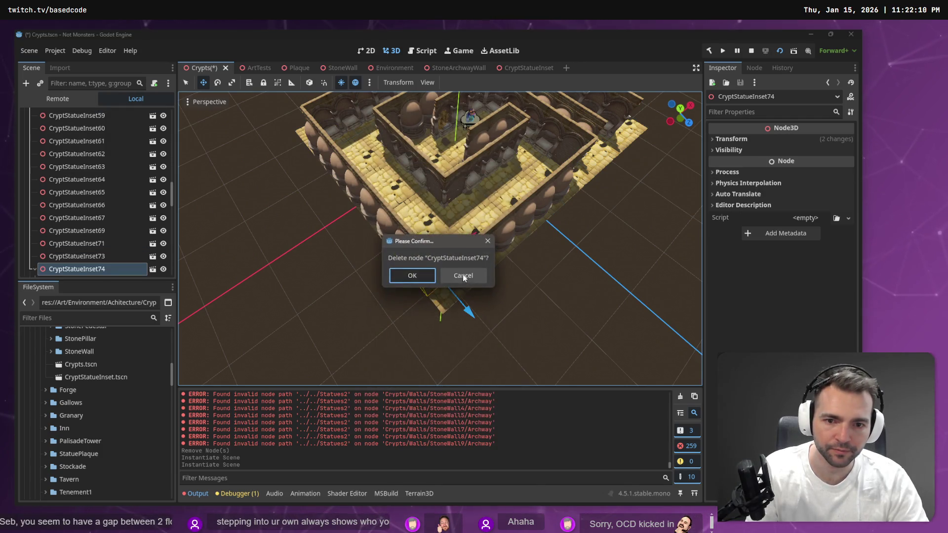
left_click(463, 274)
left_click(464, 278)
key("ctrl+z")
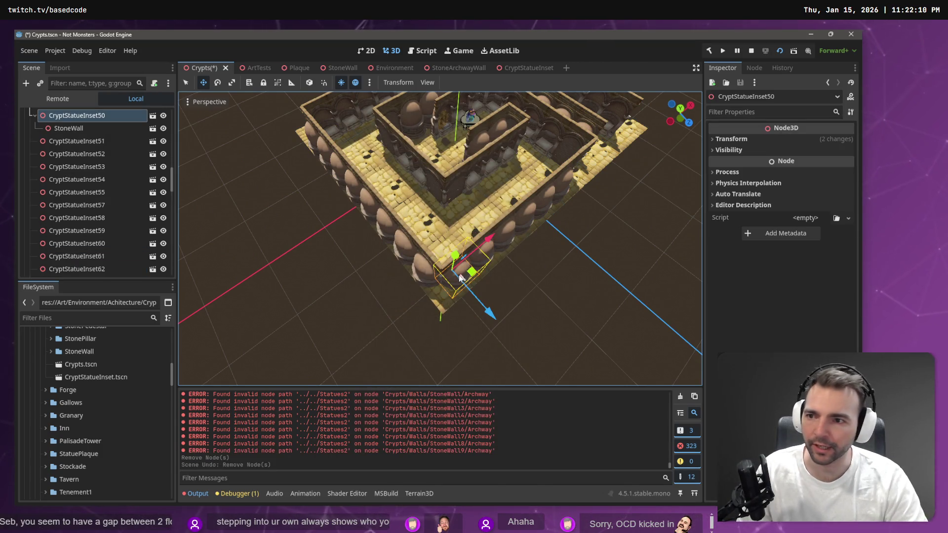
Drag the StoneWalls nested in CryptStatueInset50 and CryptStatueInset74 out among the Walls pieces
left_click(61, 128)
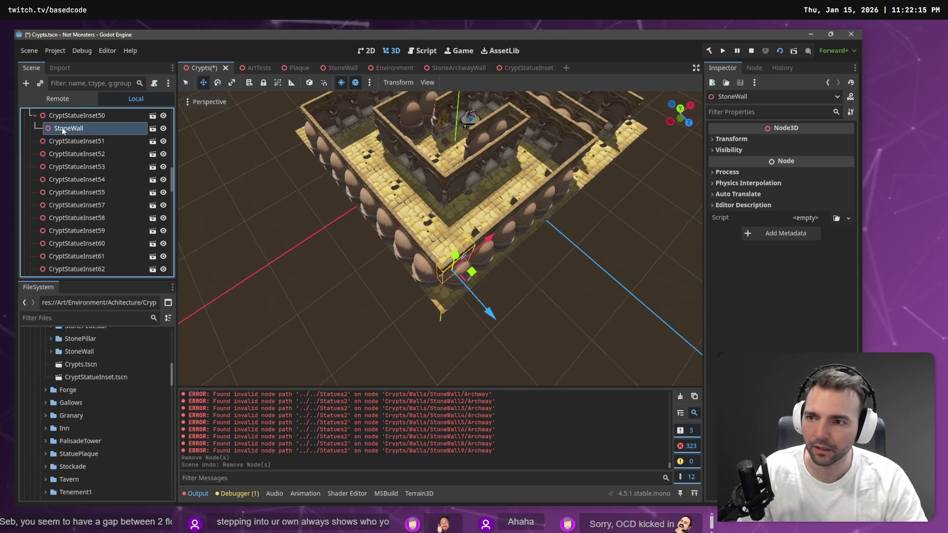
mouse_move(65, 131)
left_mouse_down()
mouse_move(76, 217)
mouse_move(66, 174)
left_mouse_up()
left_click_drag(52, 127, 58, 131)
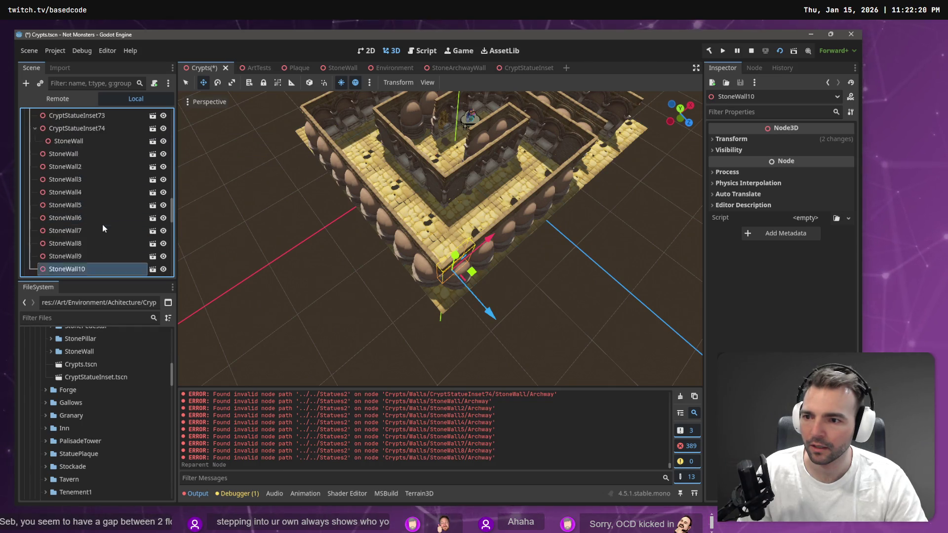
left_click(75, 184)
left_click_drag(71, 190, 84, 252)
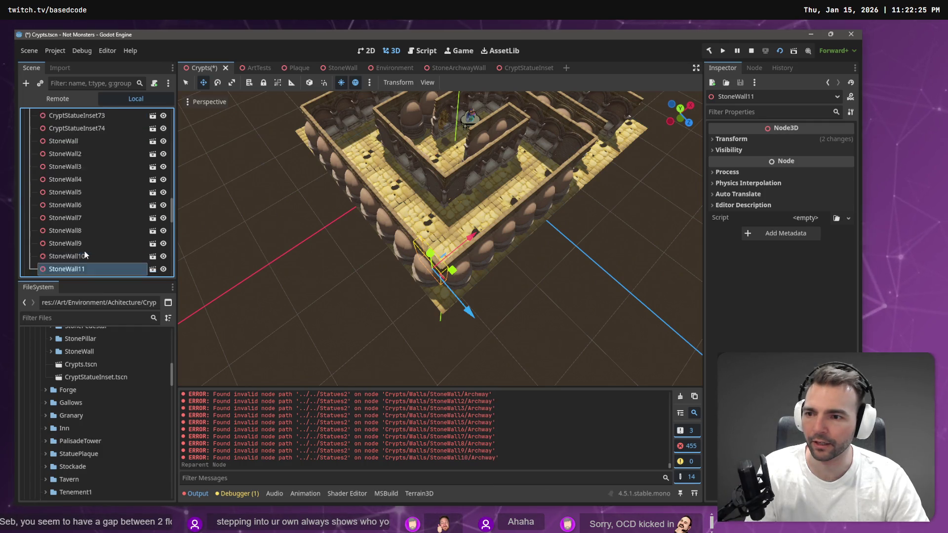
Delete corner statue CryptStatueInset74 and request deletion of CryptStatueInset50
left_click(426, 276)
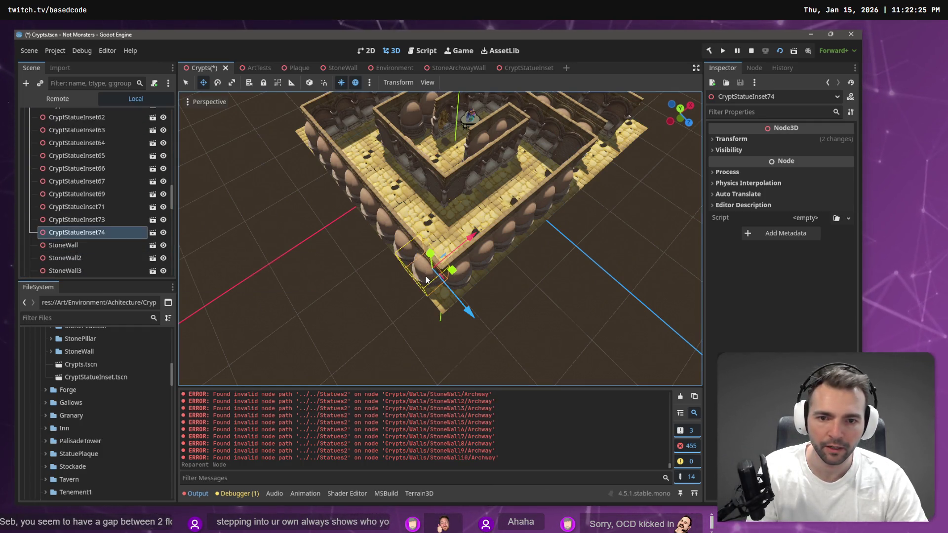
key("Delete")
key("Return")
left_click(464, 278)
key("Delete")
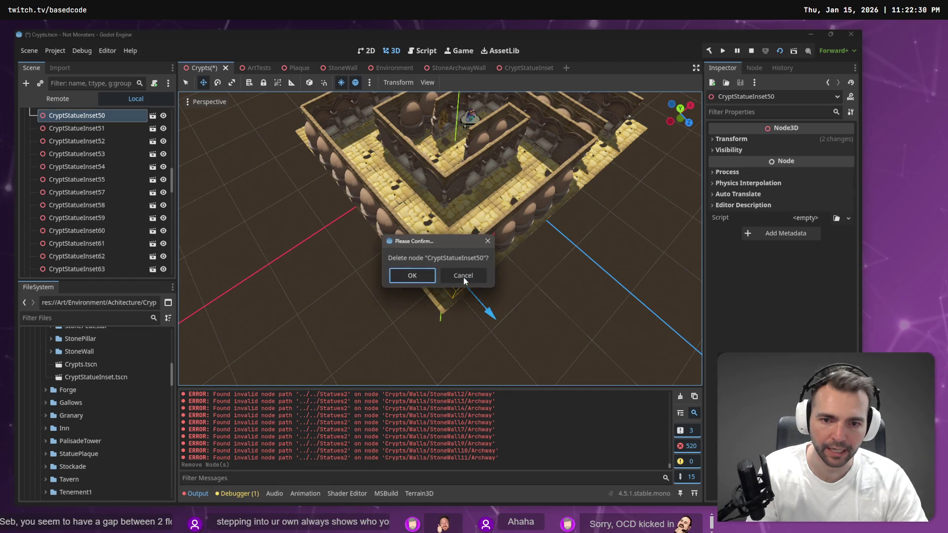
key("Return")
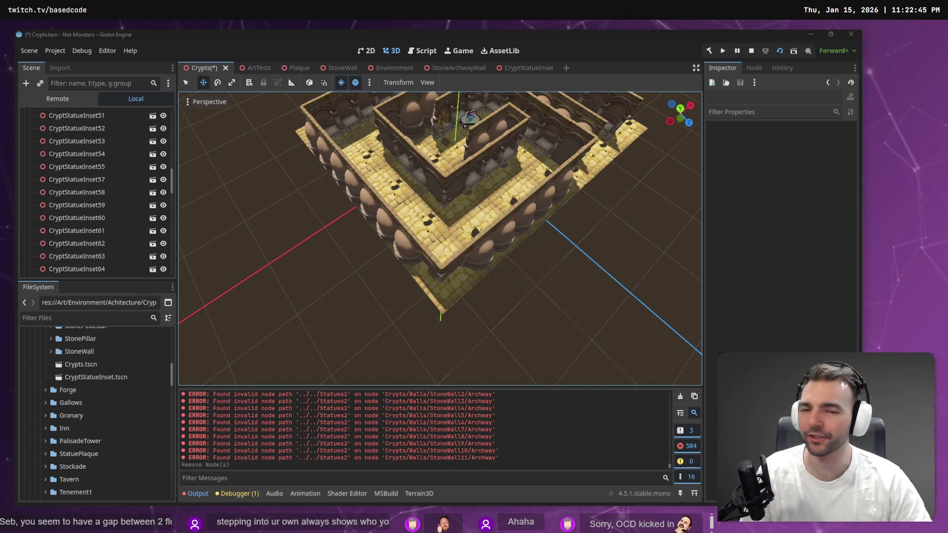
Save Crypts.tscn, fly to the crypt's outer corner, and select CryptStatueInset57
key("ctrl+s")
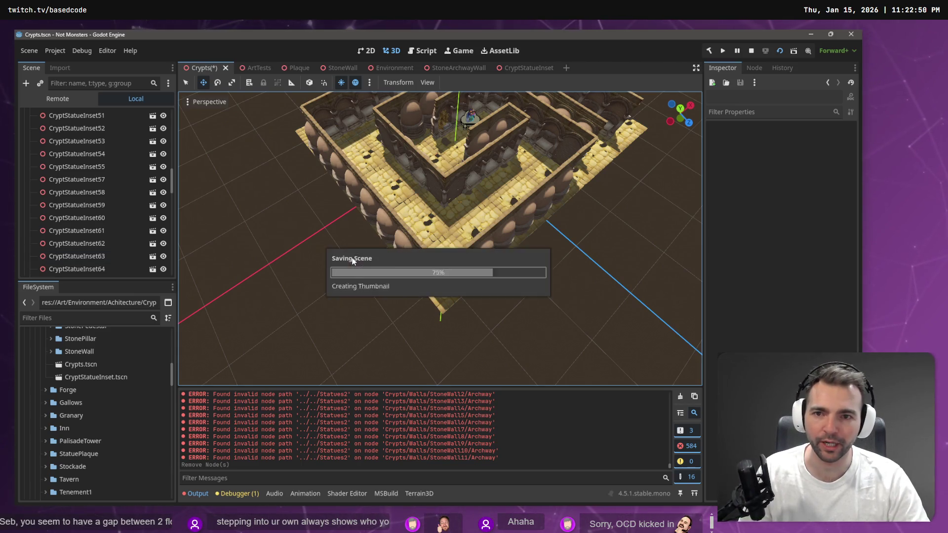
key("d")
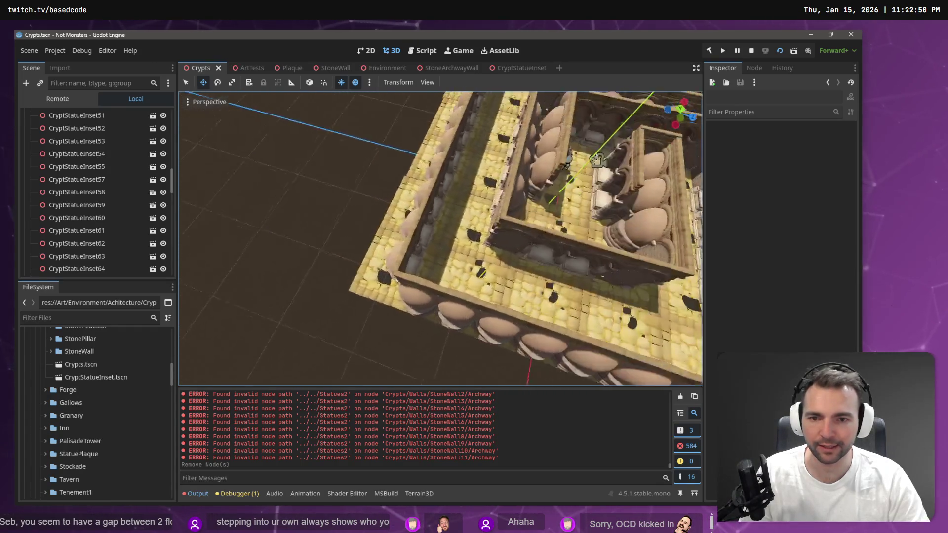
key("w")
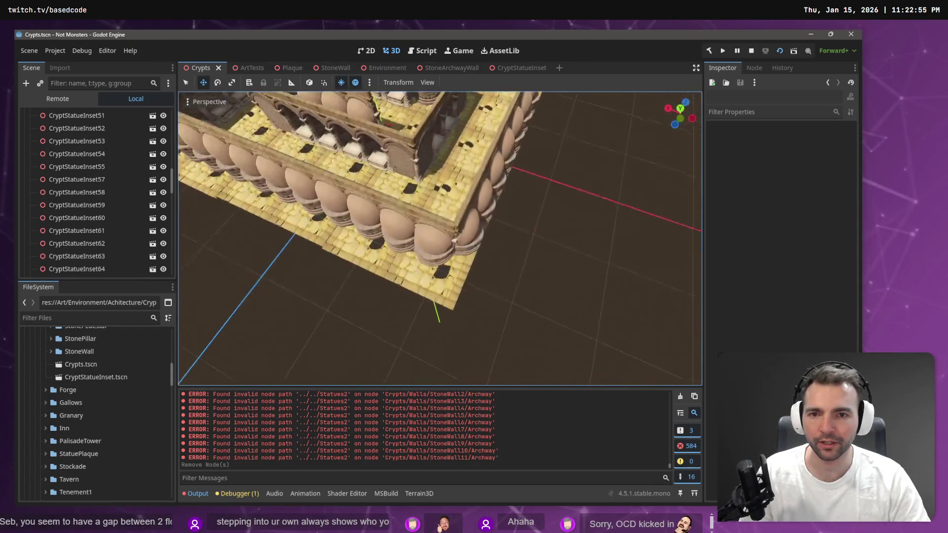
left_click(467, 284)
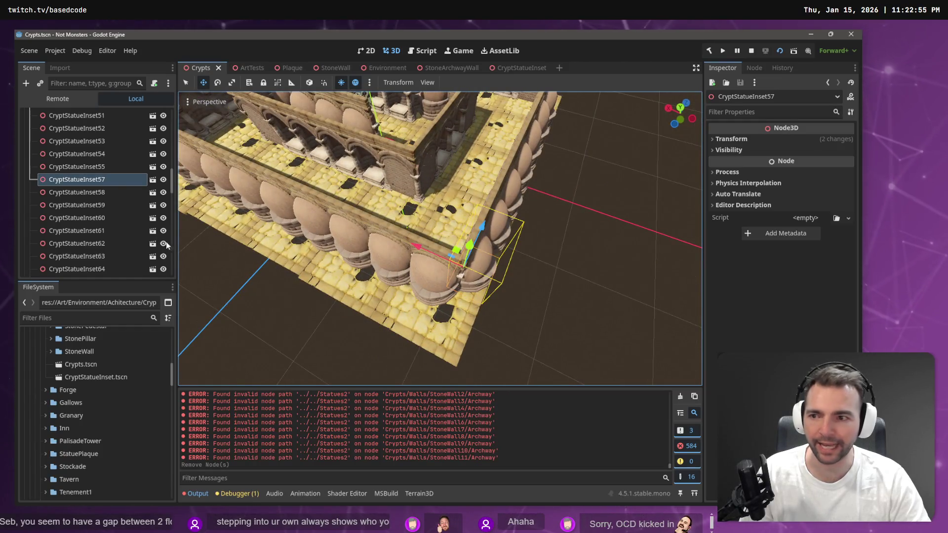
Add a child scene instance under both CryptStatueInset57 and CryptStatueInset33
right_click(115, 181)
left_click(178, 170)
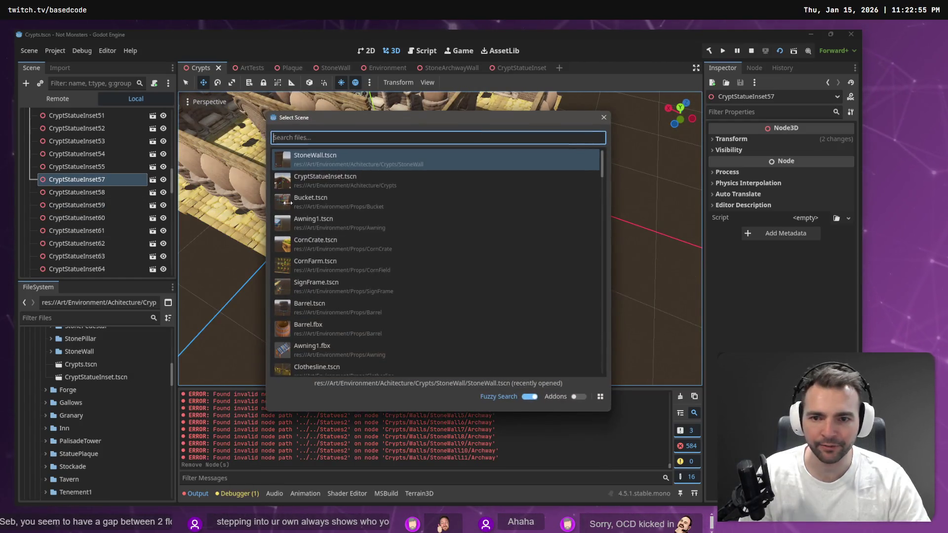
double_click(360, 161)
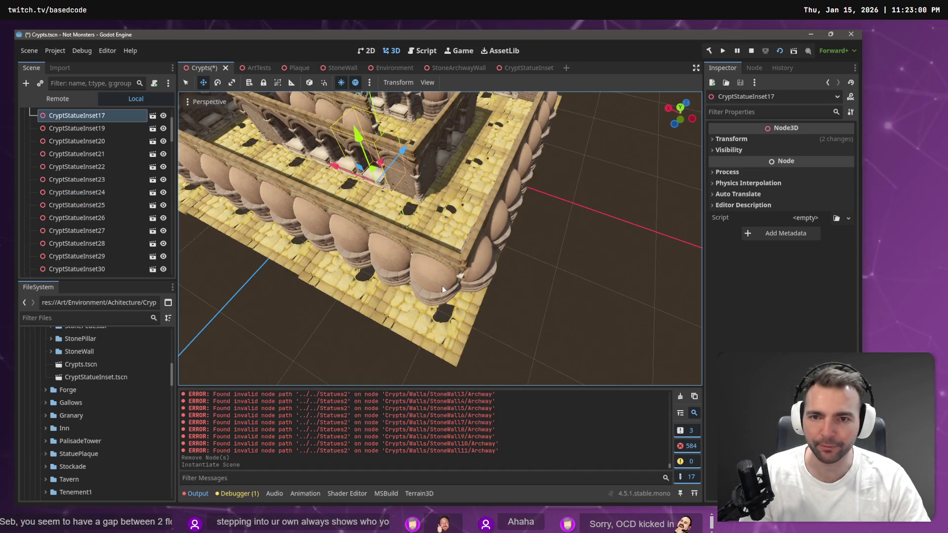
left_click(484, 261)
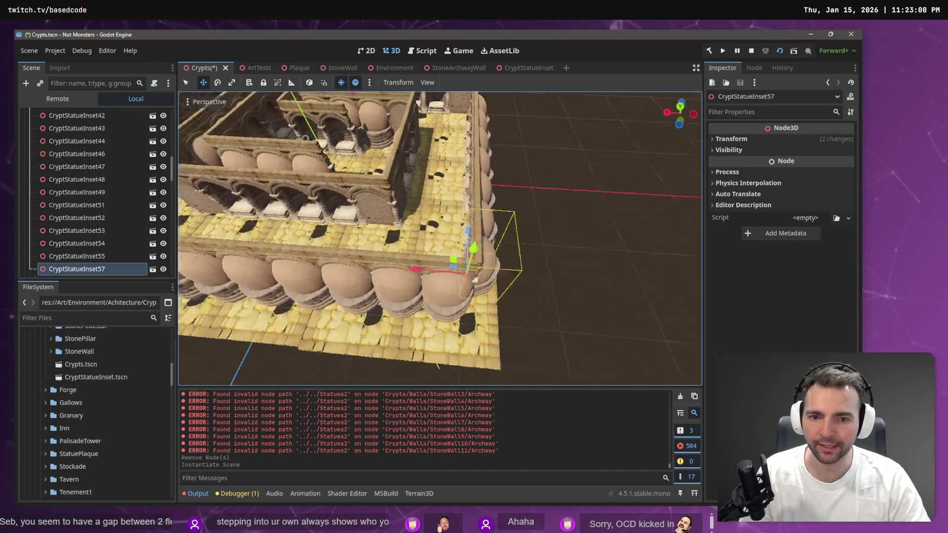
left_click_drag(484, 262, 449, 281)
left_click(444, 271)
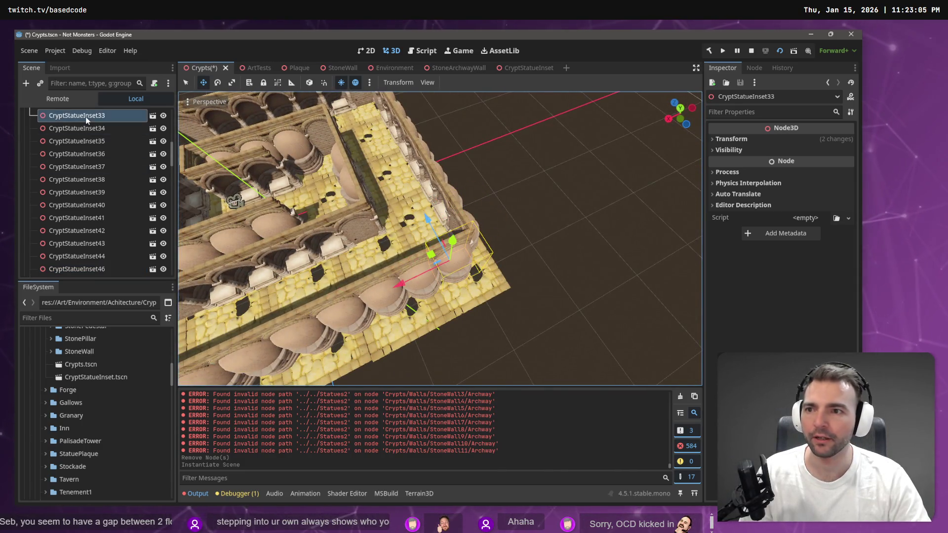
right_click(87, 118)
left_click(128, 137)
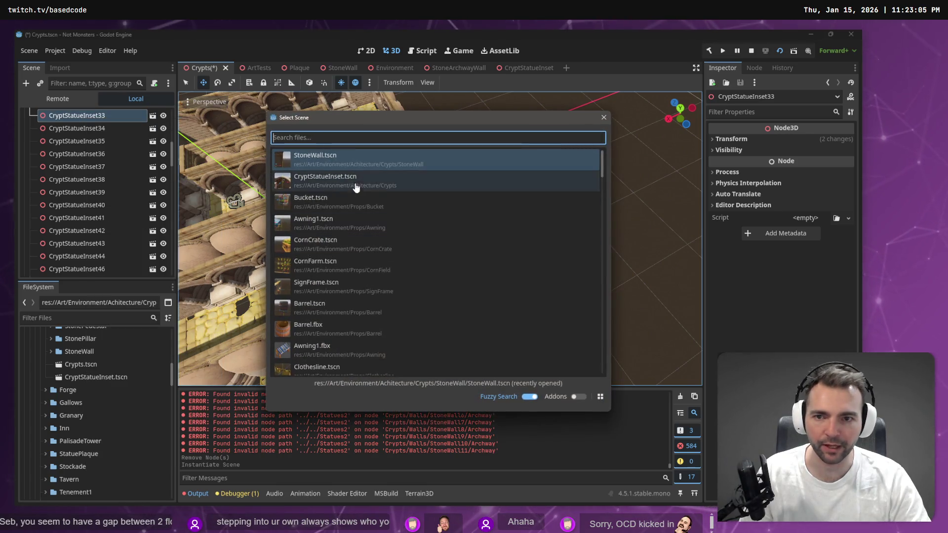
double_click(345, 161)
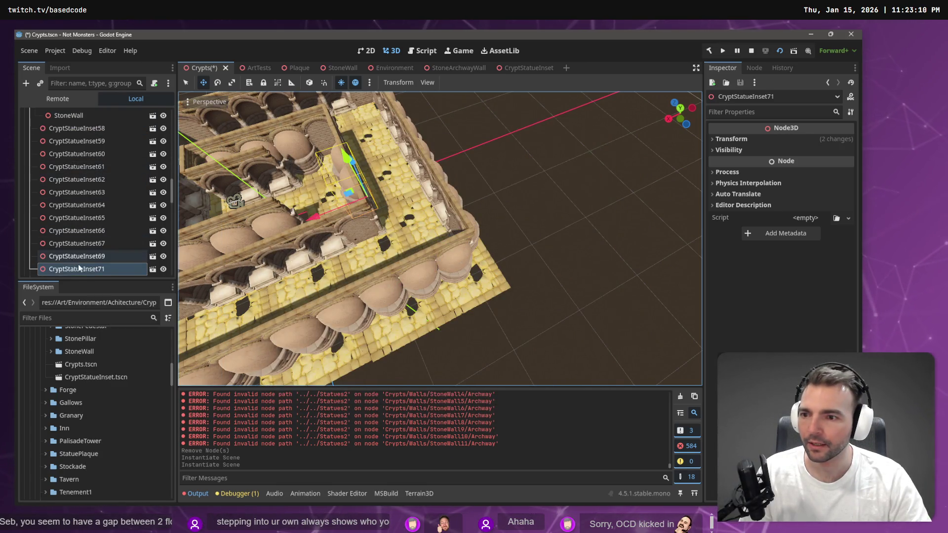
Reparent the corner StoneWall and its neighbouring wall piece under Walls
scroll(90, 232, "up", 5)
left_click_drag(401, 250, 499, 253)
left_click(500, 253)
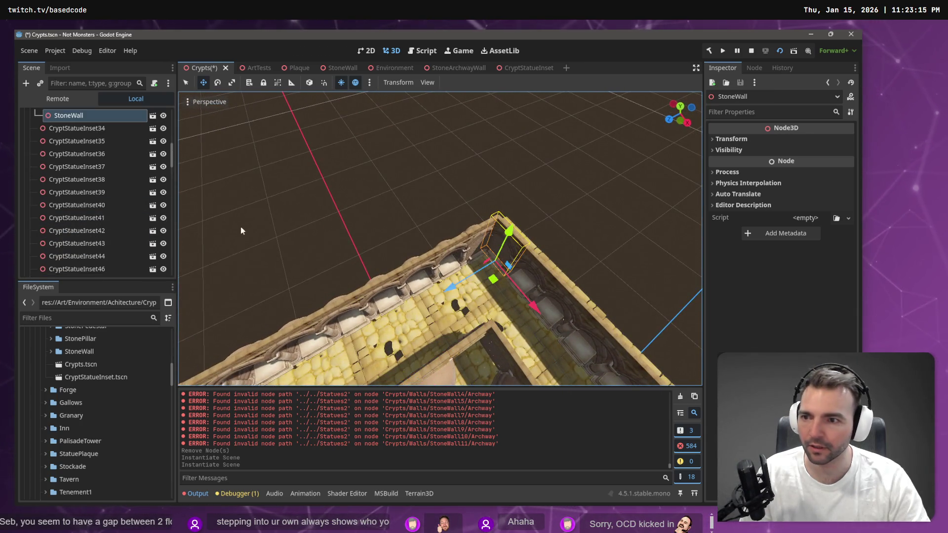
scroll(88, 165, "up", 2)
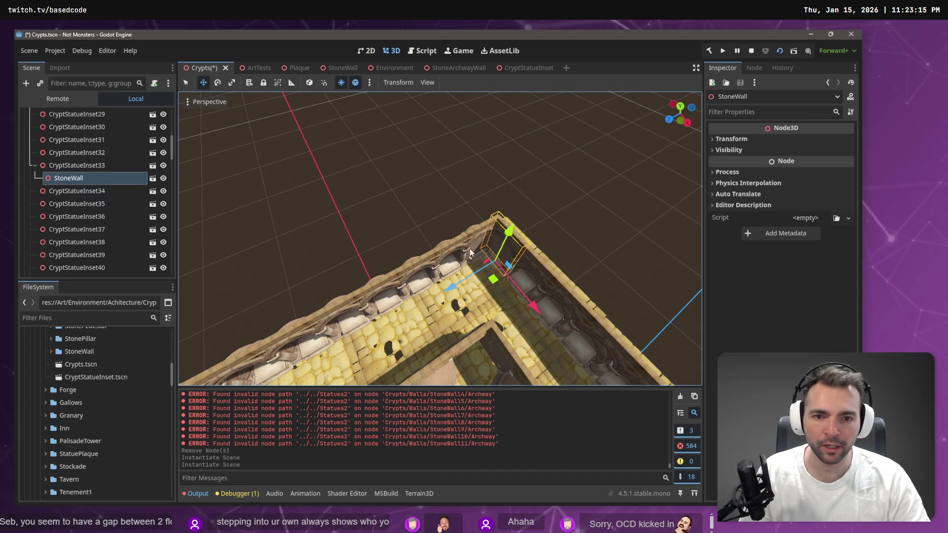
left_click(474, 248, "shift")
right_click(87, 179)
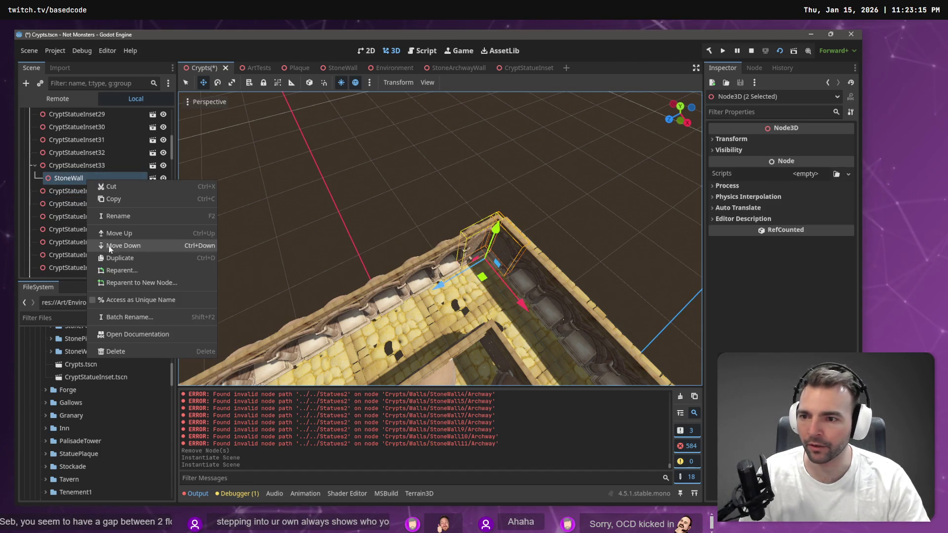
left_click(133, 268)
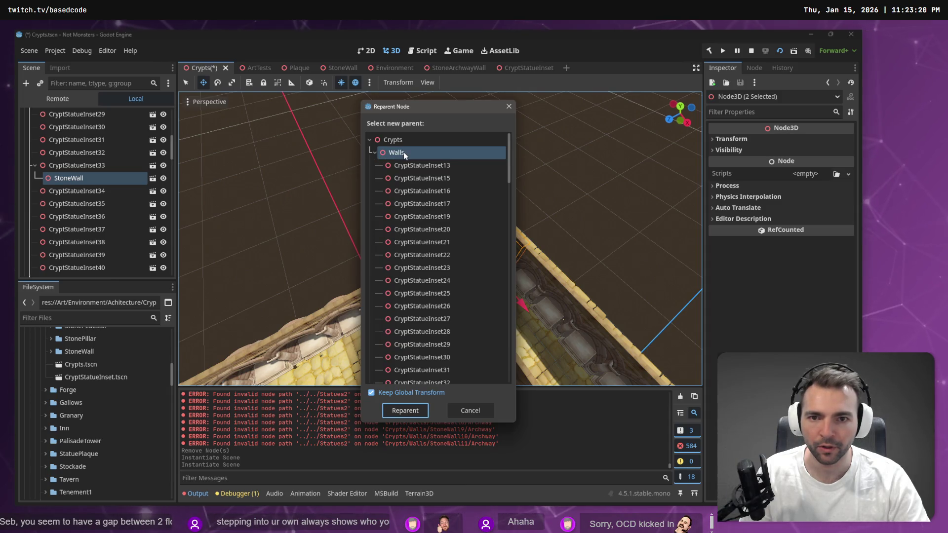
double_click(404, 154)
Delete the surplus corner statues including CryptStatueInset57, then launch the game with F5
left_click(553, 227)
left_click_drag(553, 227, 469, 216)
left_click(434, 223)
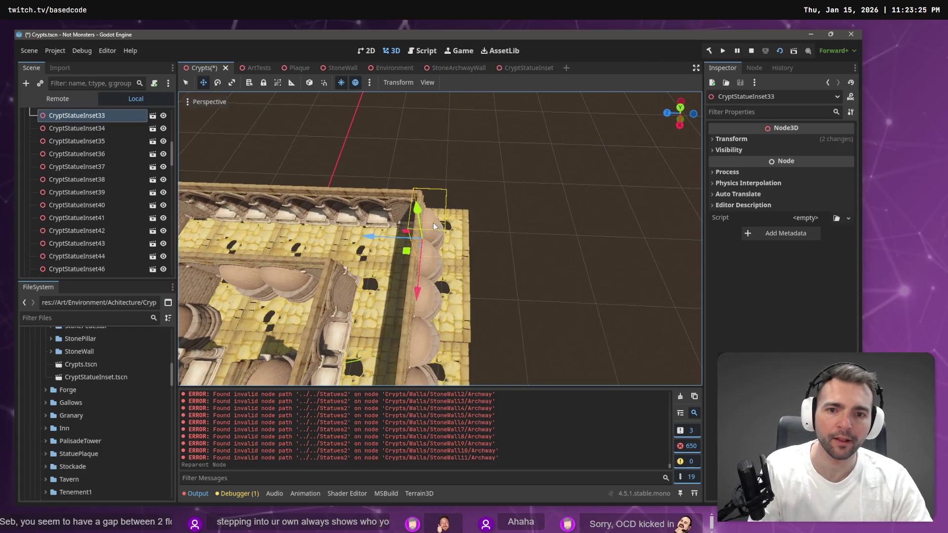
key("Delete")
key("Return")
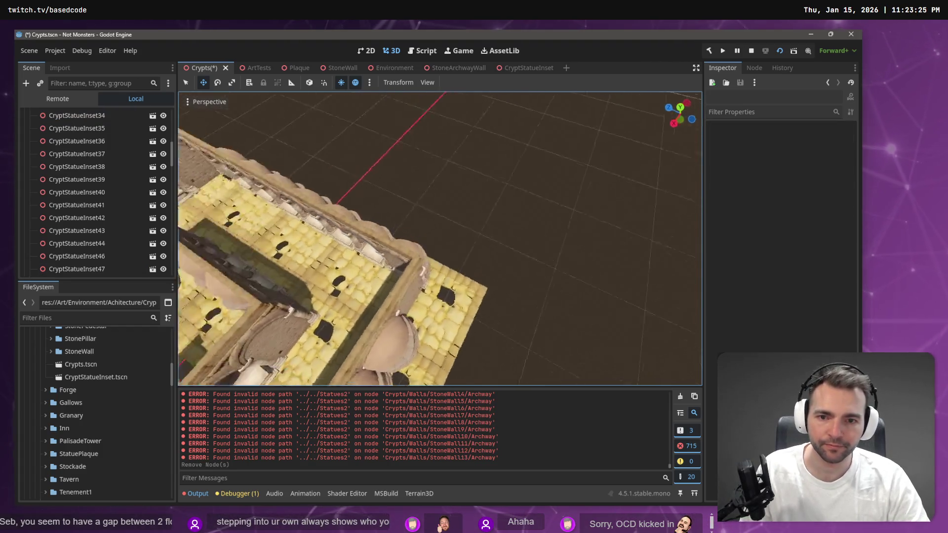
left_click(421, 307)
key("Delete")
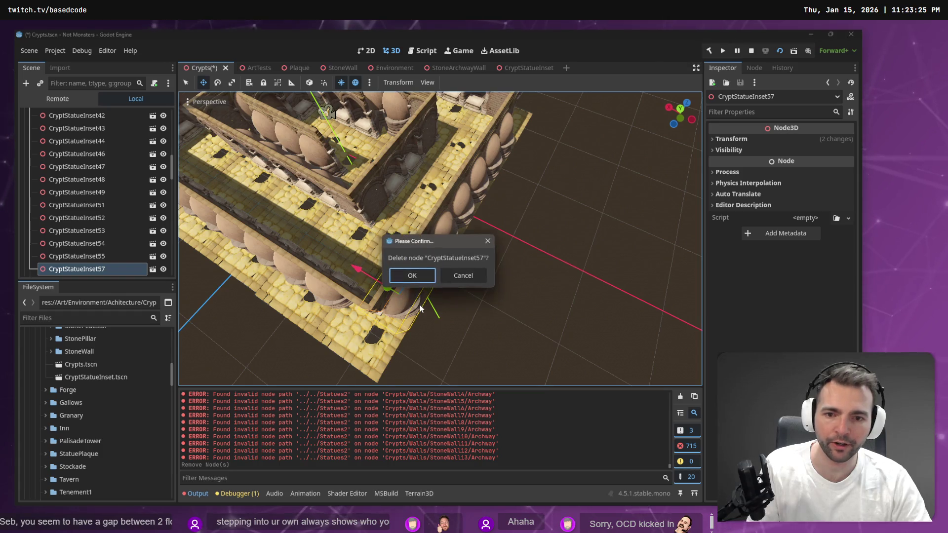
key("Return")
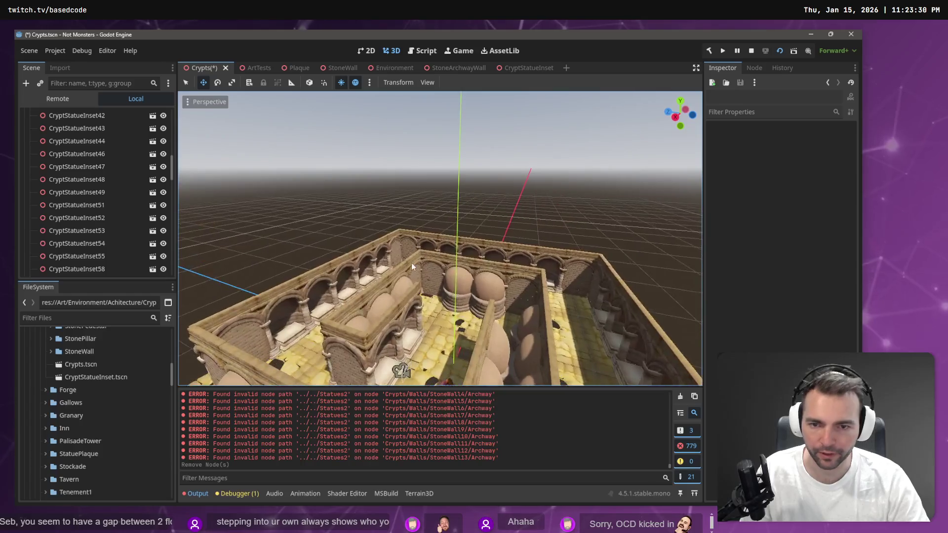
key("F5")
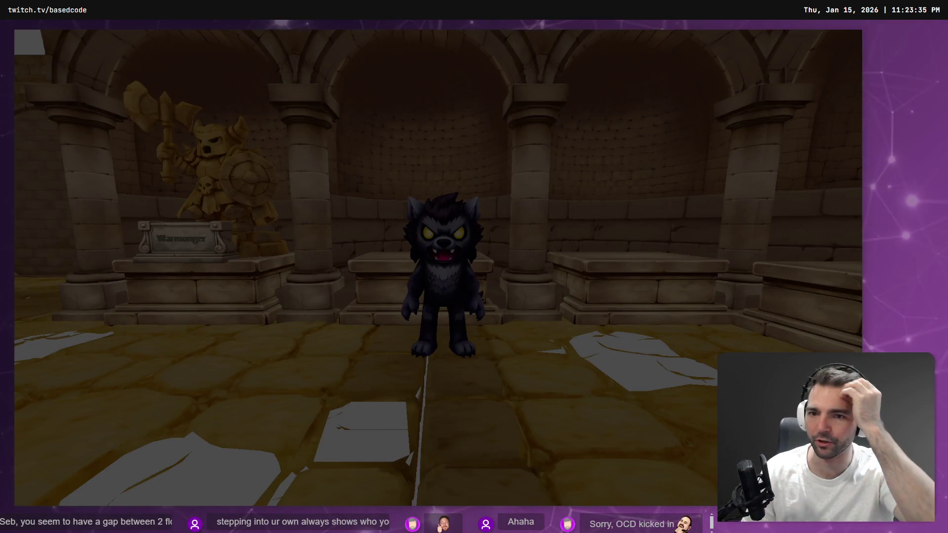
Run the werewolf across and down the crypt corridors, then stop the game with F8
key("a")
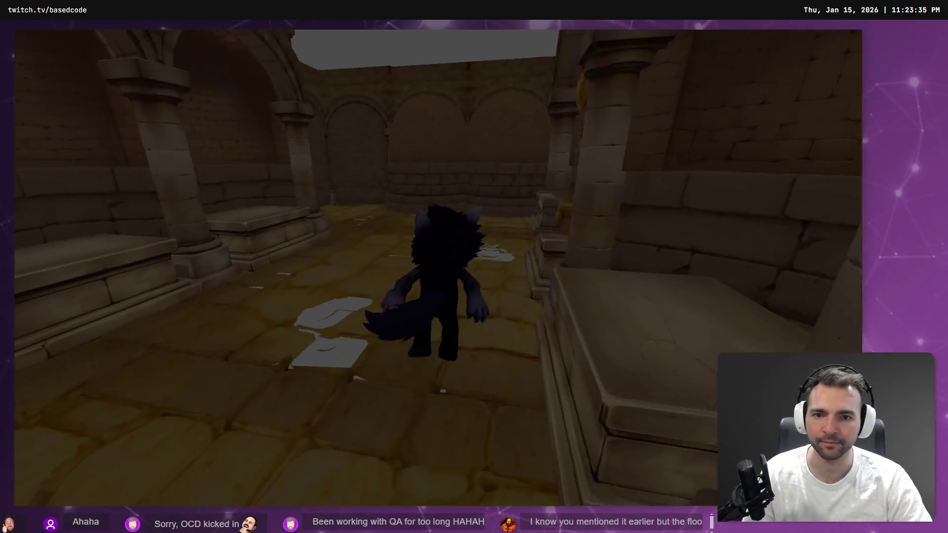
key("w")
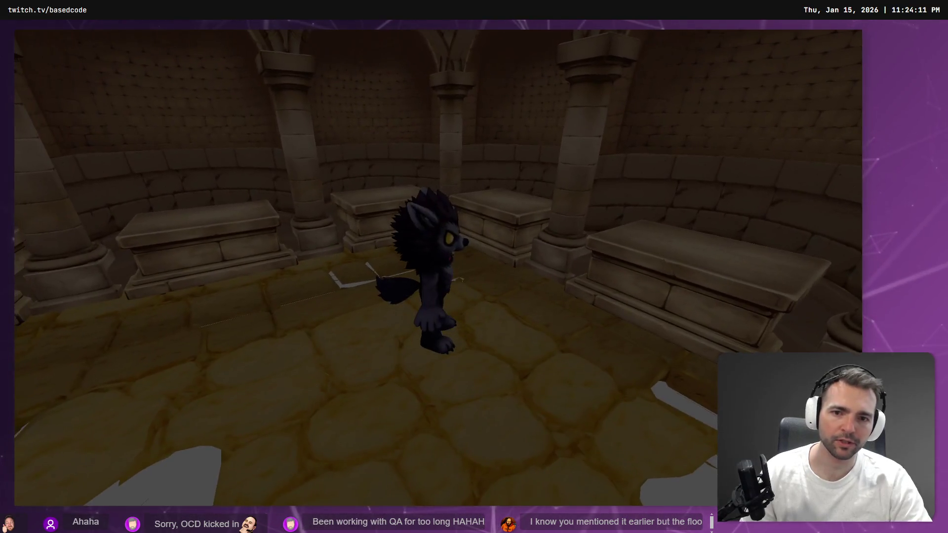
key("F8")
Add a StoneWall scene instance as a child of CryptStatueInset41 and CryptStatueInset24
scroll(482, 269, "up", 5)
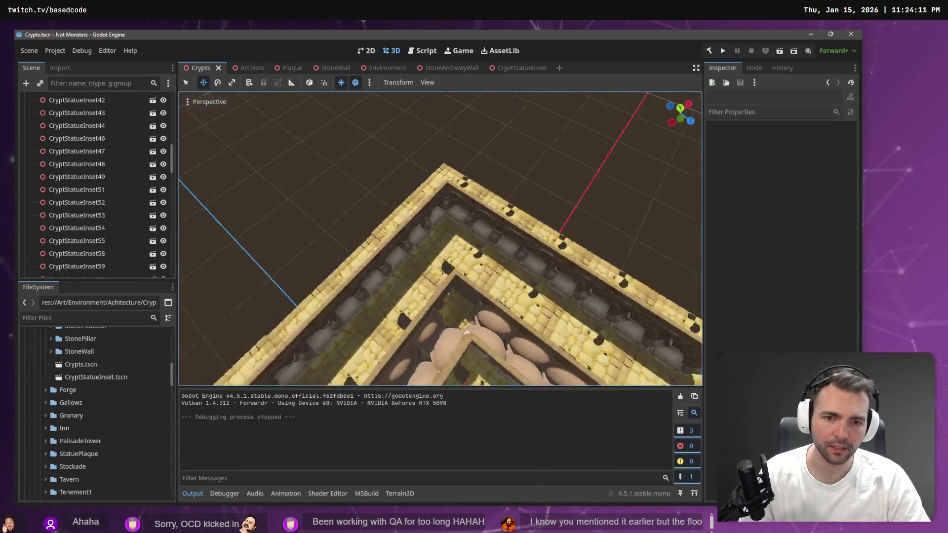
left_click(463, 248)
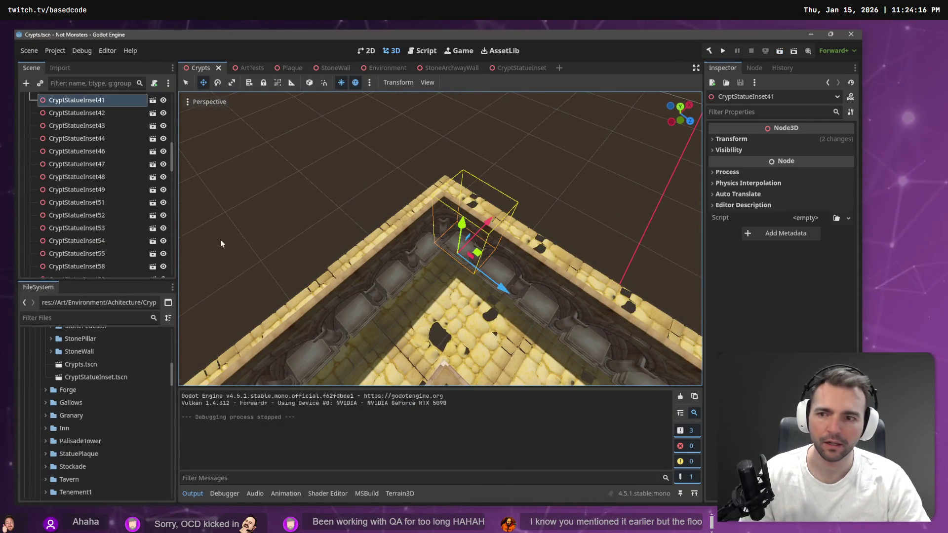
right_click(76, 106)
left_click(74, 99)
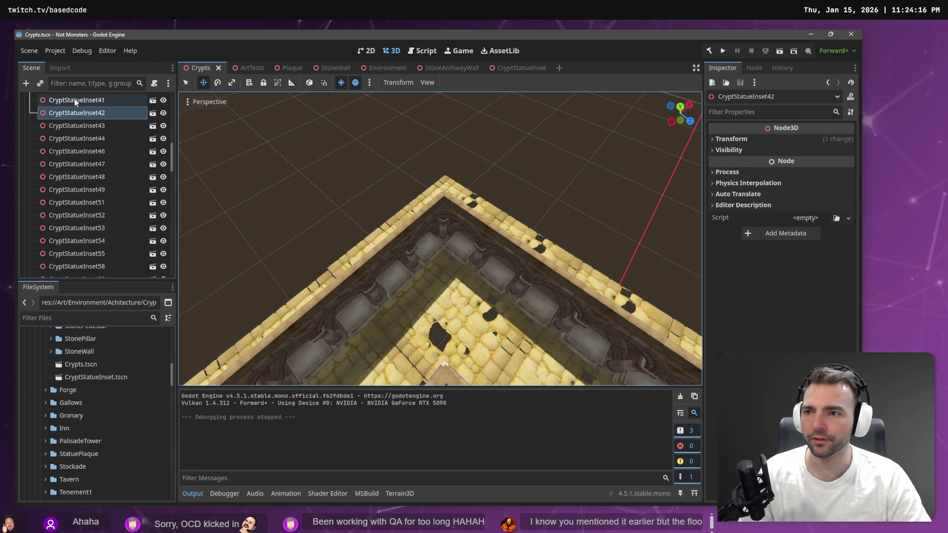
right_click(74, 99)
left_click(109, 119)
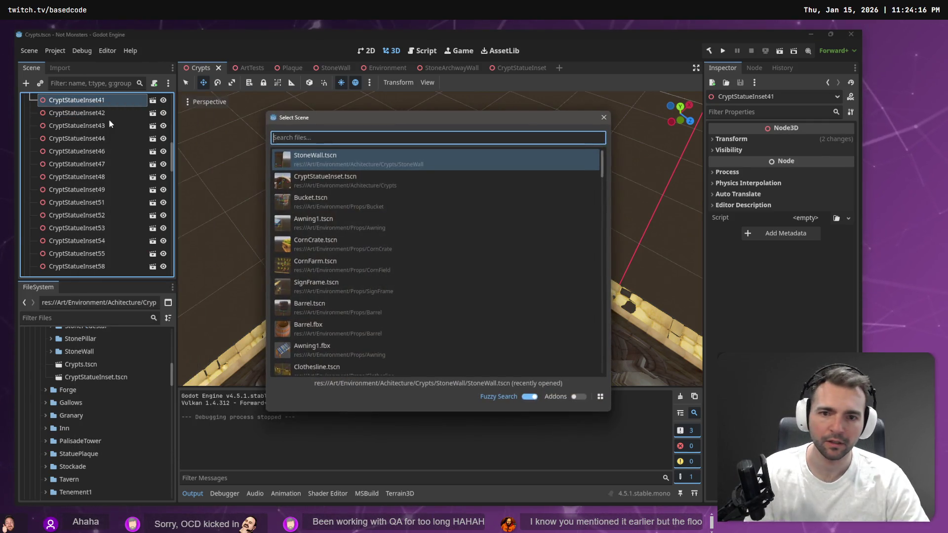
key("Return")
left_click(425, 225)
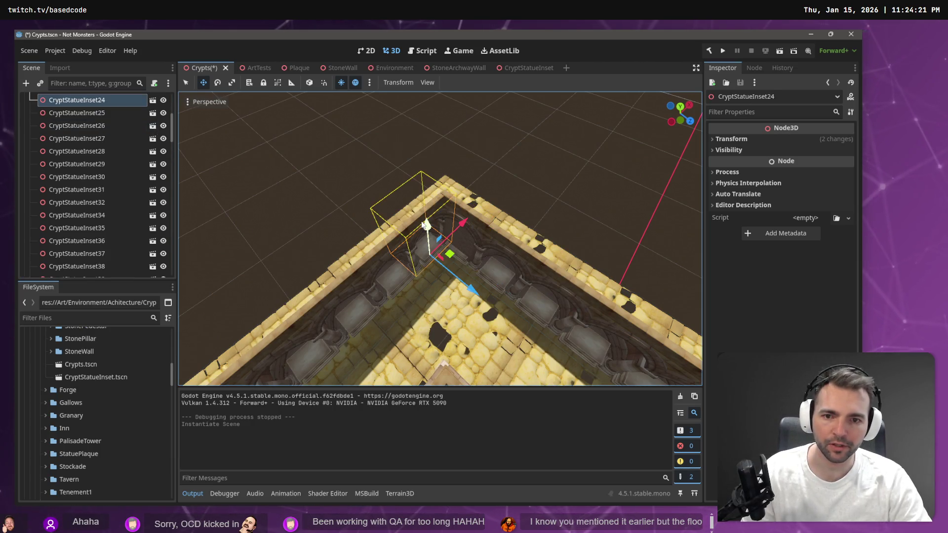
right_click(75, 108)
left_click(130, 119)
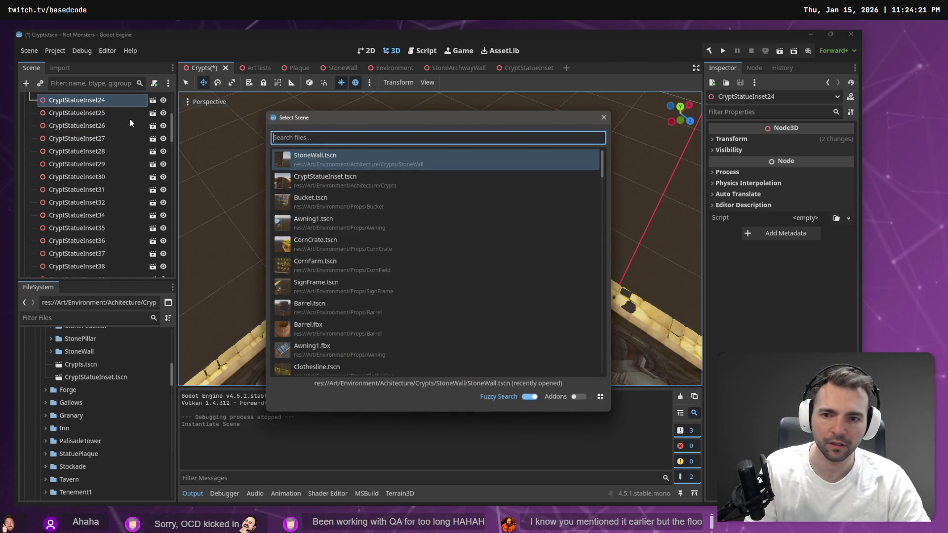
key("Return")
Reparent the selected StoneWall pieces under Walls
scroll(92, 133, "up", 5)
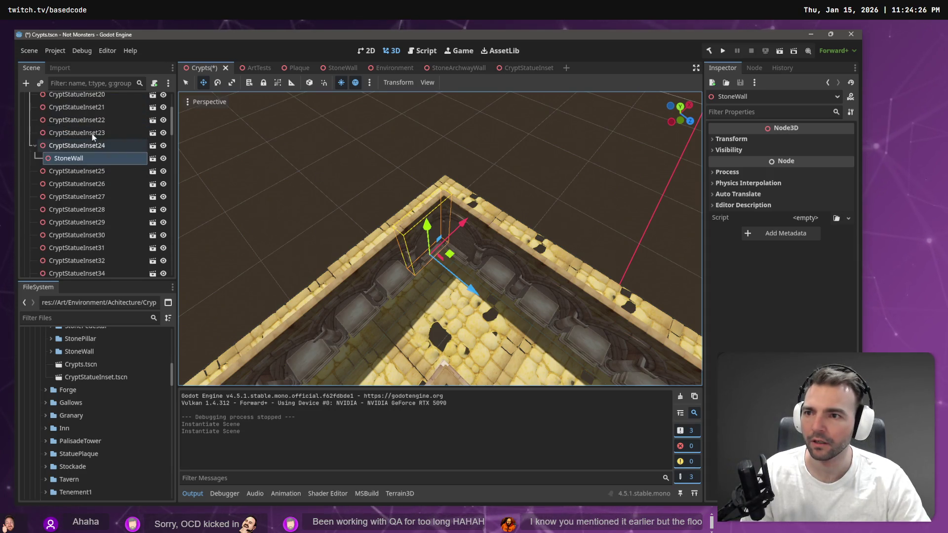
scroll(118, 164, "down", 8)
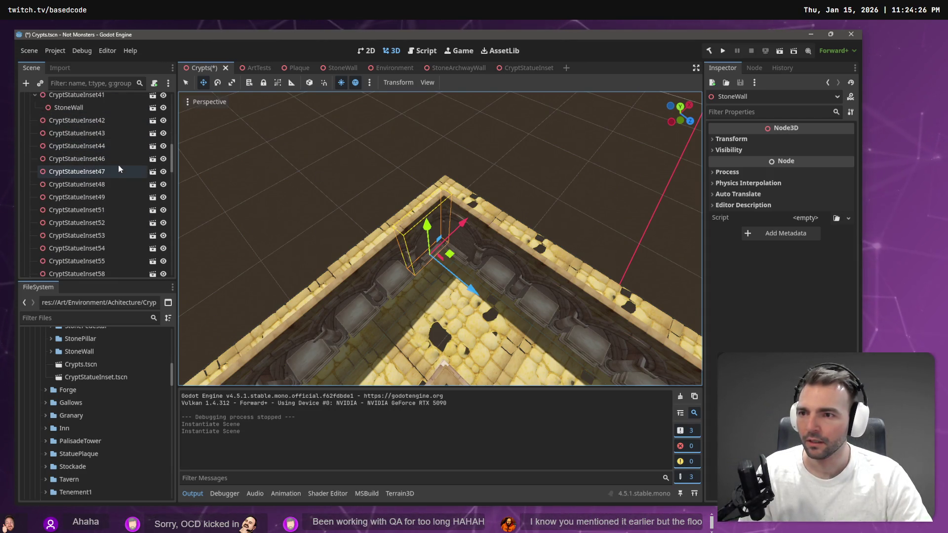
left_click(78, 179, "ctrl")
right_click(78, 179)
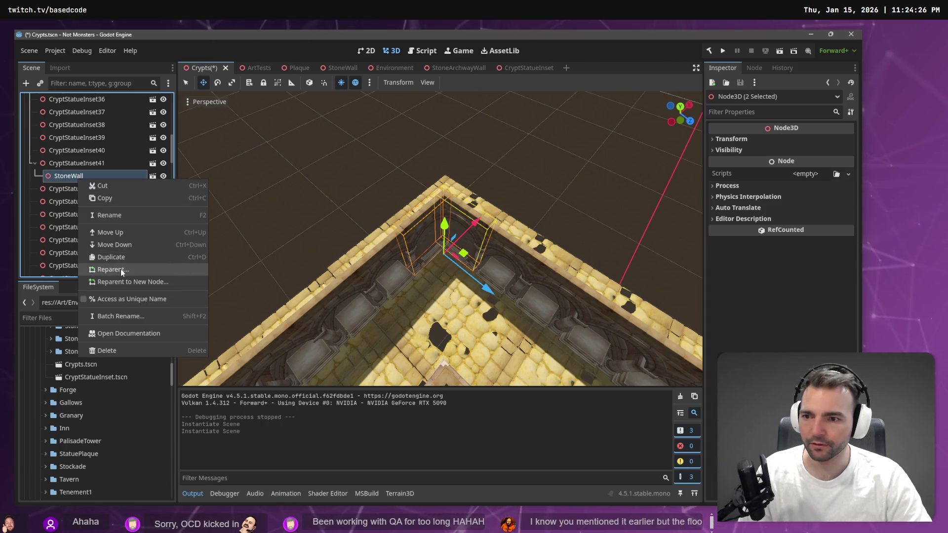
left_click(120, 268)
double_click(433, 157)
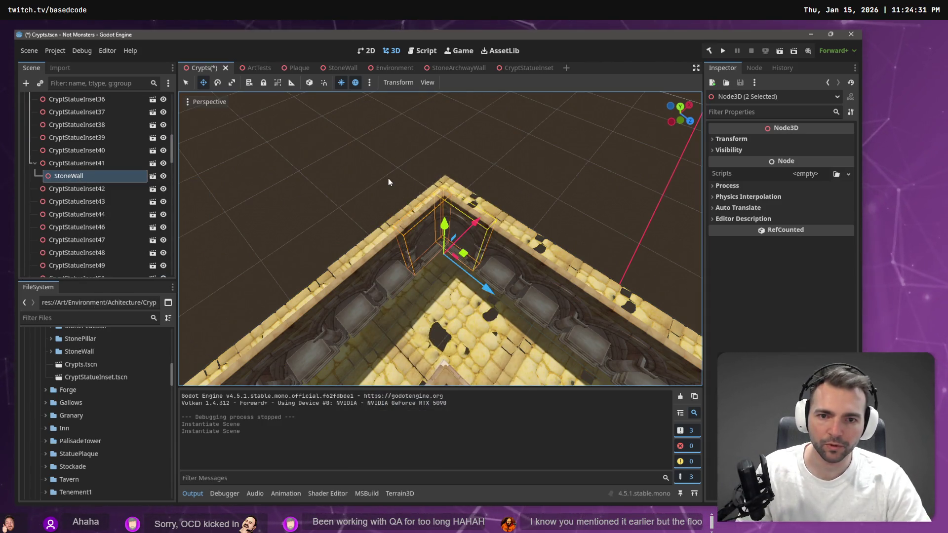
Move CryptStatueInset24's StoneWall under Walls keeping its placement, and delete CryptStatueInset24
scroll(388, 178, "up", 3)
left_click(458, 278)
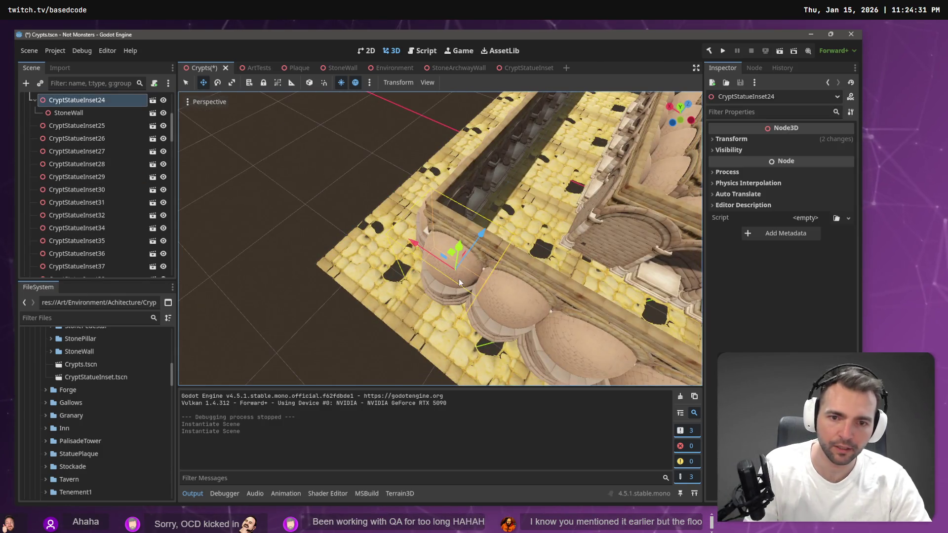
key("Delete")
key("Return")
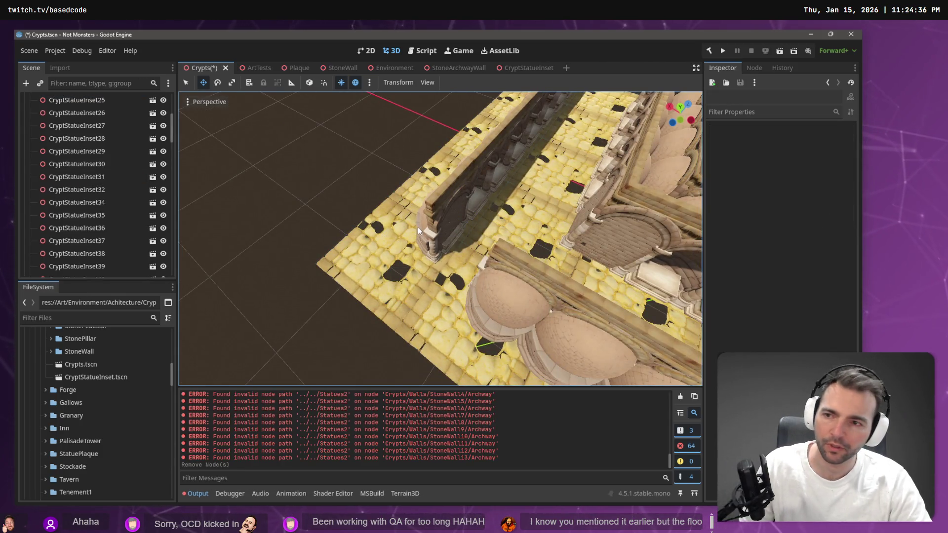
right_click(51, 113)
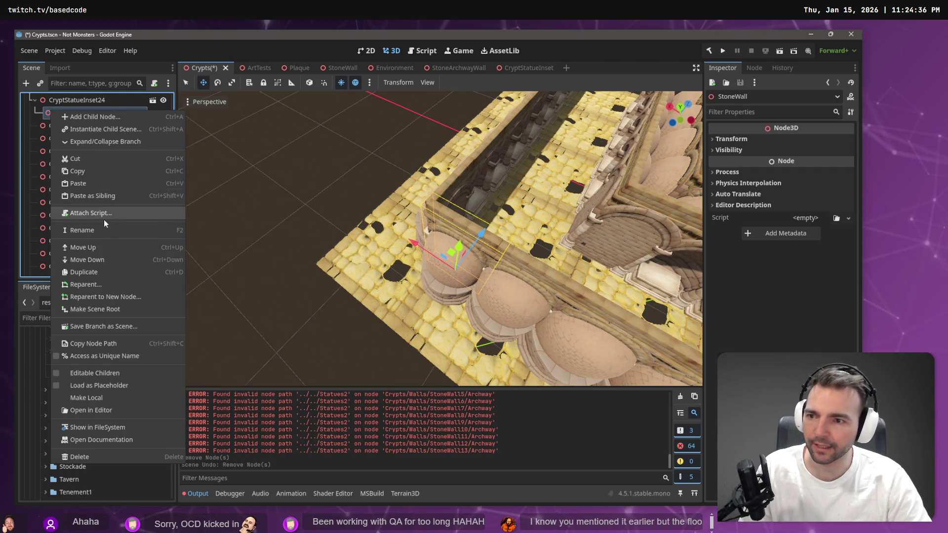
left_click(105, 285)
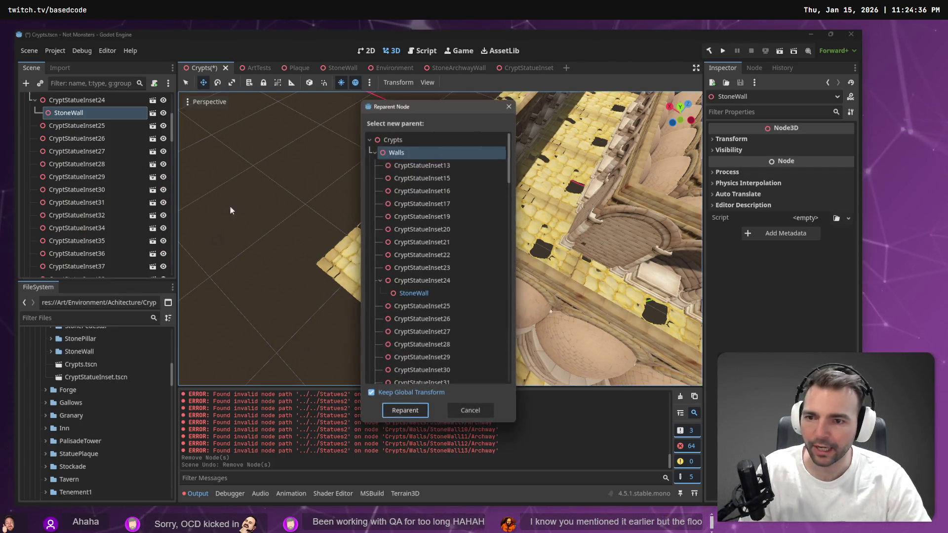
double_click(442, 153)
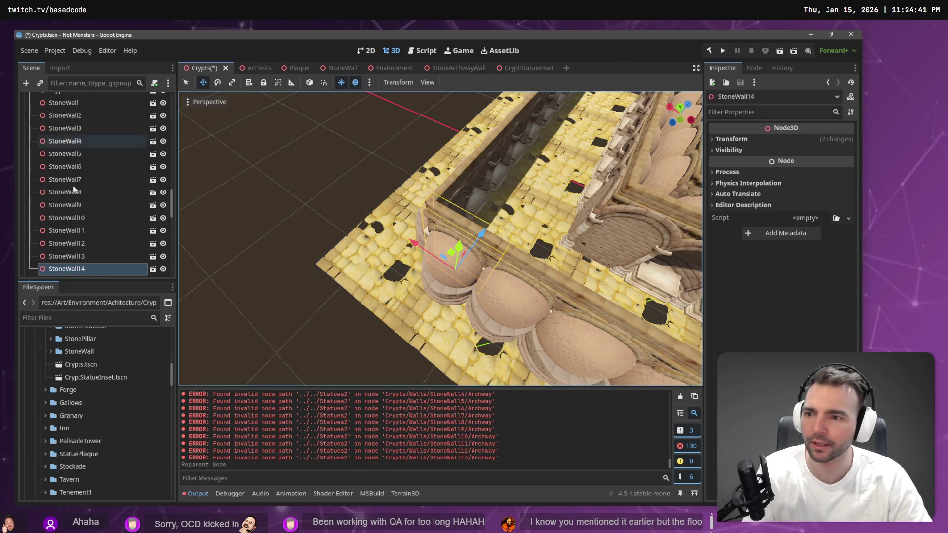
left_click(452, 295)
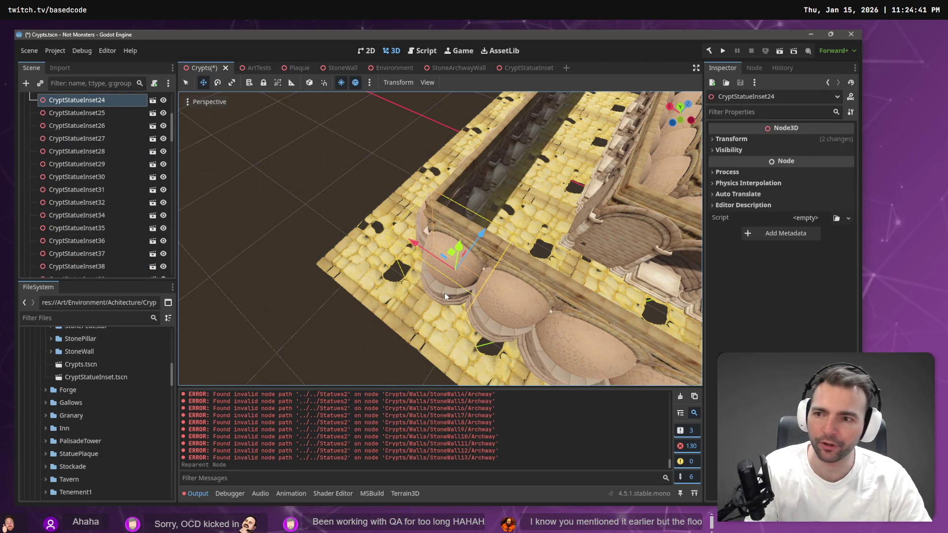
key("Delete")
key("Return")
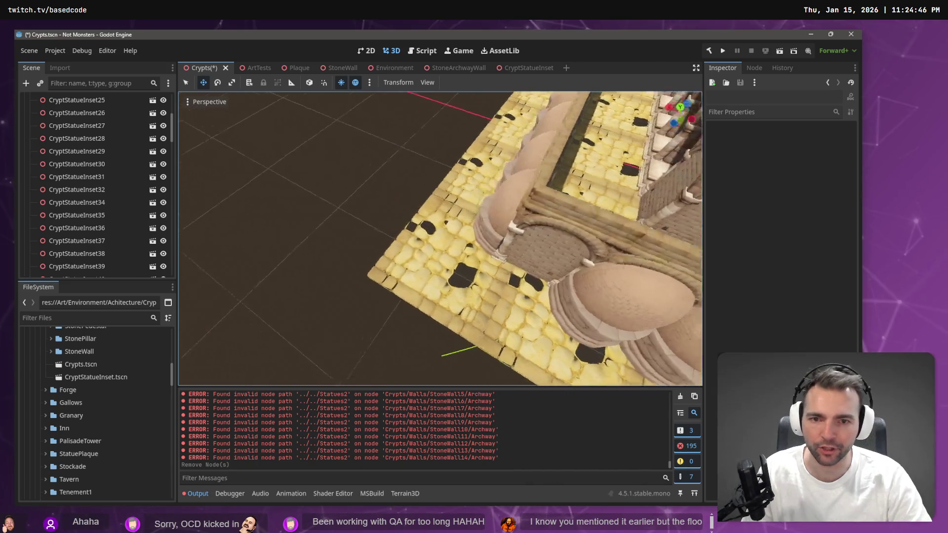
Reparent the StoneWall under CryptStatueInset41 to Walls
left_click(402, 298)
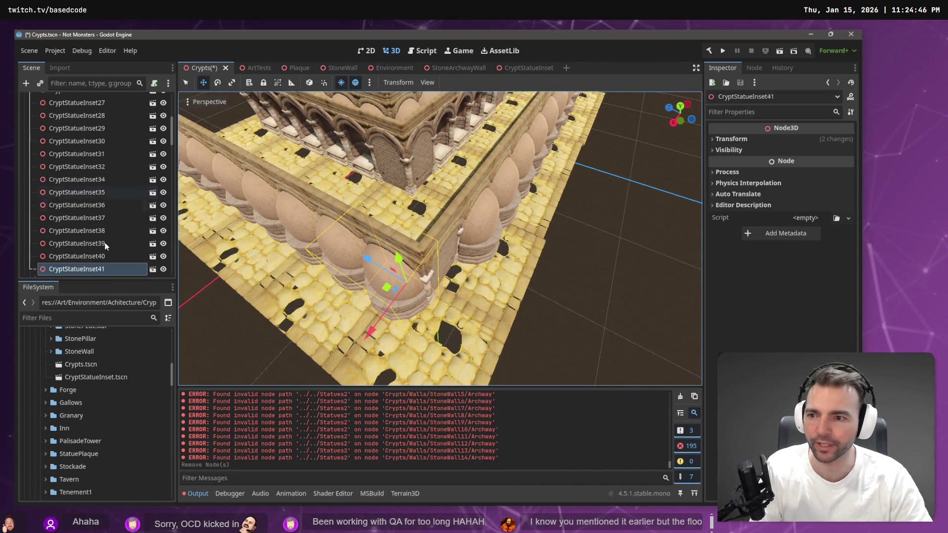
scroll(105, 247, "down", 3)
left_click(74, 237)
right_click(76, 235)
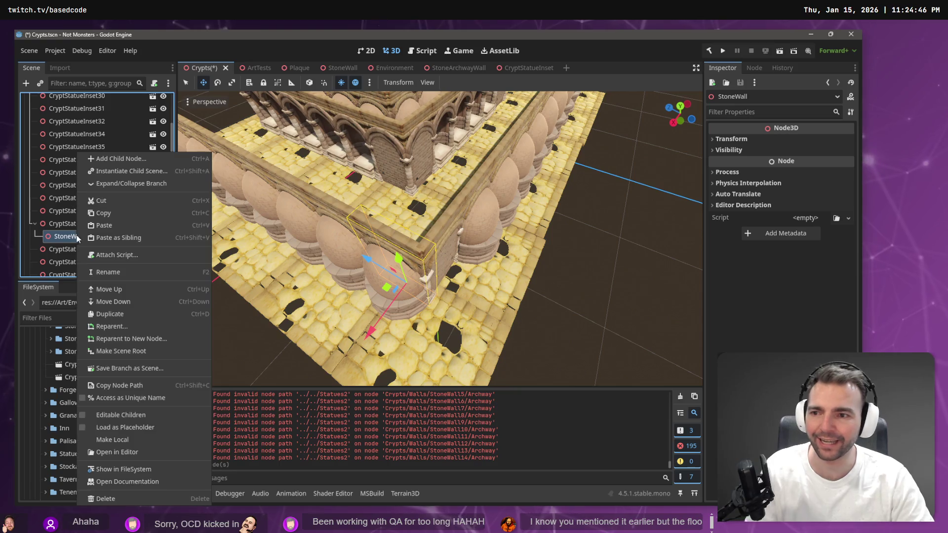
left_click(135, 327)
key("Escape")
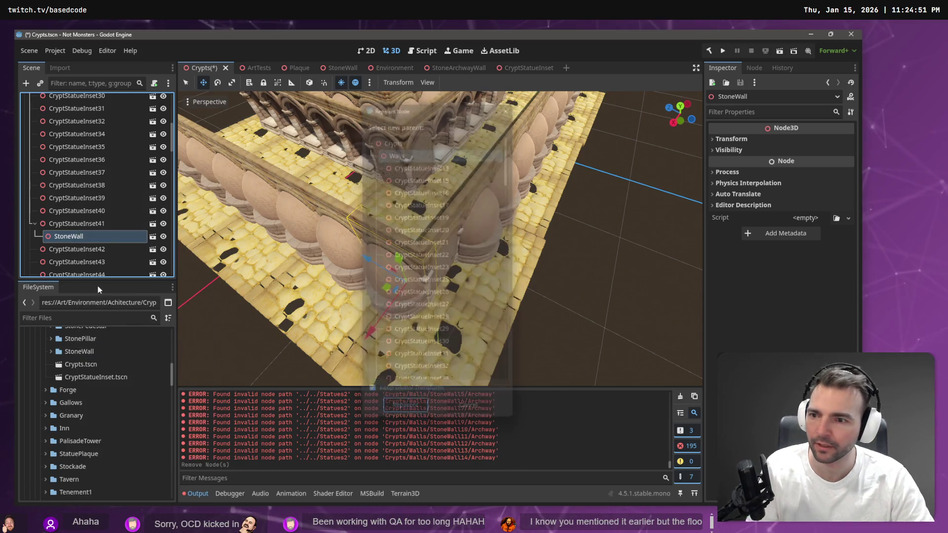
left_click(84, 225)
right_click(85, 236)
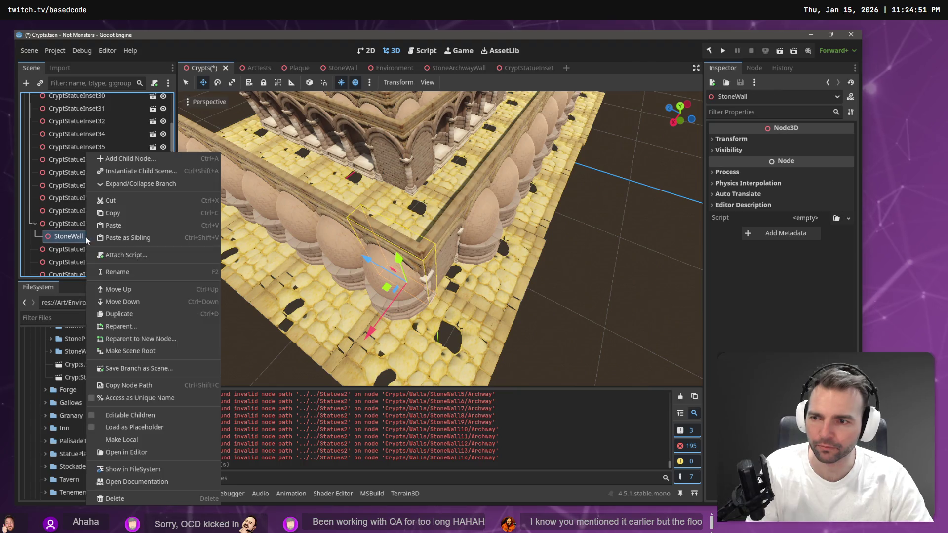
left_click(121, 327)
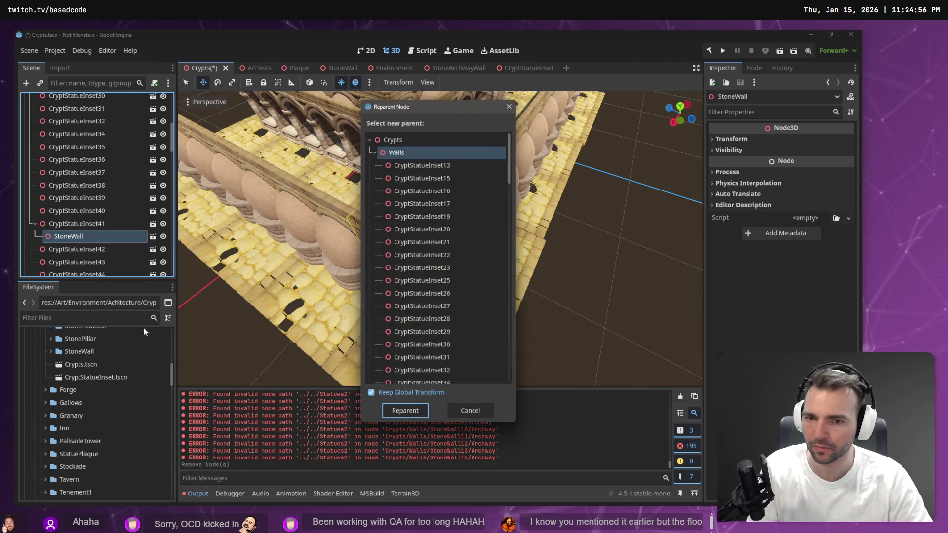
left_click(395, 152)
left_click(404, 408)
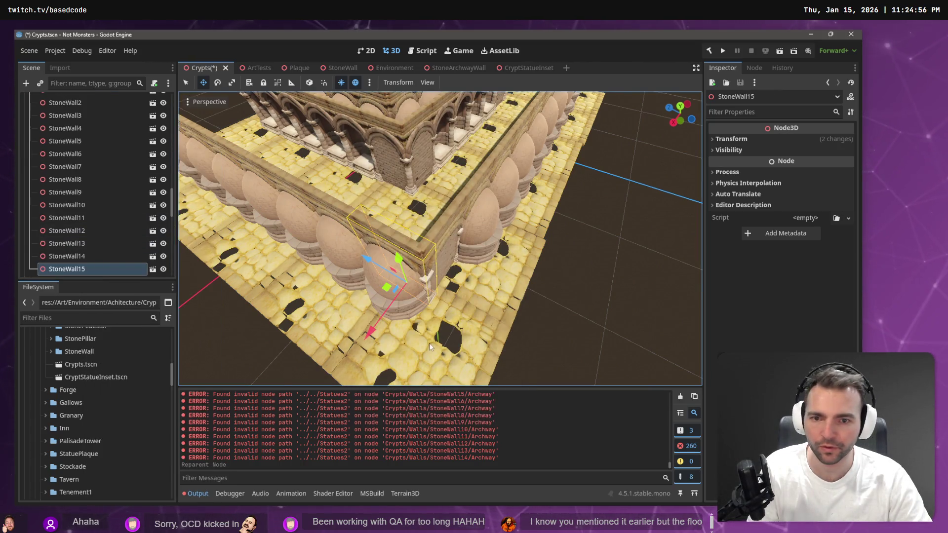
Delete the CryptStatueInset41 corner statue
left_click(365, 282)
left_click(396, 301)
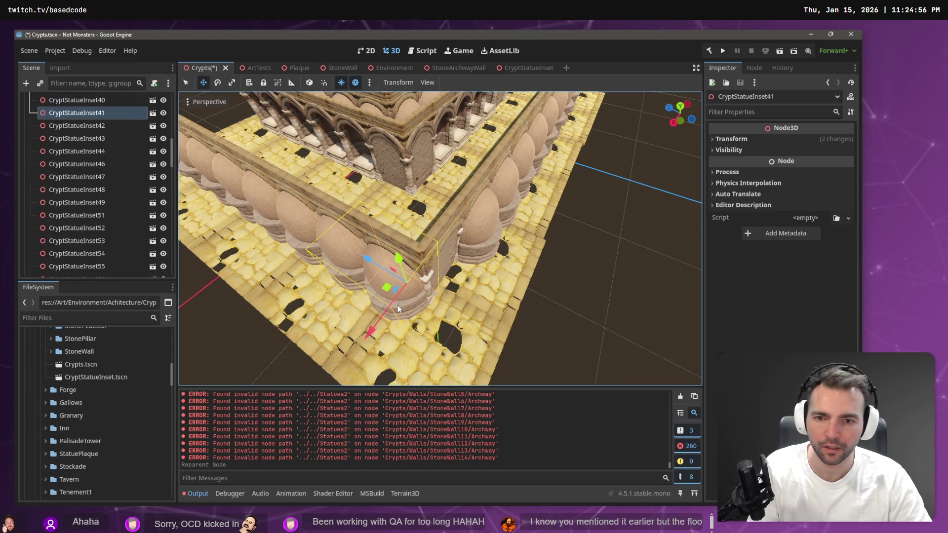
key("Delete")
key("Return")
scroll(397, 304, "down", 8)
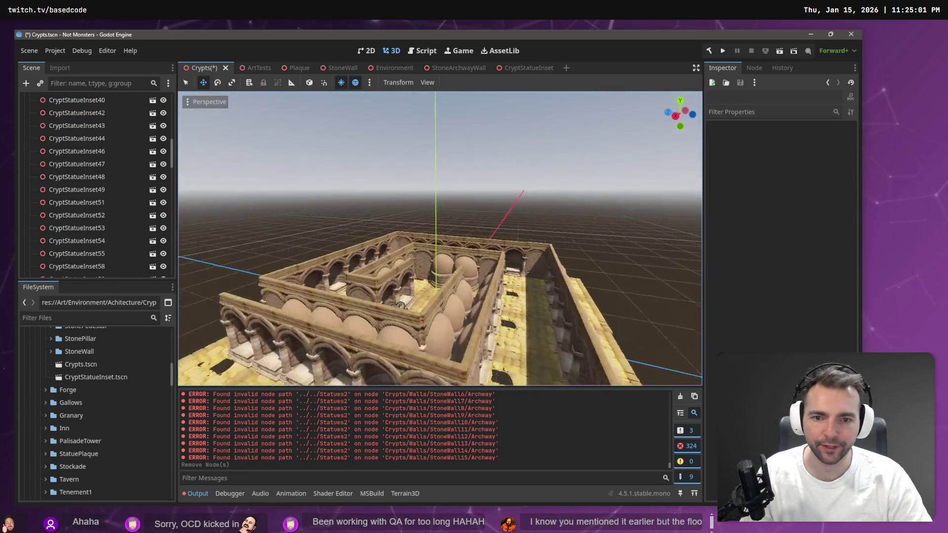
scroll(463, 336, "up", 10)
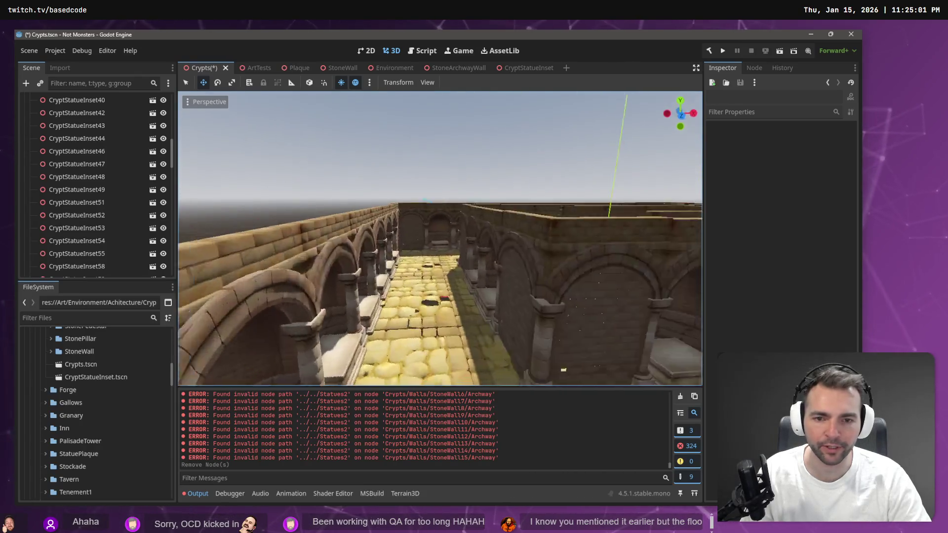
scroll(439, 237, "down", 5)
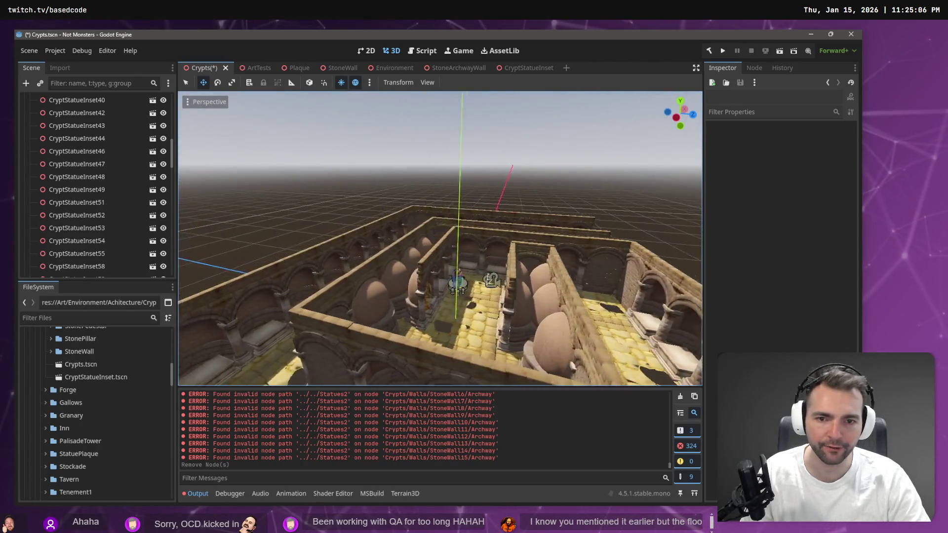
left_click_drag(375, 237, 406, 245)
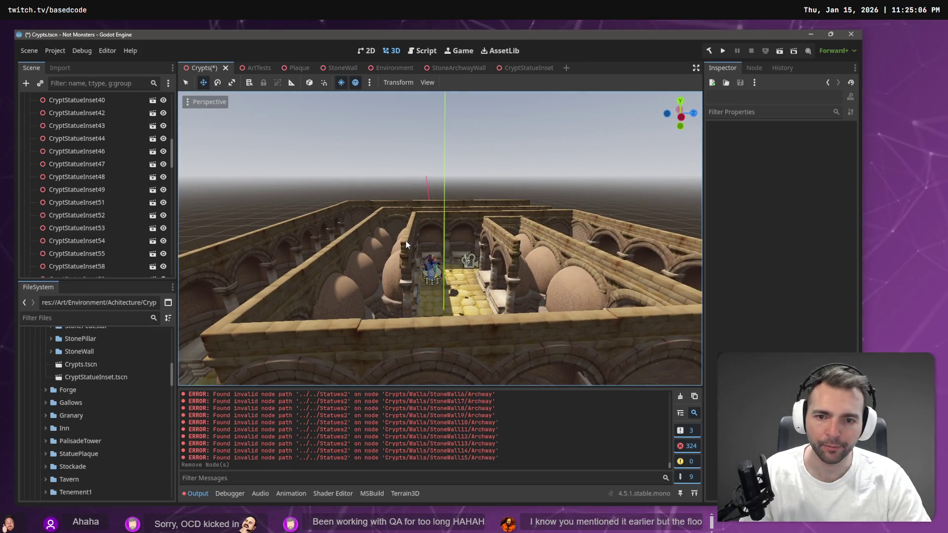
key("F5")
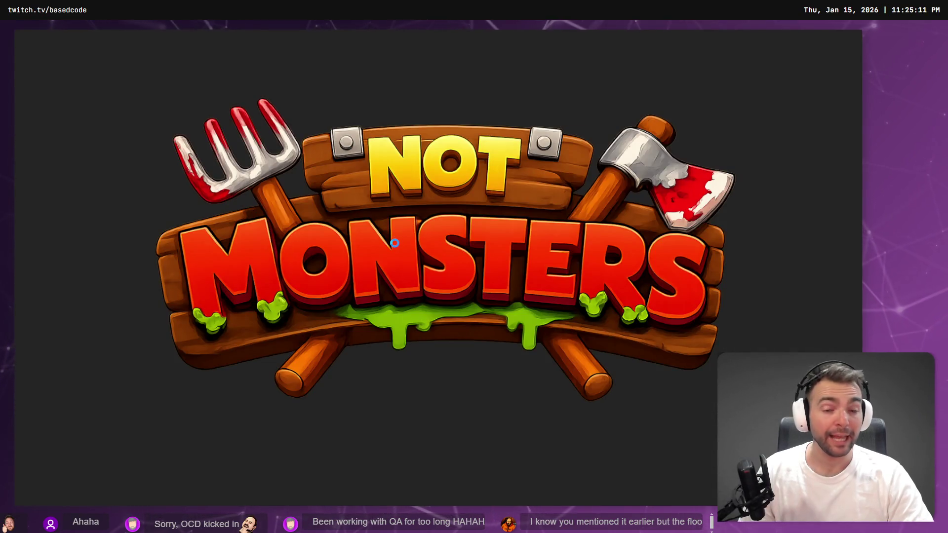
Run the werewolf toward the pillared hall, then stop the playtest and switch to ChatGPT
key("a")
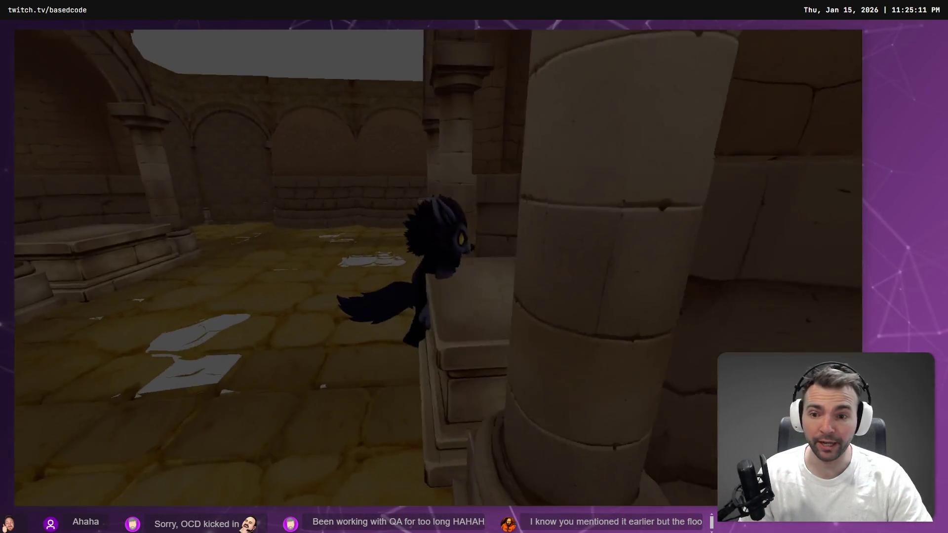
key("w")
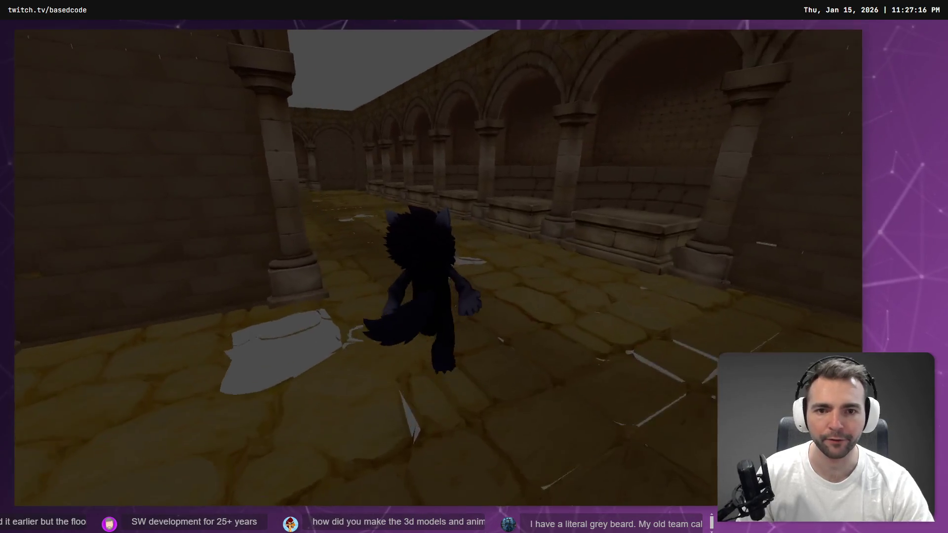
key("F8")
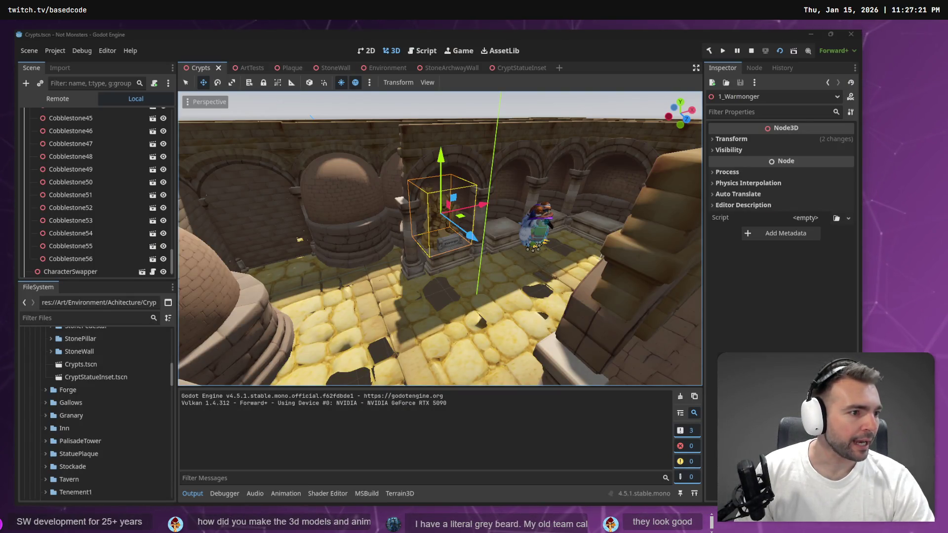
key("alt+Tab")
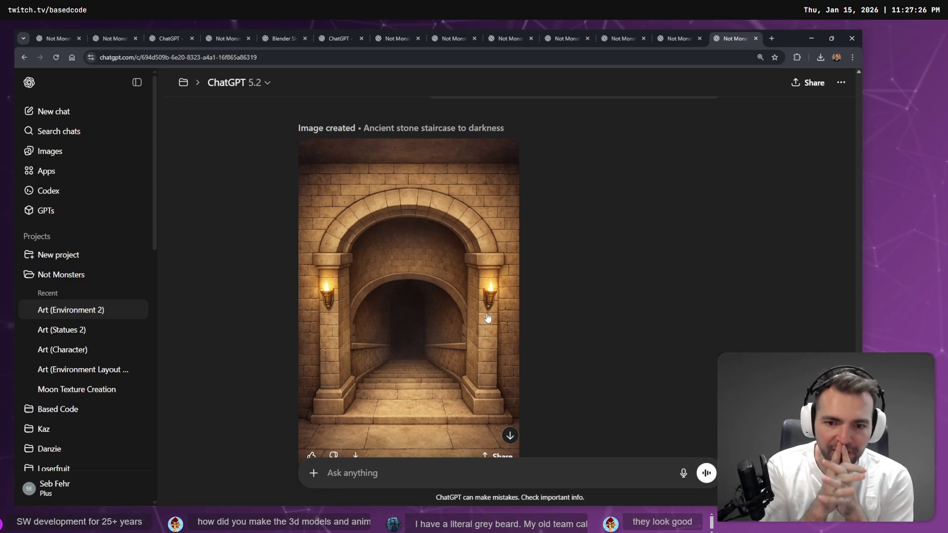
Dictate and send 'remove all of the walls and archways from this…' below the staircase image
scroll(488, 317, "down", 3)
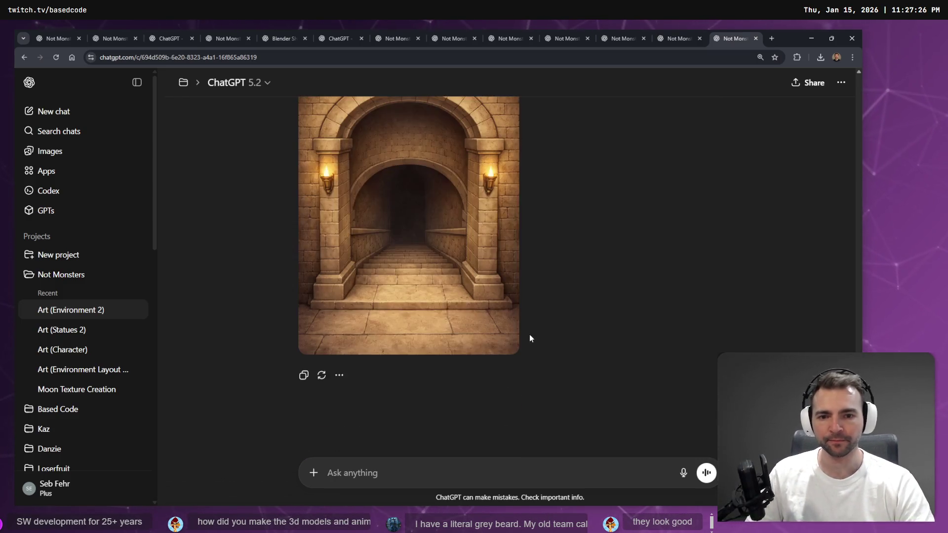
key("ctrl+super")
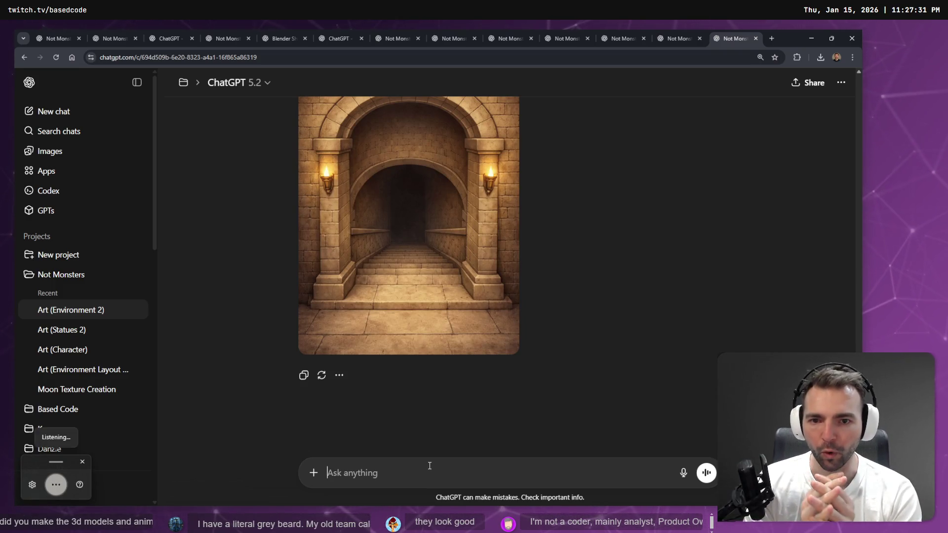
type("remove all of the walls")
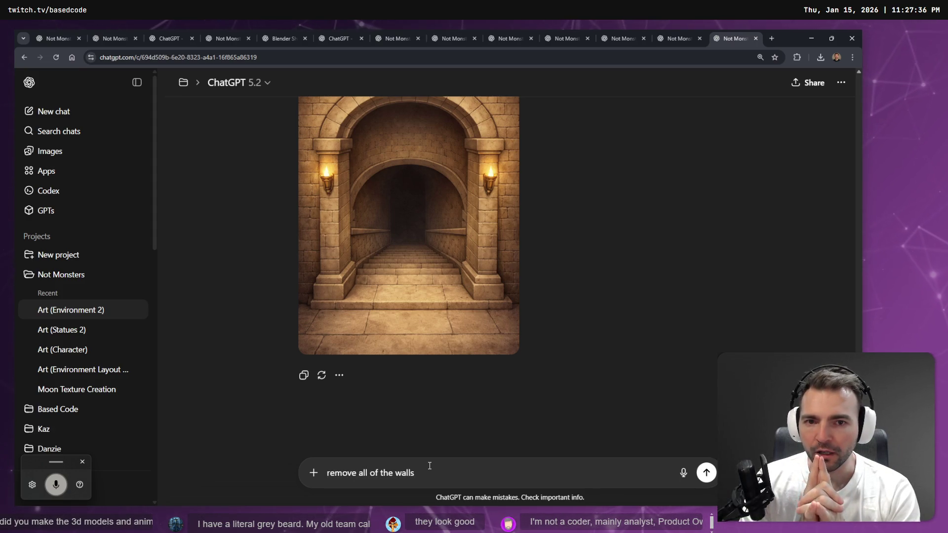
type(" and")
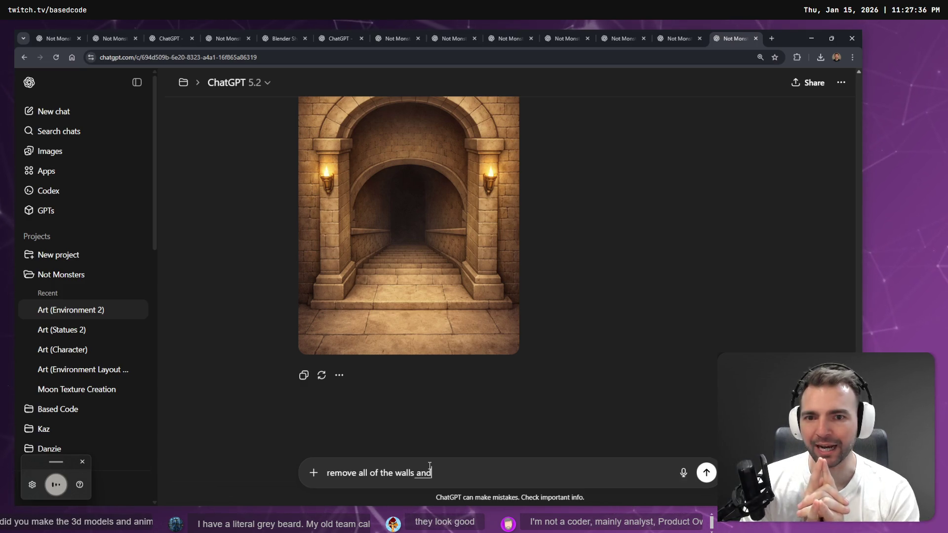
type(" pillars and archways from this.")
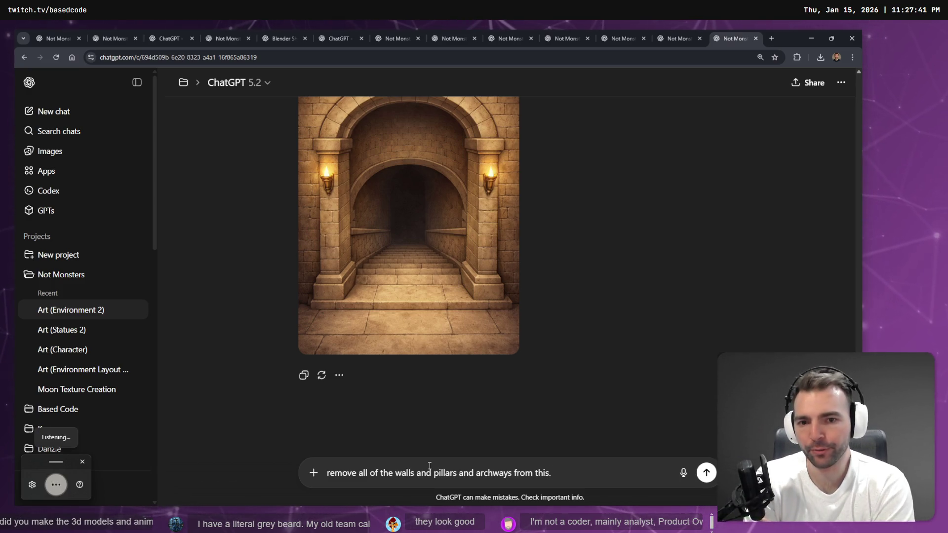
type("it will be a challenge to represent this as three D Modelling")
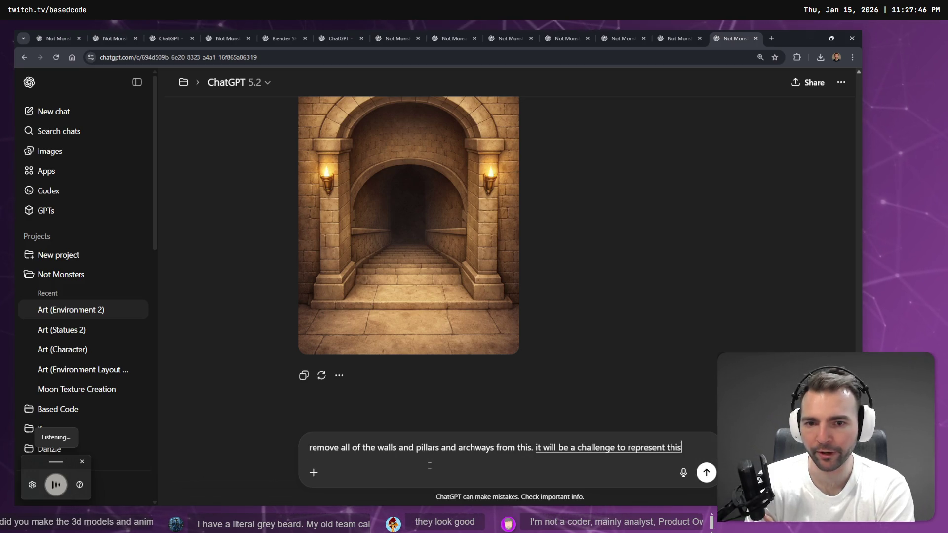
type(" reference since")
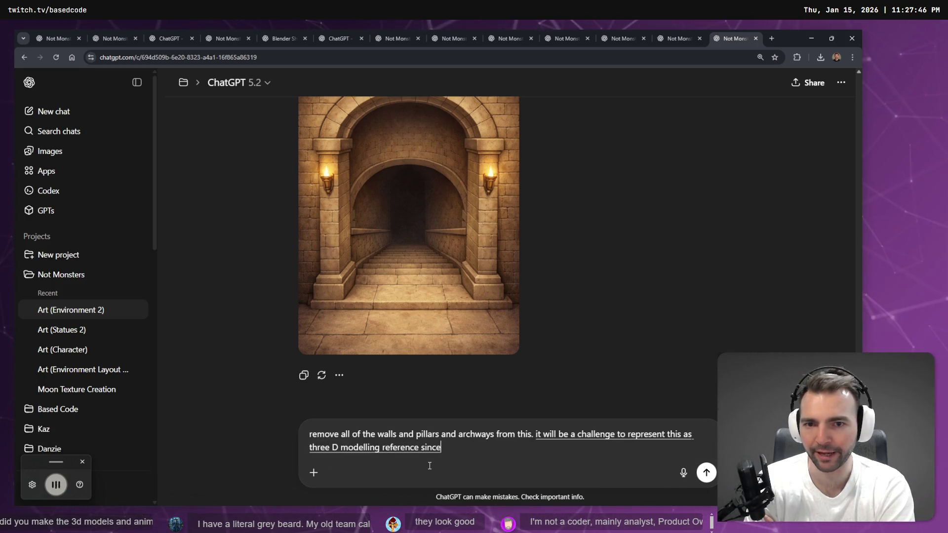
type(" it's a concave shape")
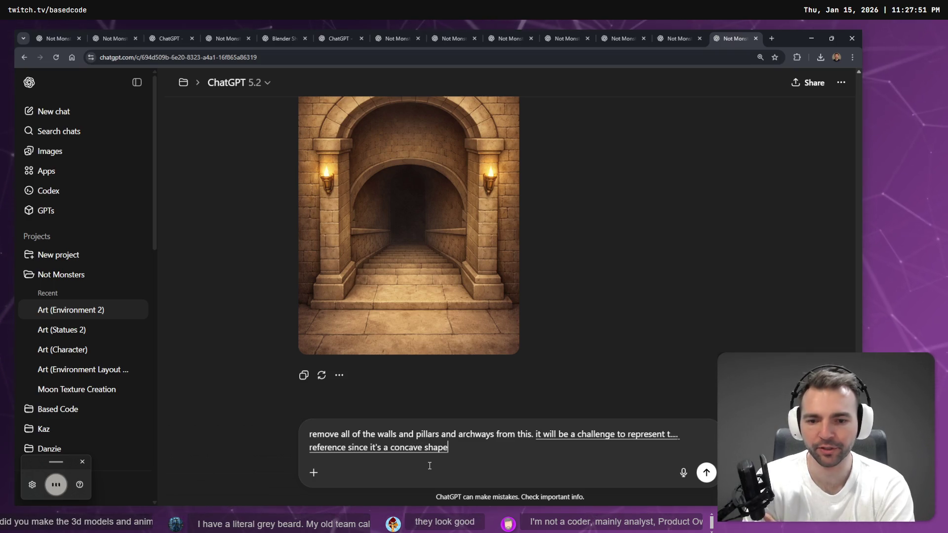
type(" but attempt to do so.")
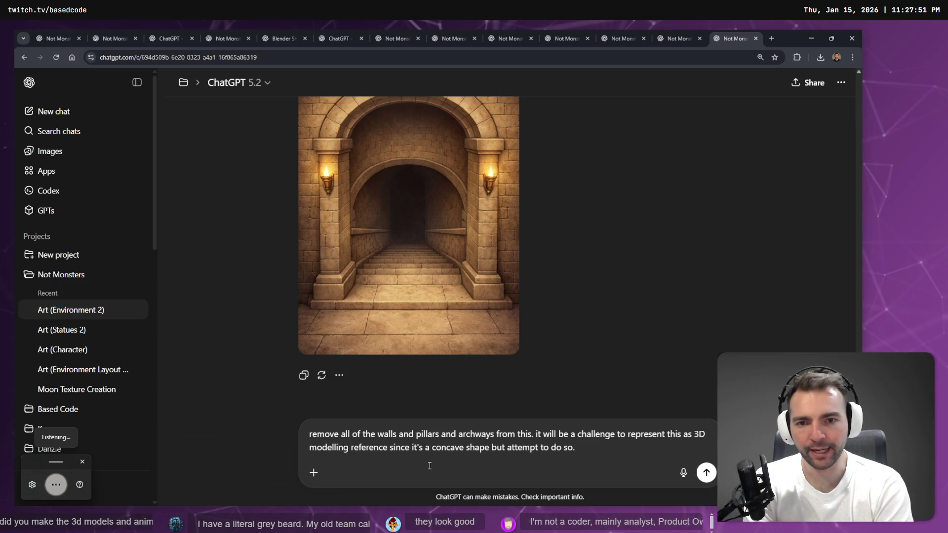
type(" the image we generate")
type(" be used to instruct a")
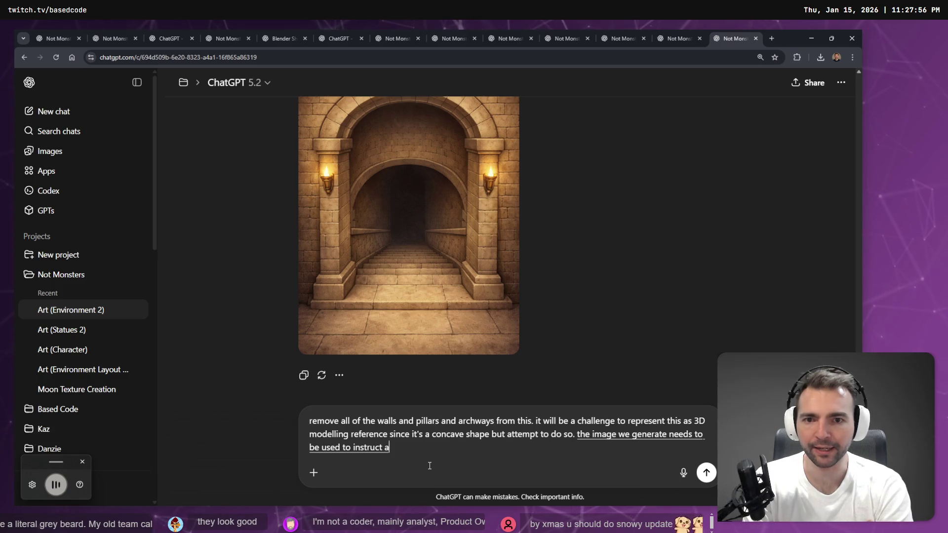
type(" for how to create it.")
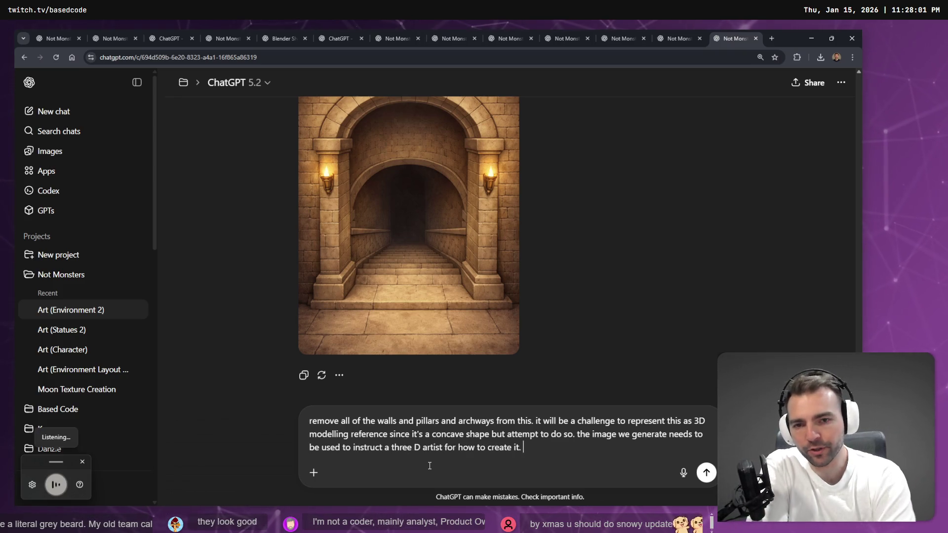
type(" since it's symmetrical I only")
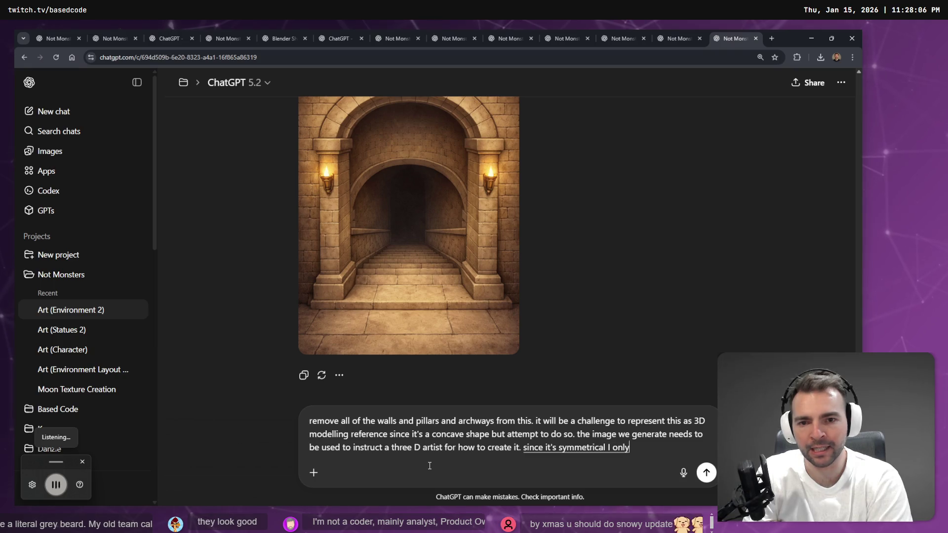
type(" generate")
type(" the stairway sliced down the middle")
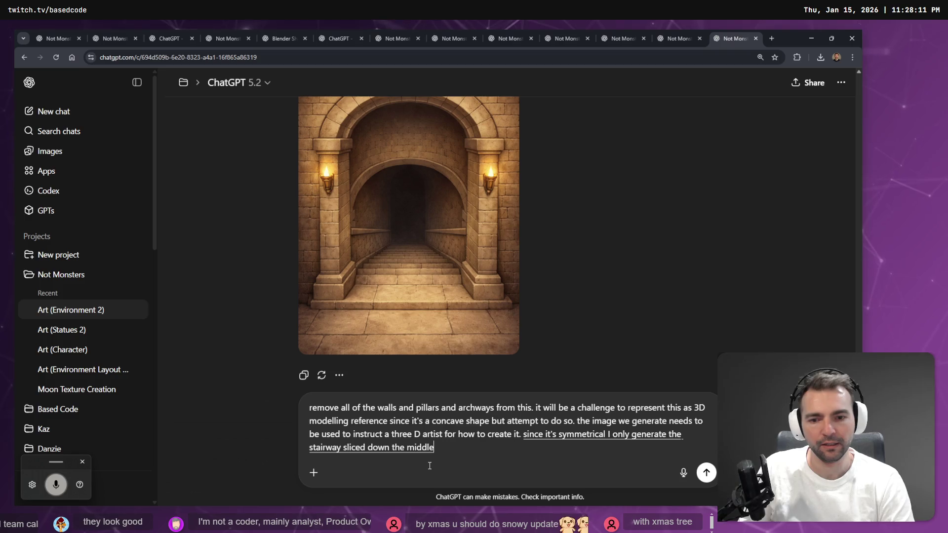
type(".")
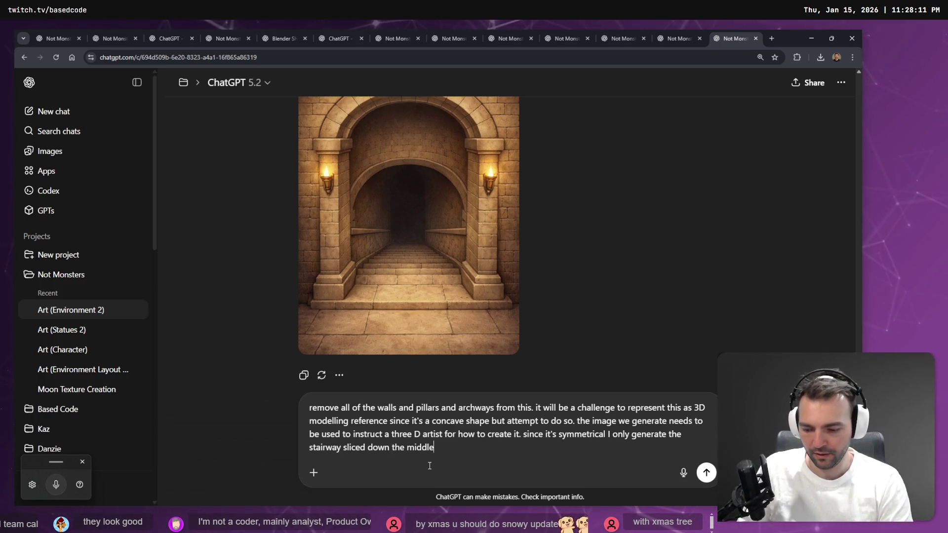
key("super+h")
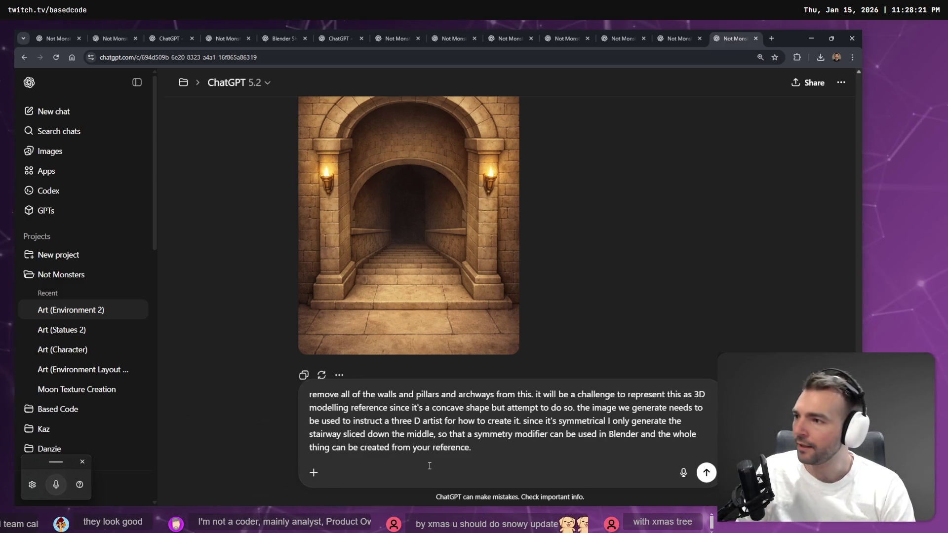
key("Return")
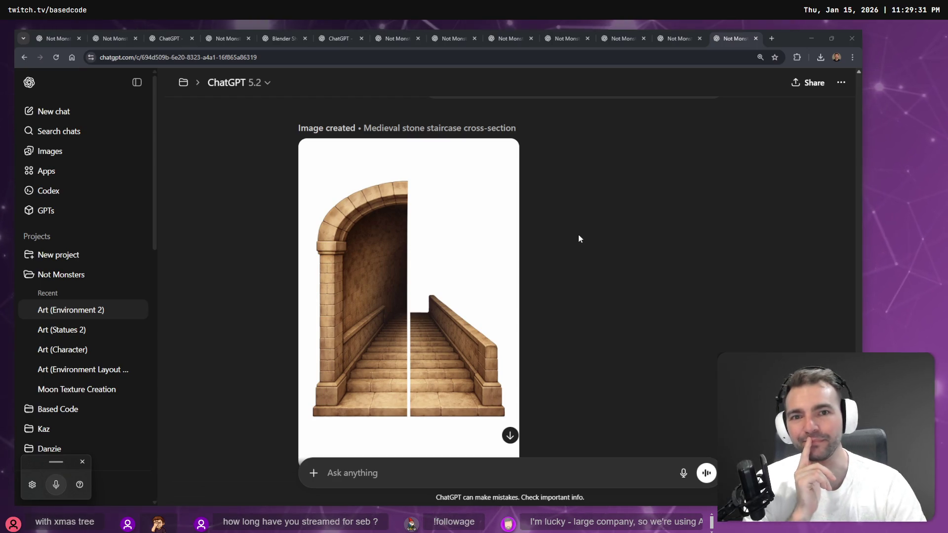
Scroll up to the sent staircase request once the cross-section image has generated
scroll(578, 236, "up", 5)
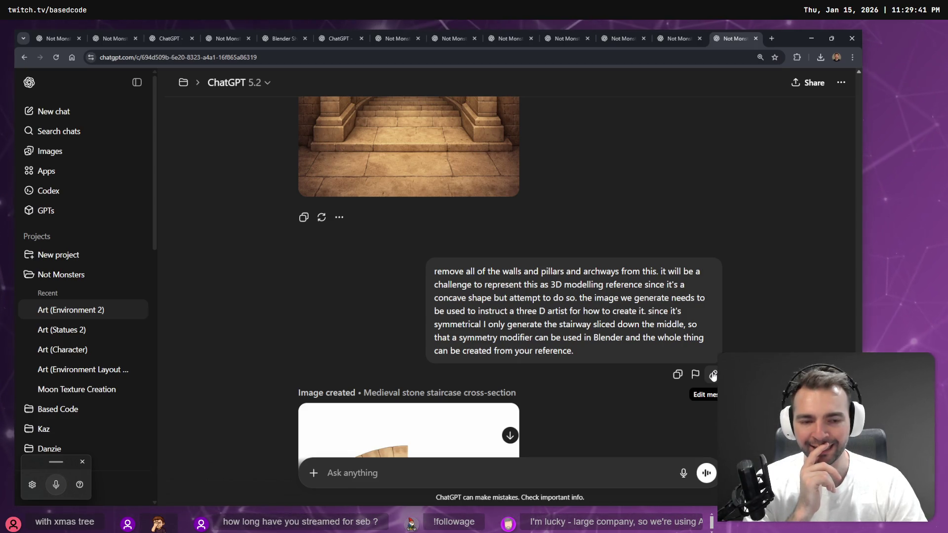
Reopen the staircase prompt and dictate 'generate the reference in a profile view seeing it sliced in half with some perspective'
left_click(714, 376)
scroll(538, 324, "down", 1)
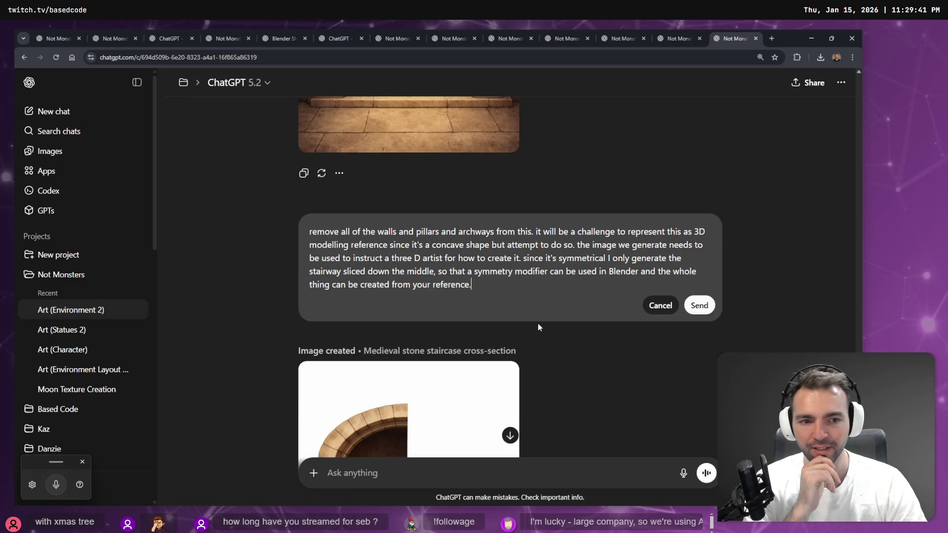
scroll(502, 288, "down", 3)
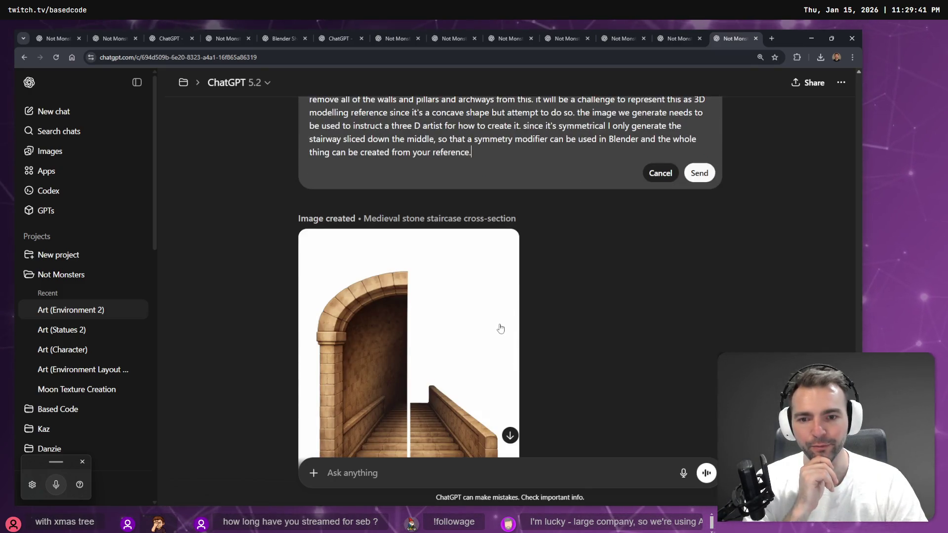
scroll(500, 329, "down", 3)
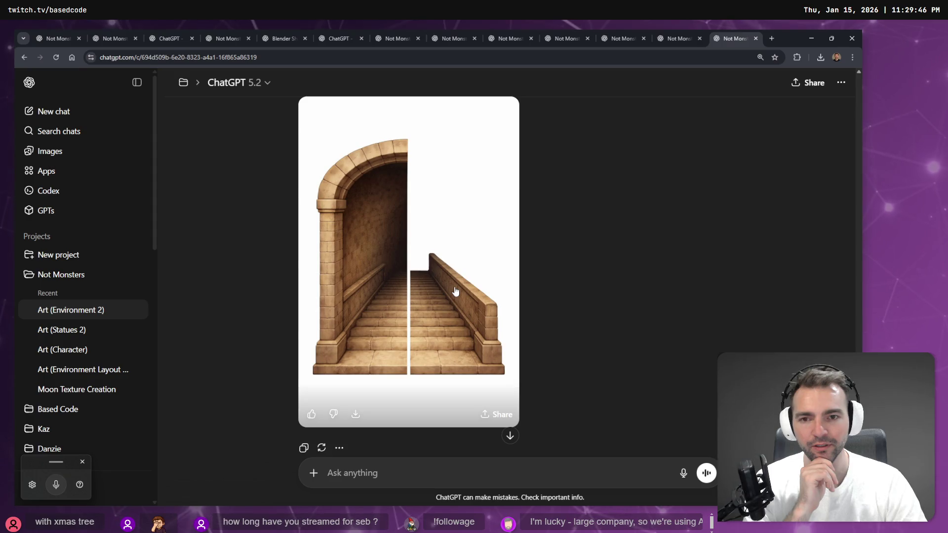
scroll(455, 291, "up", 6)
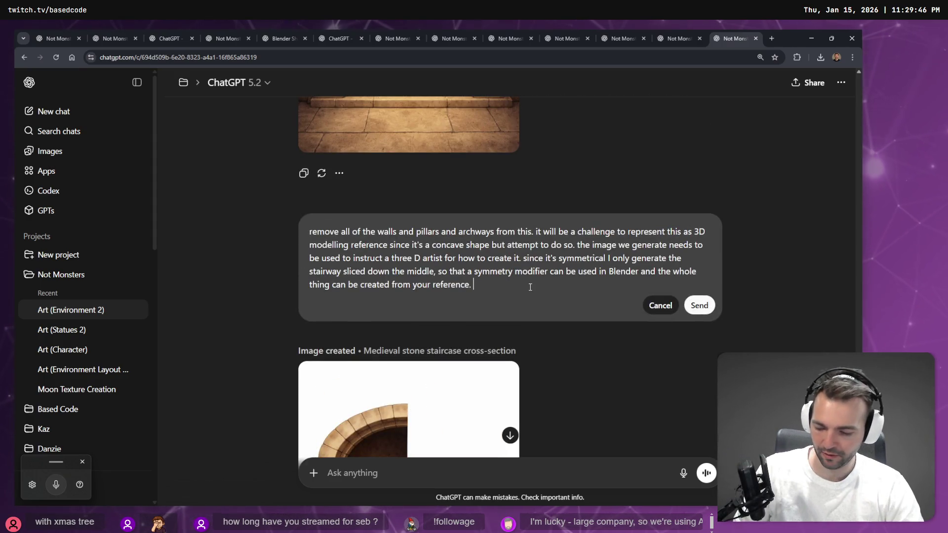
key("ctrl+super")
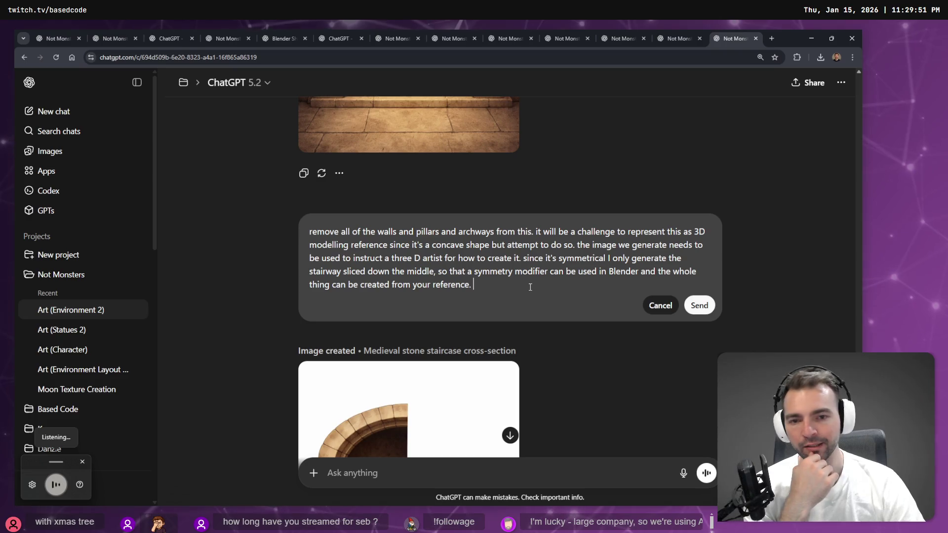
type("generate the")
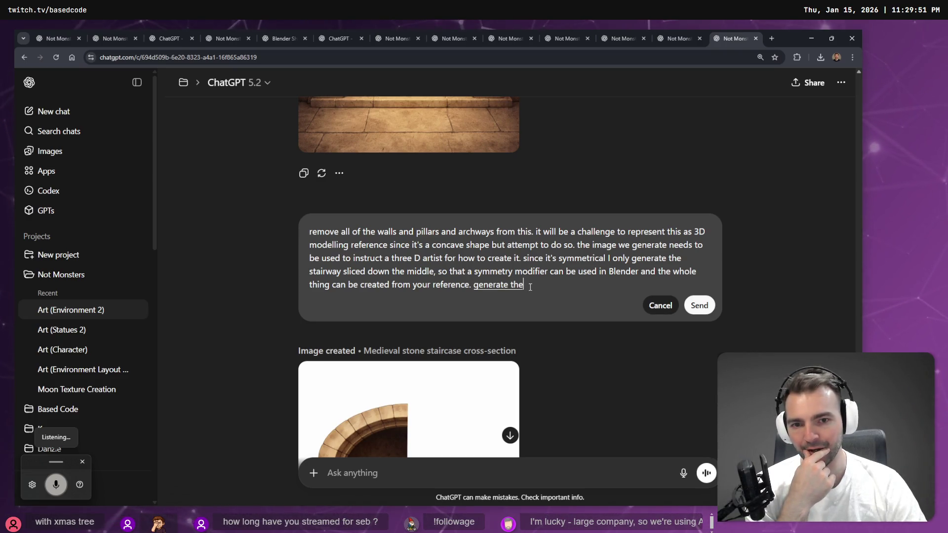
type(" reference")
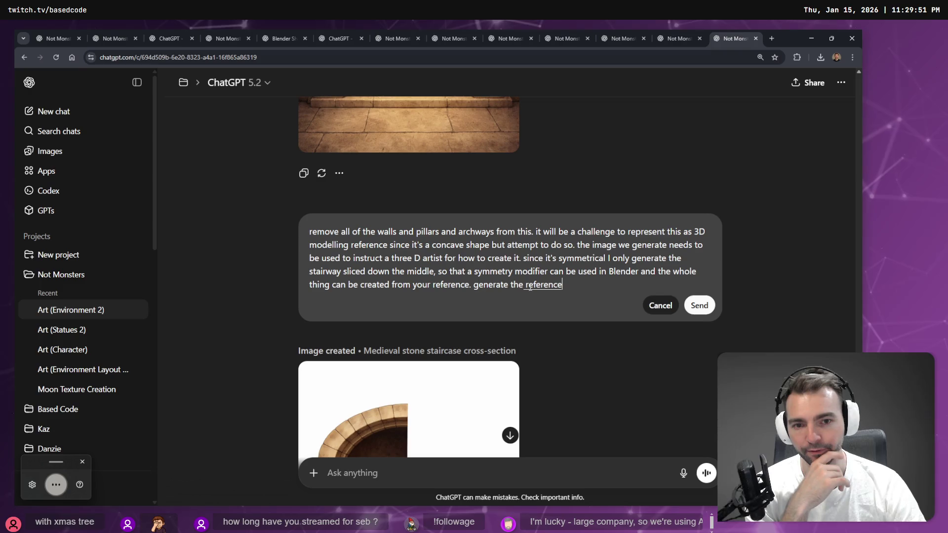
type(" in a profile view")
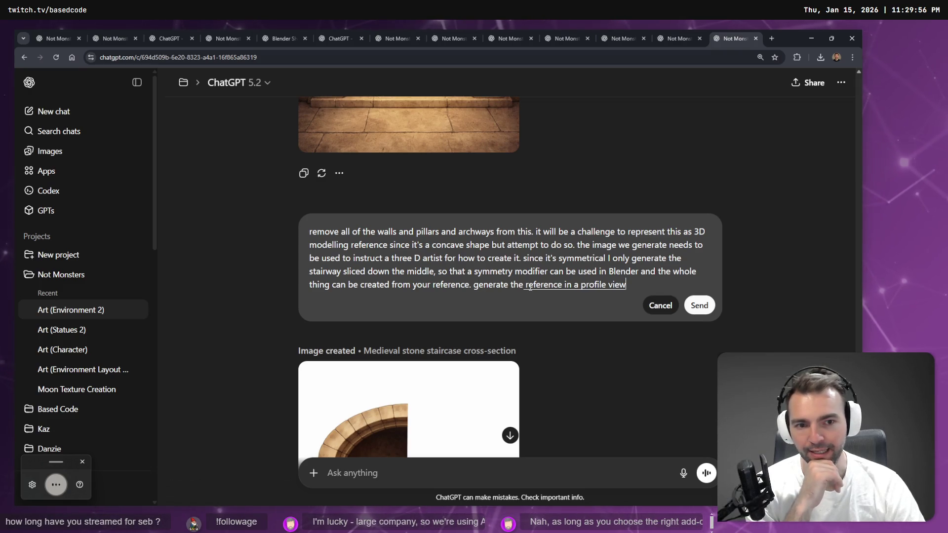
type(" seeing it sliced in")
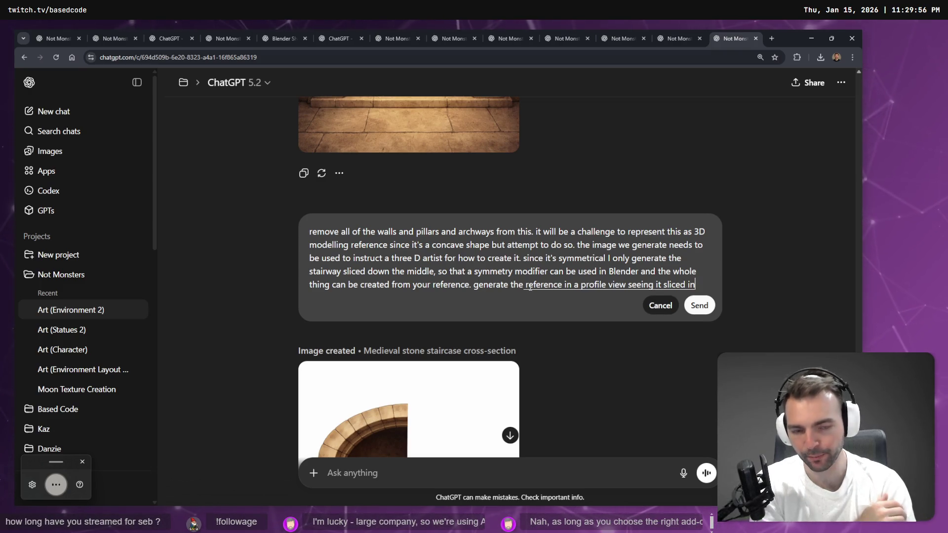
type(" half with some perspective so")
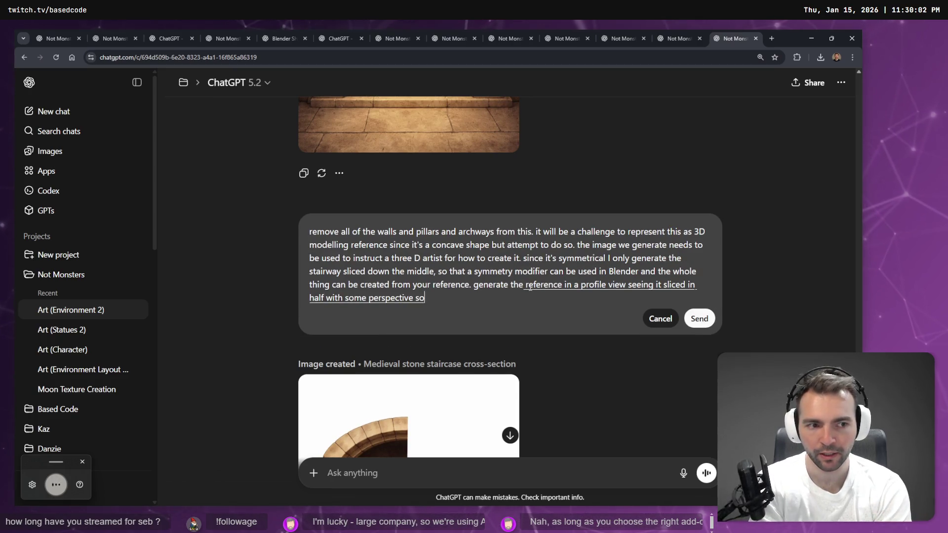
type(" that people making the model")
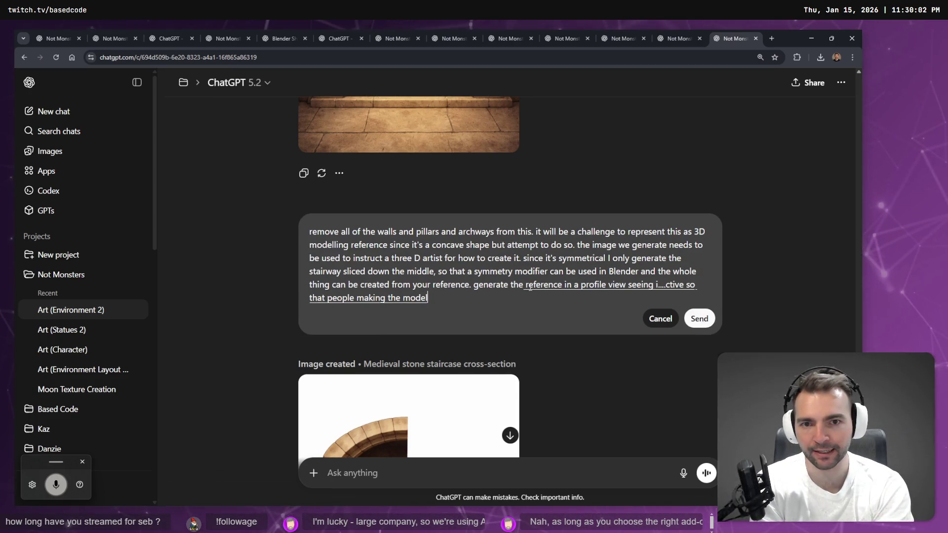
type(" can get a sense of")
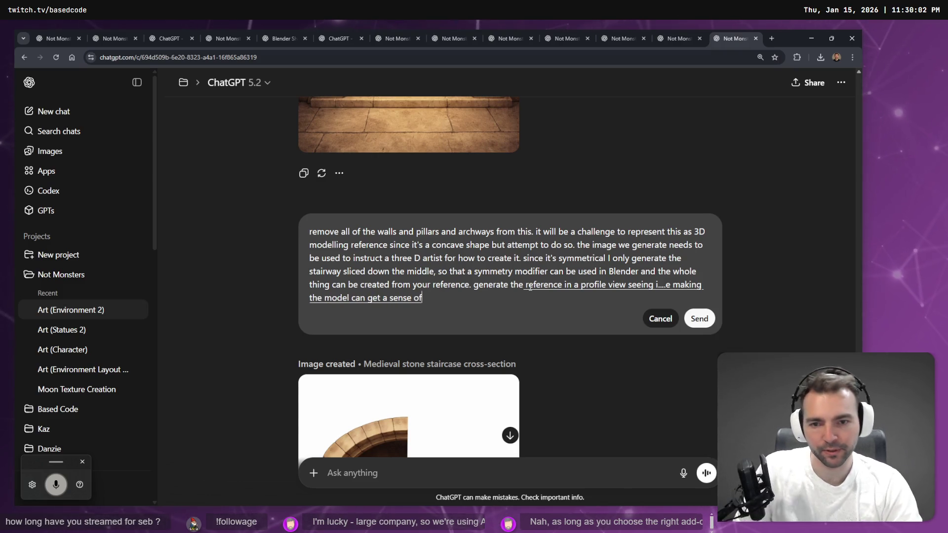
type(" its full shape.")
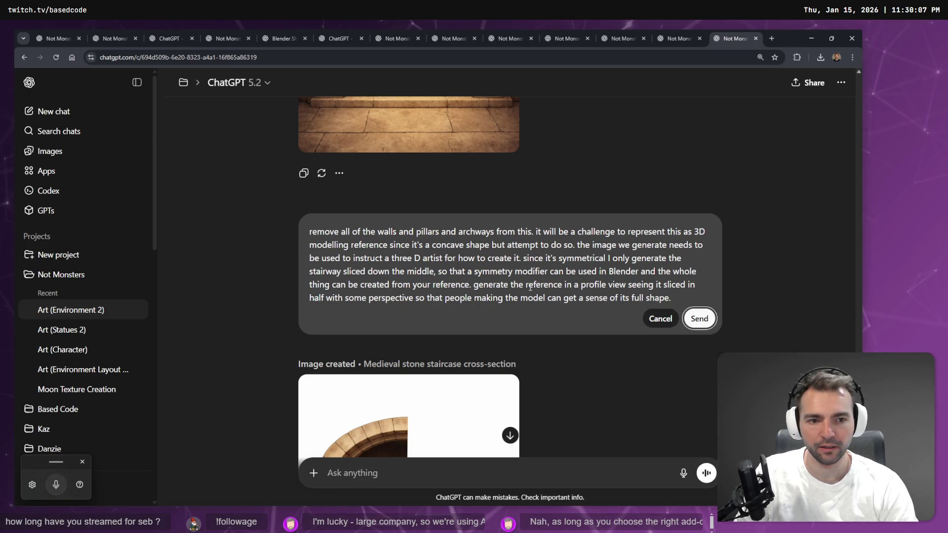
Send the profile-view prompt, then reopen it for editing once the cross-section image appears
key("Return")
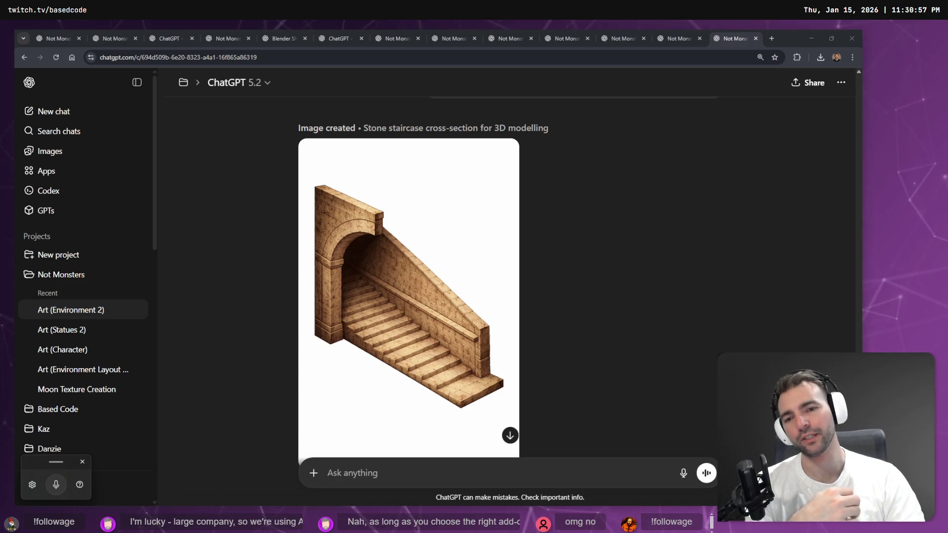
scroll(543, 284, "down", 2)
scroll(470, 265, "up", 6)
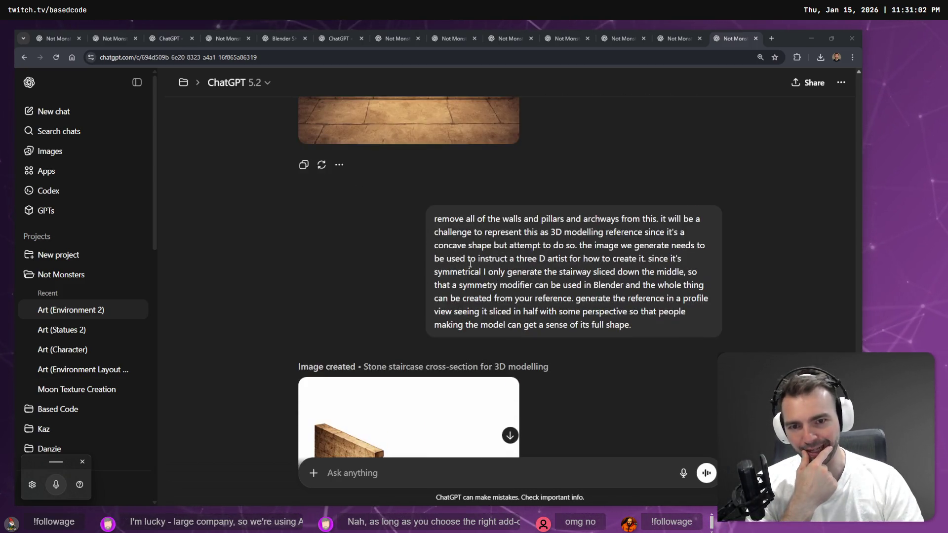
left_click(673, 347)
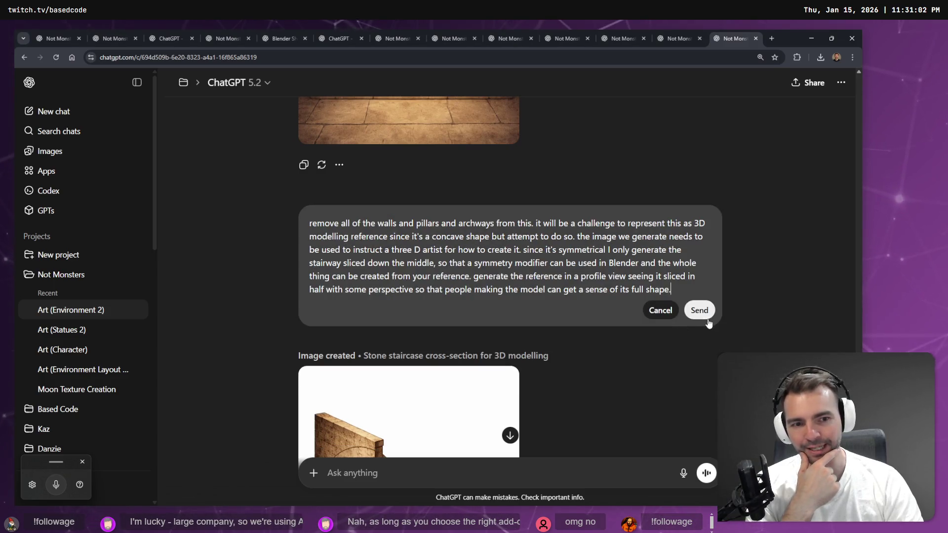
Resend the staircase cross-section prompt unchanged to regenerate the image
left_click(701, 311)
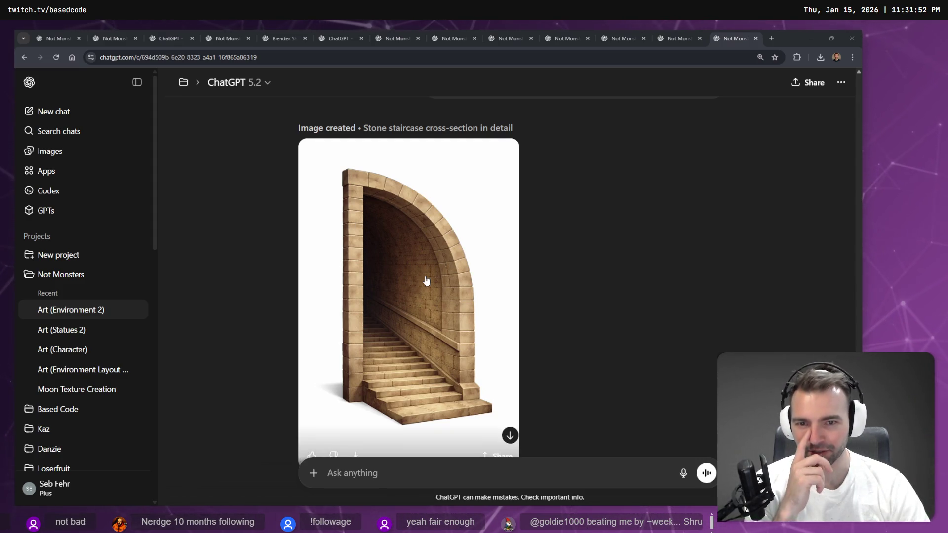
Scroll back through the chat and open the earlier stairway prompt for editing
scroll(494, 306, "up", 5)
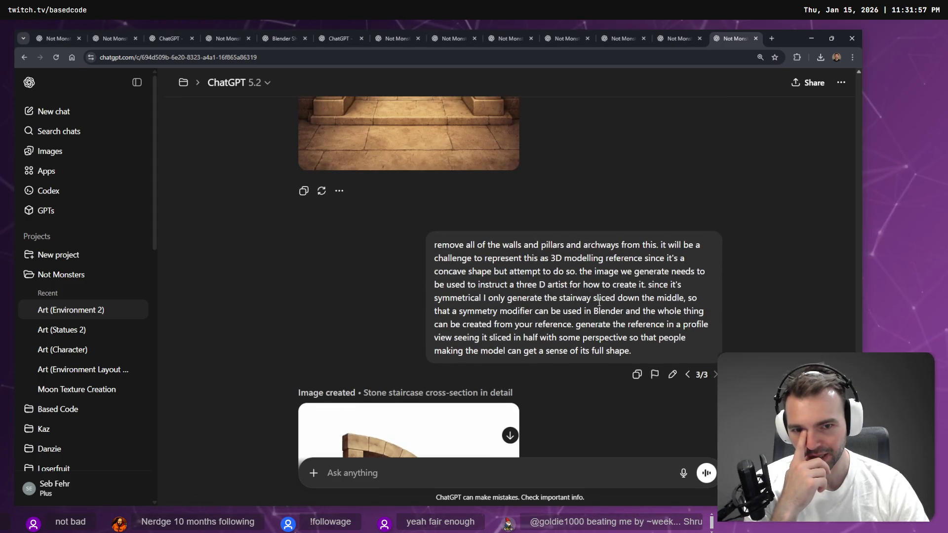
scroll(637, 346, "up", 10)
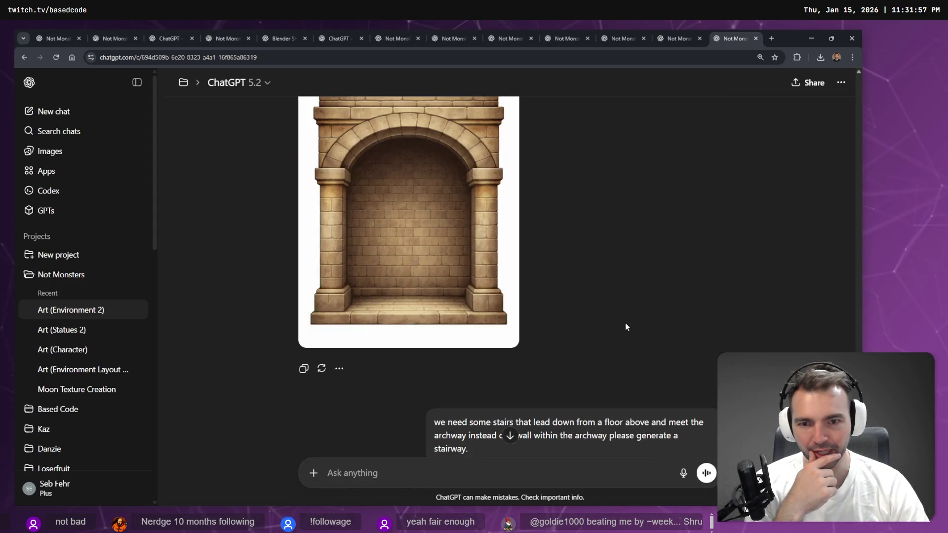
scroll(674, 257, "down", 4)
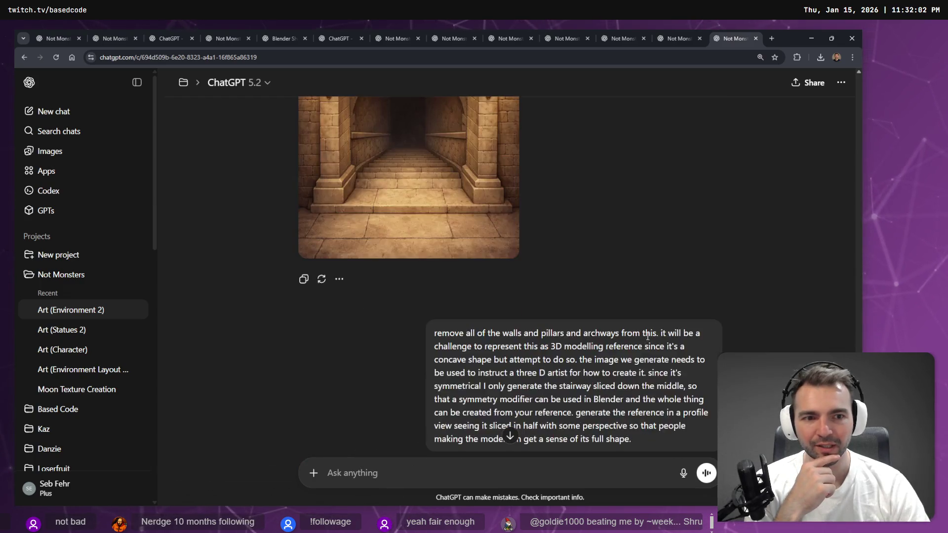
scroll(673, 257, "up", 5)
left_click(672, 253)
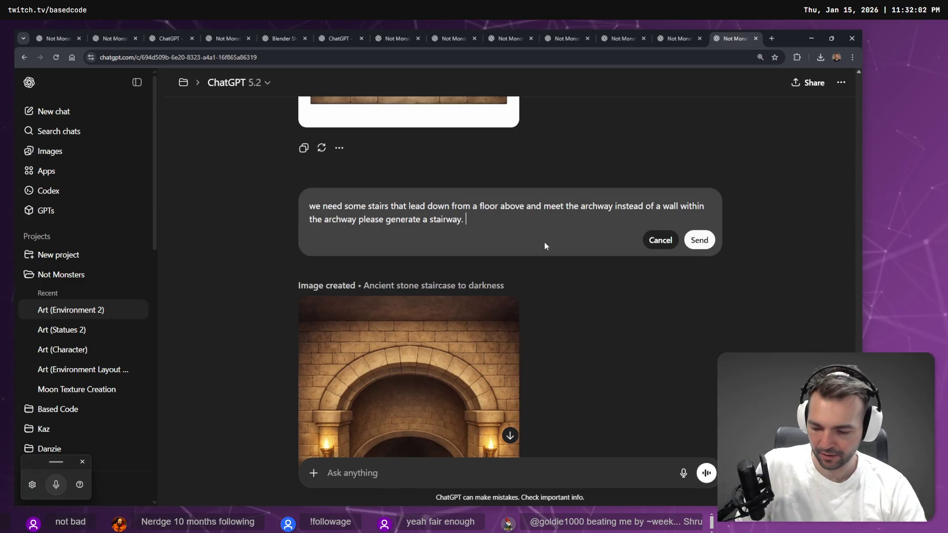
Add 'ensure that it's created in a way that it can be used modelling reference' and resend the prompt
key("ctrl+super")
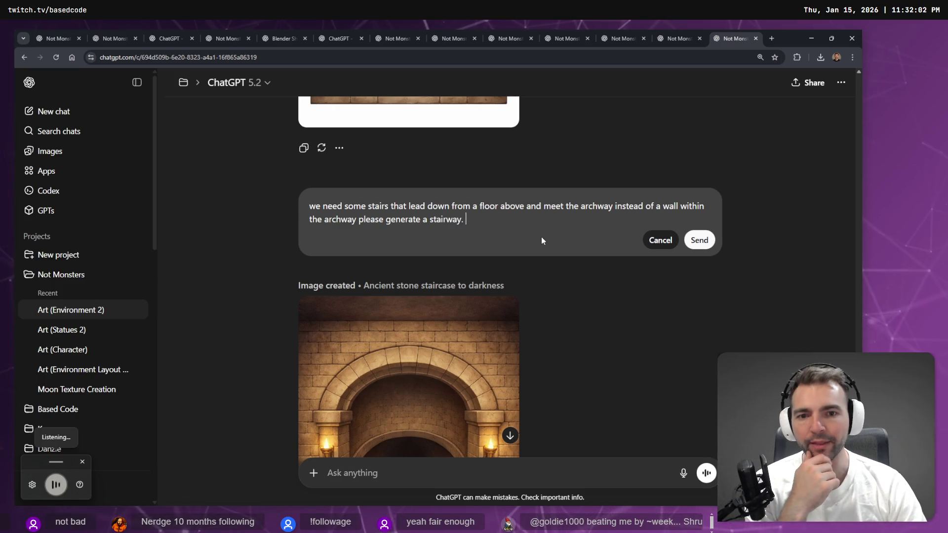
type("ensure that it's created in a way that it can be used")
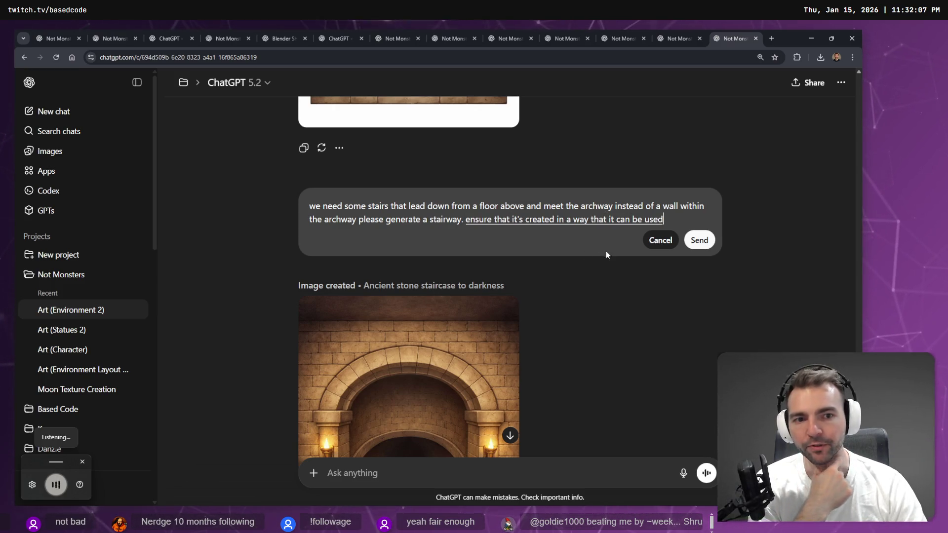
type(" modelling reference")
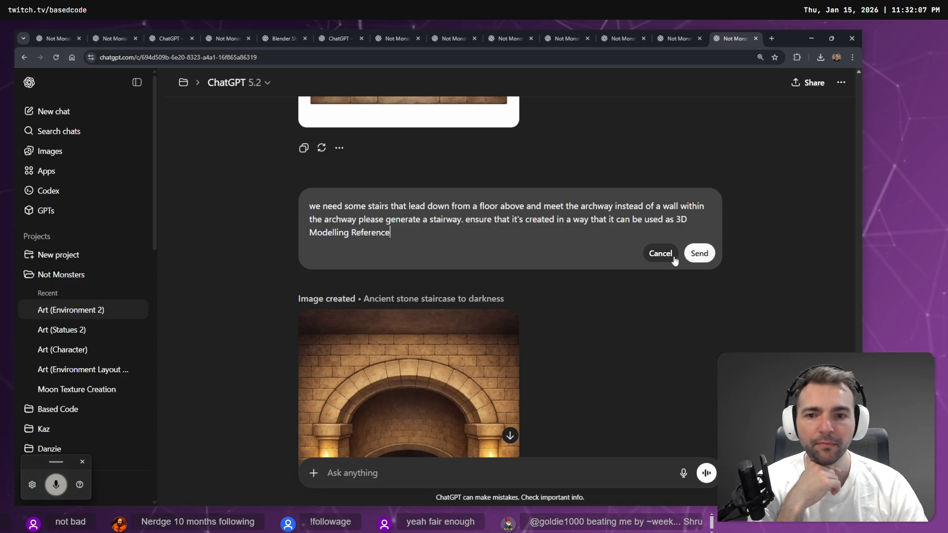
left_click(699, 254)
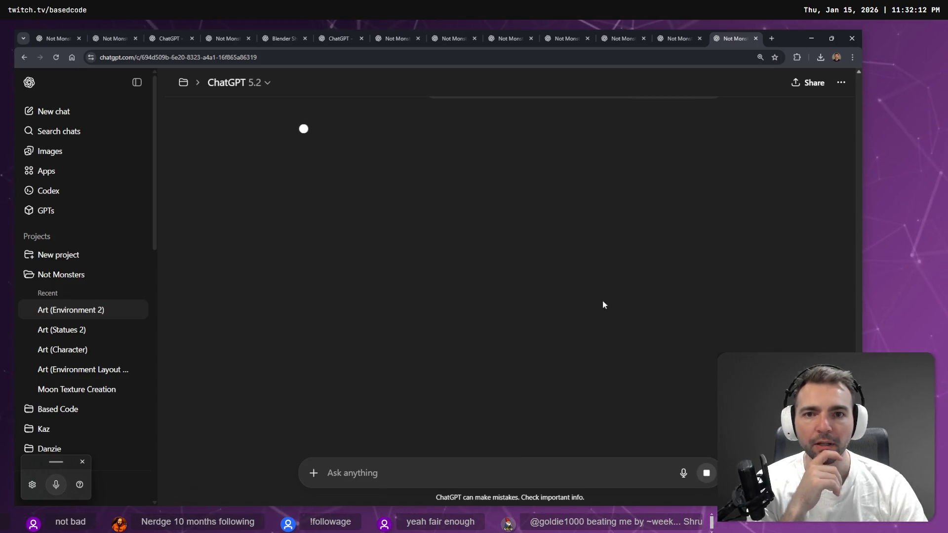
scroll(732, 305, "up", 5)
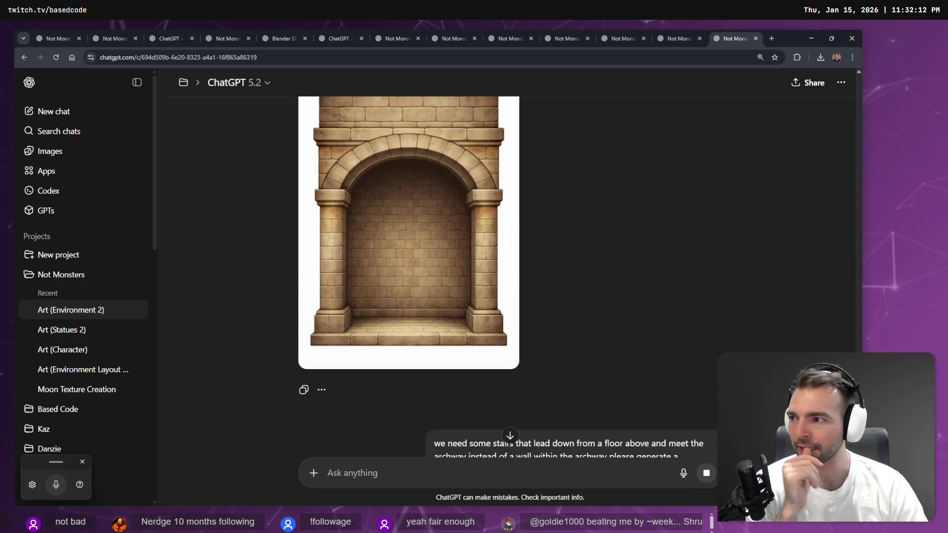
Scroll the chat and flip between the podium and first versions of the prompt
scroll(543, 220, "up", 15)
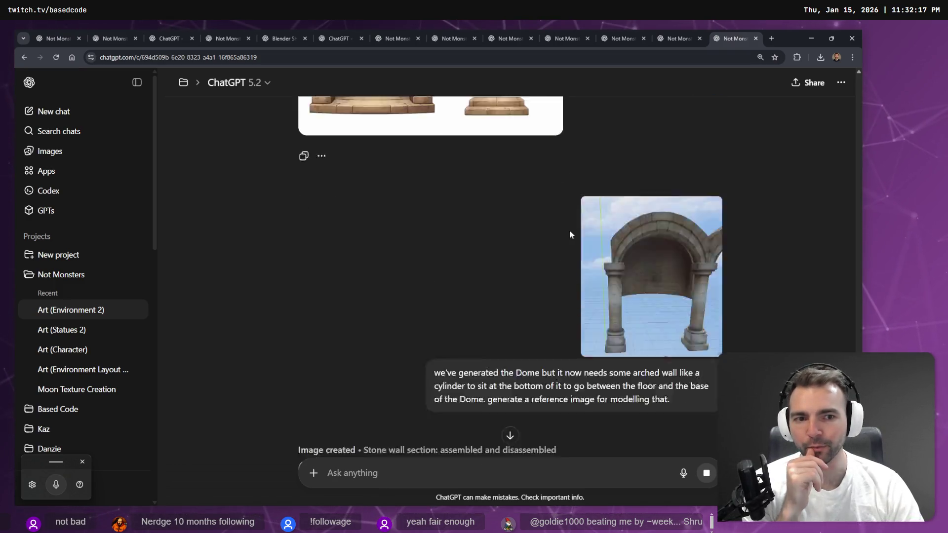
scroll(573, 232, "down", 20)
scroll(508, 291, "up", 4)
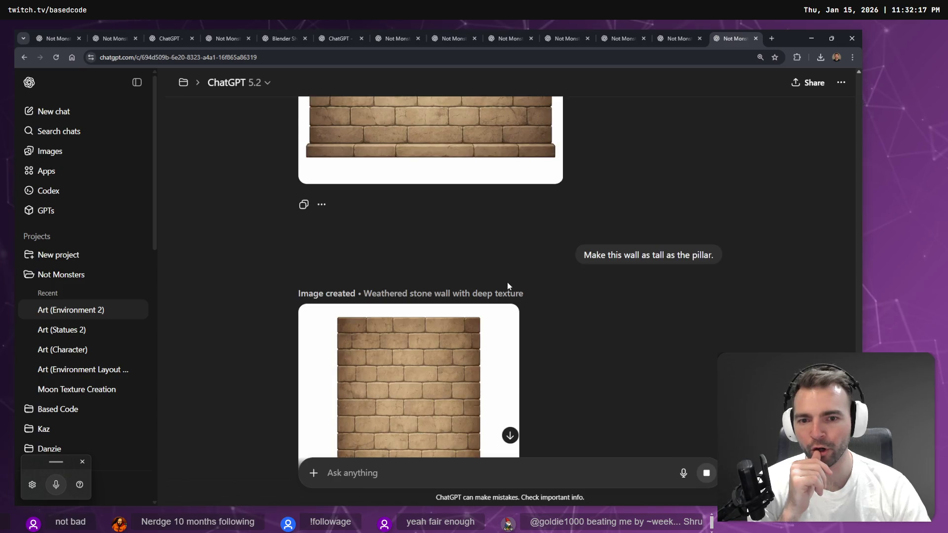
scroll(508, 283, "down", 10)
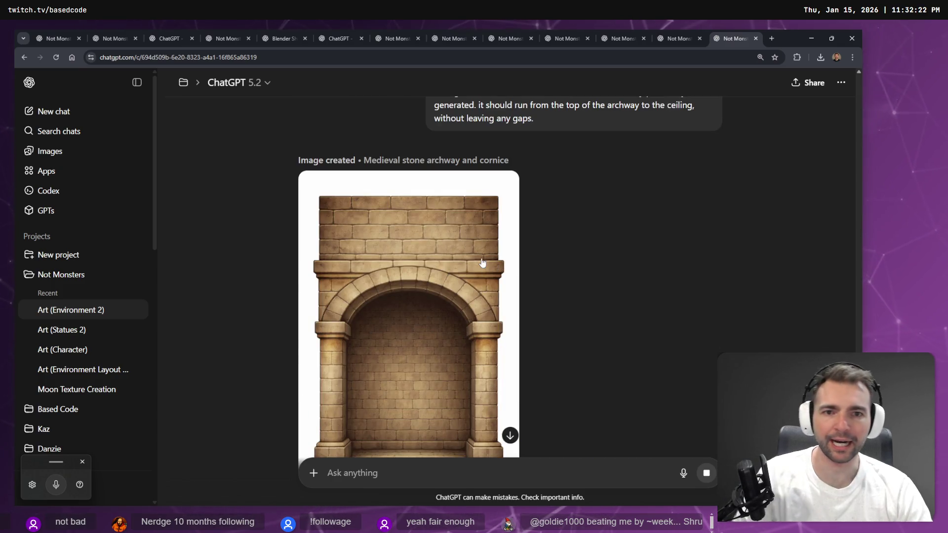
scroll(607, 197, "up", 20)
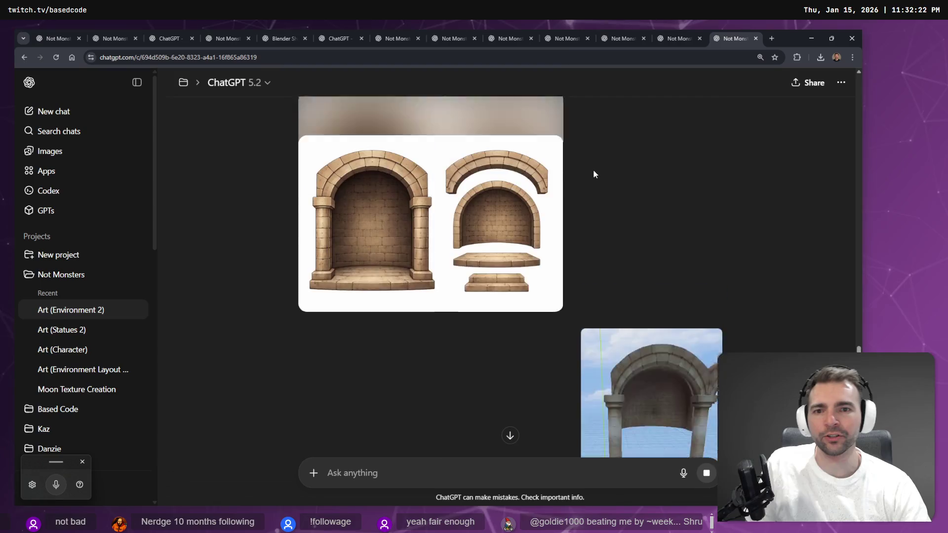
scroll(608, 203, "up", 10)
scroll(368, 182, "down", 5)
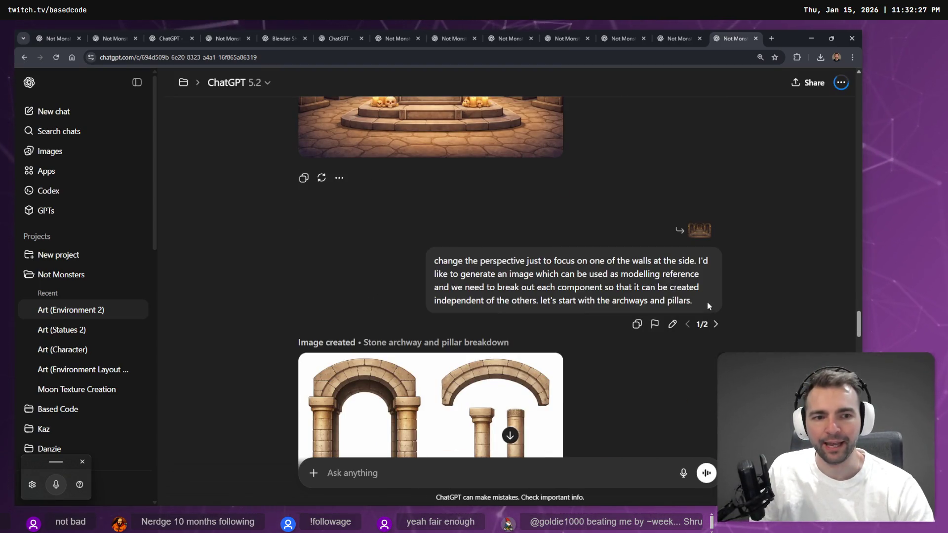
left_click(716, 324)
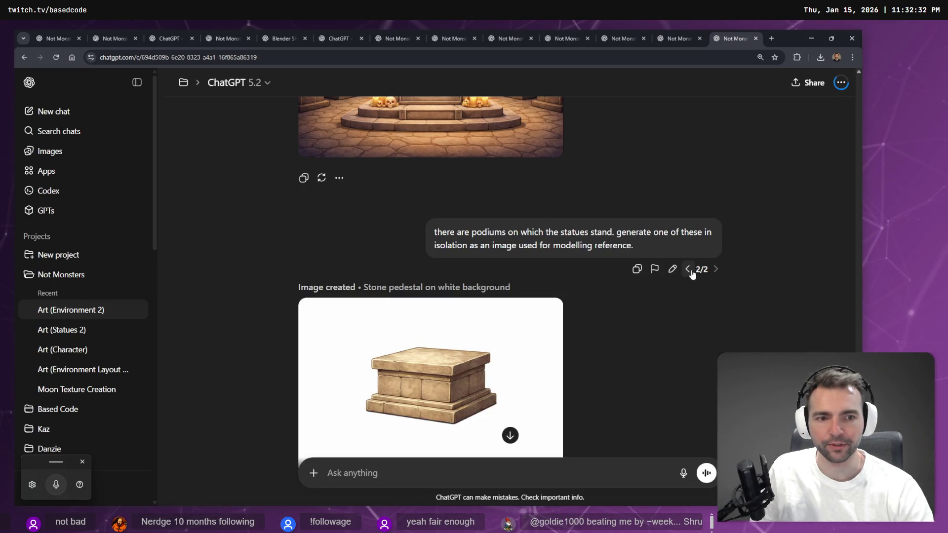
left_click(691, 271)
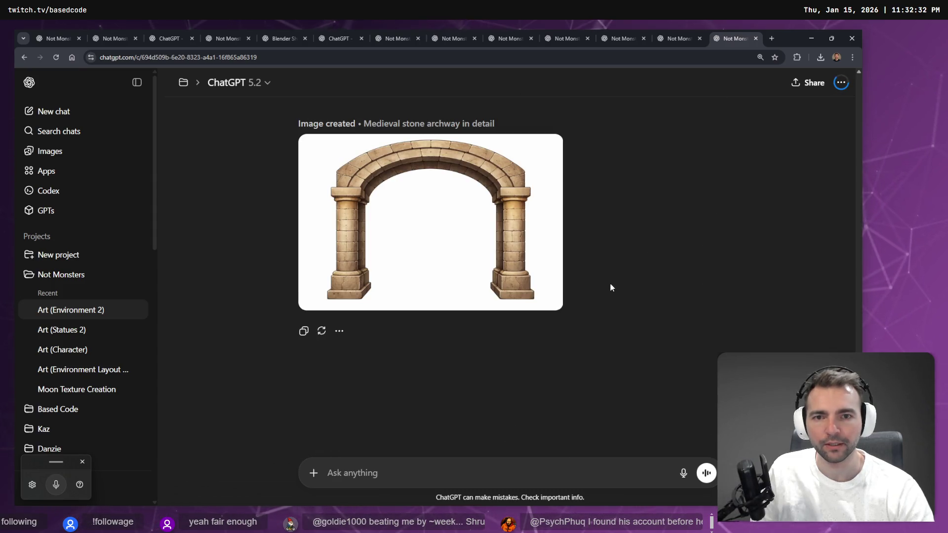
Compare the alternate podium and change-the-perspective versions, then show the archway prompt's second version
scroll(610, 287, "up", 10)
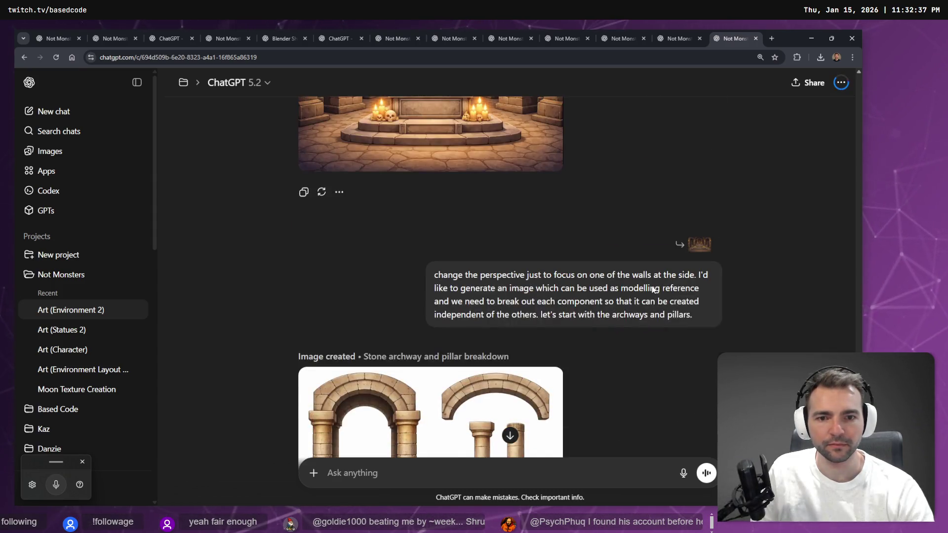
scroll(653, 289, "up", 1)
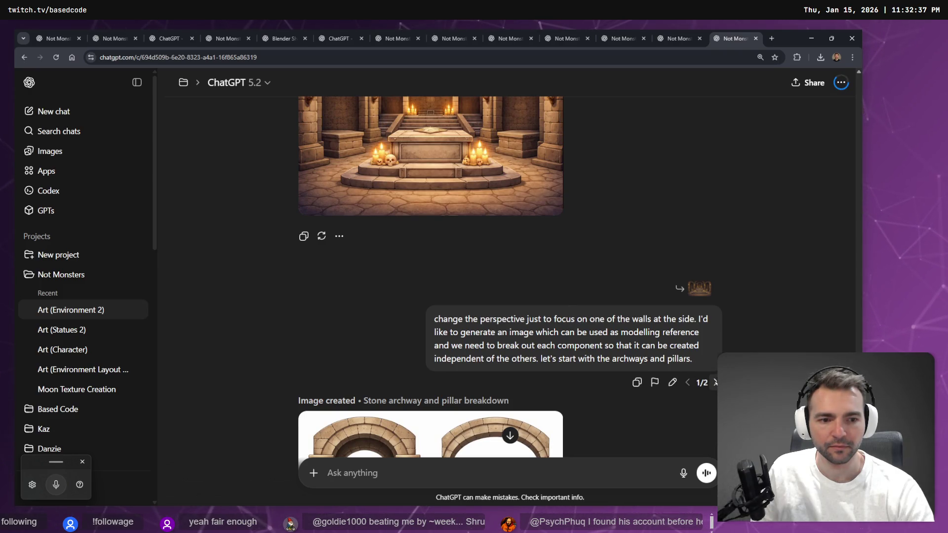
left_click(715, 382)
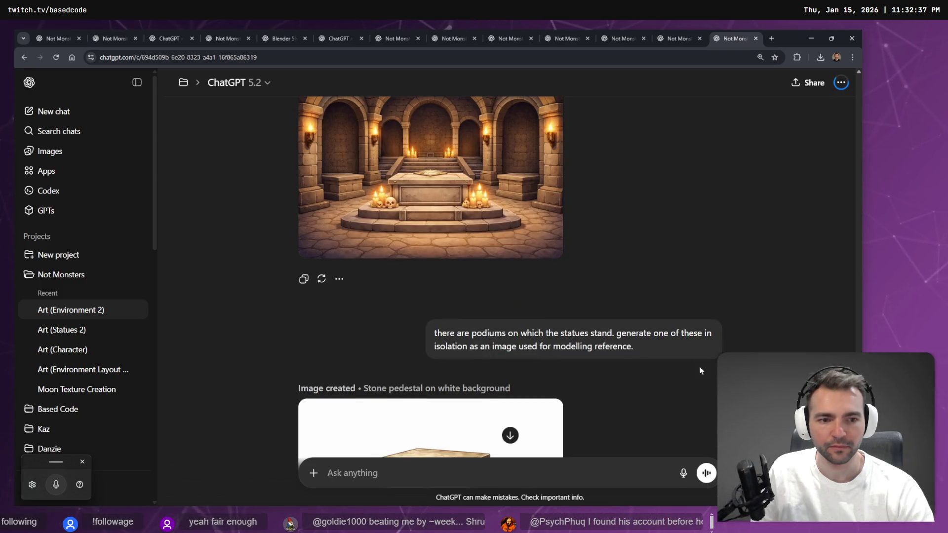
left_click(688, 370)
scroll(641, 321, "down", 10)
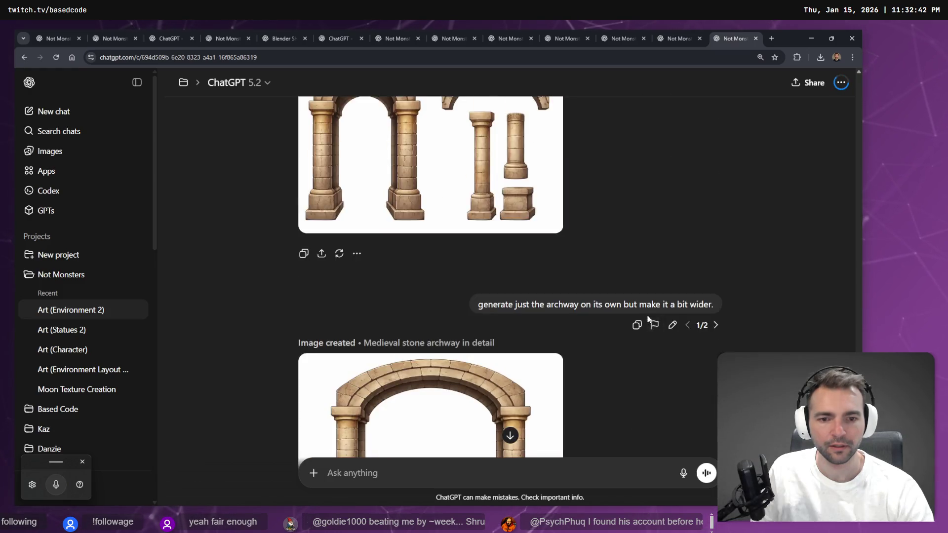
scroll(642, 320, "up", 3)
scroll(644, 319, "up", 1)
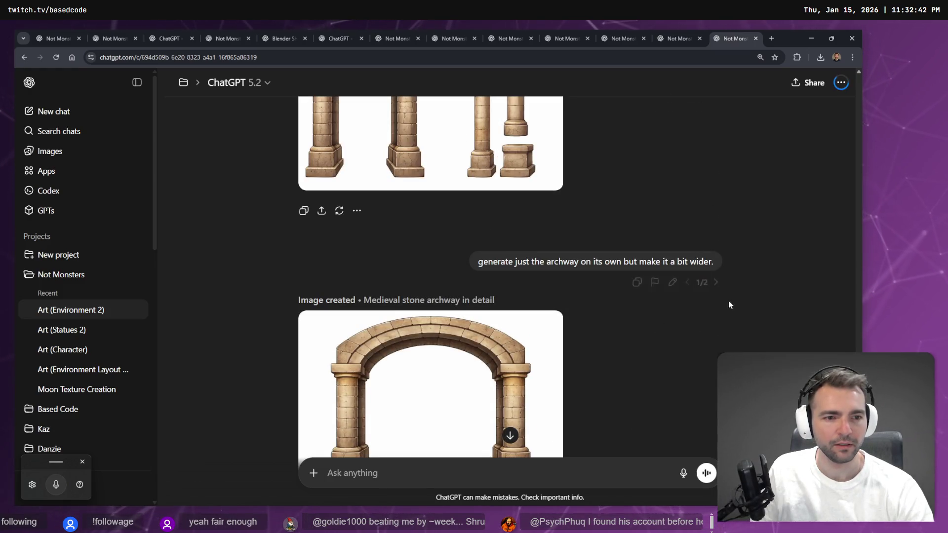
left_click(717, 283)
scroll(643, 273, "down", 10)
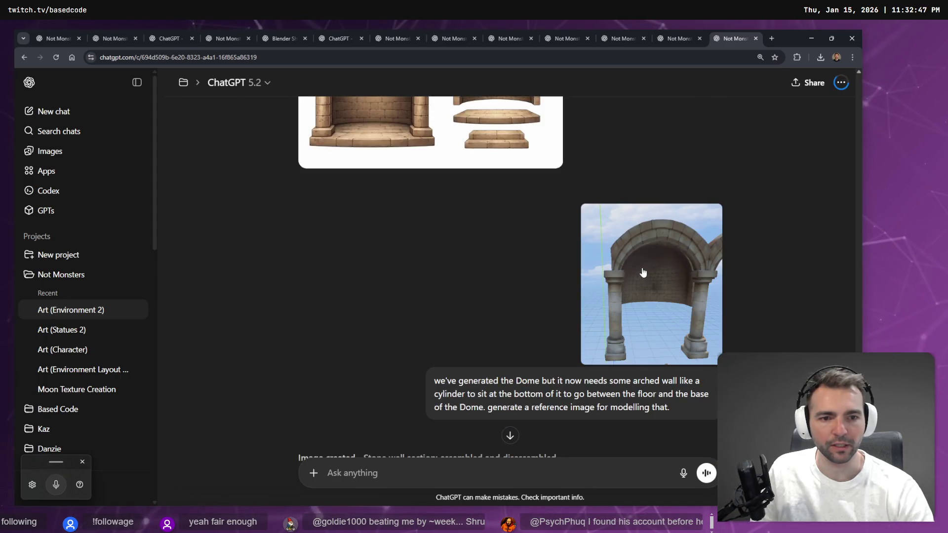
scroll(674, 283, "down", 10)
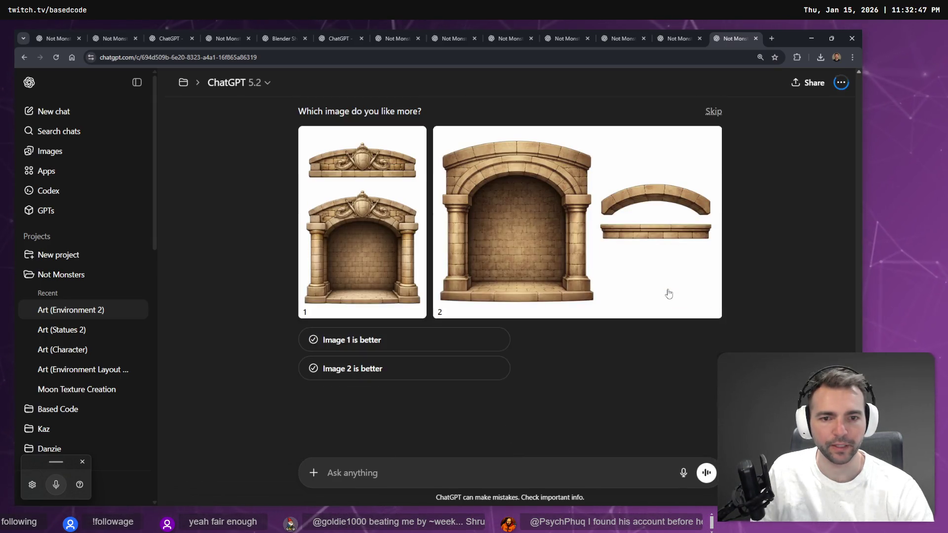
scroll(668, 308, "up", 10)
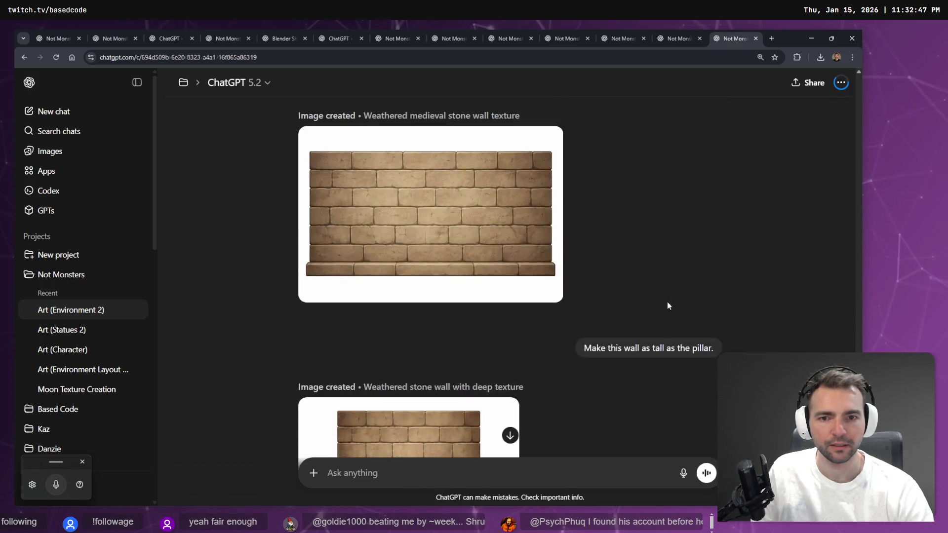
scroll(670, 316, "down", 10)
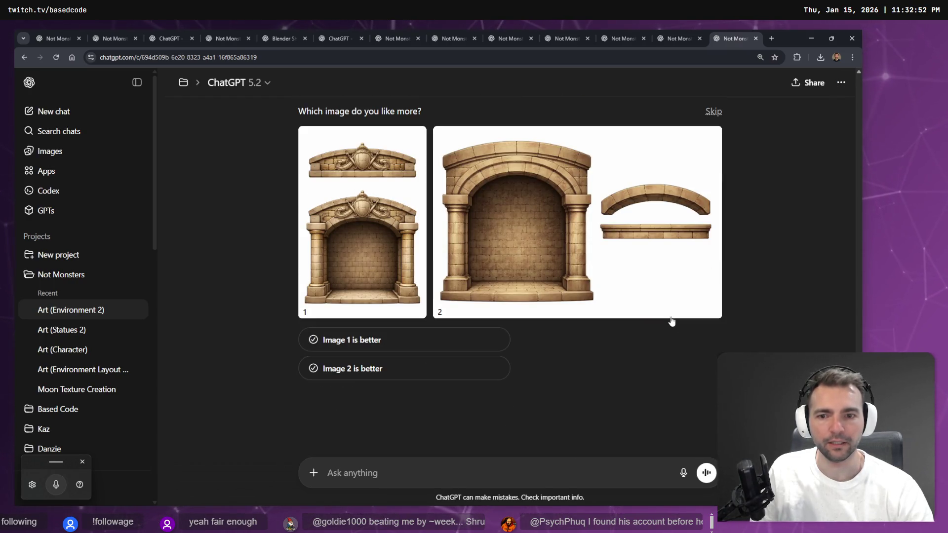
scroll(672, 321, "up", 5)
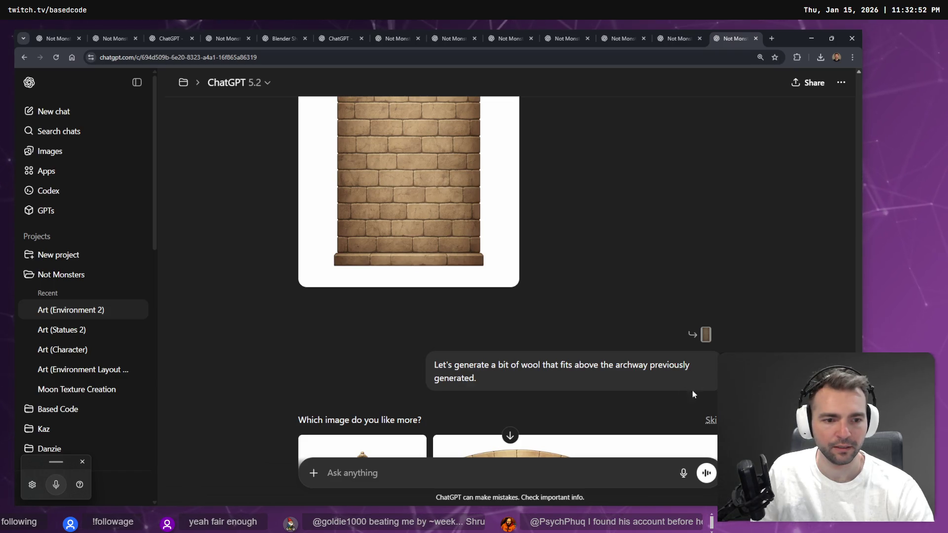
scroll(571, 358, "up", 5)
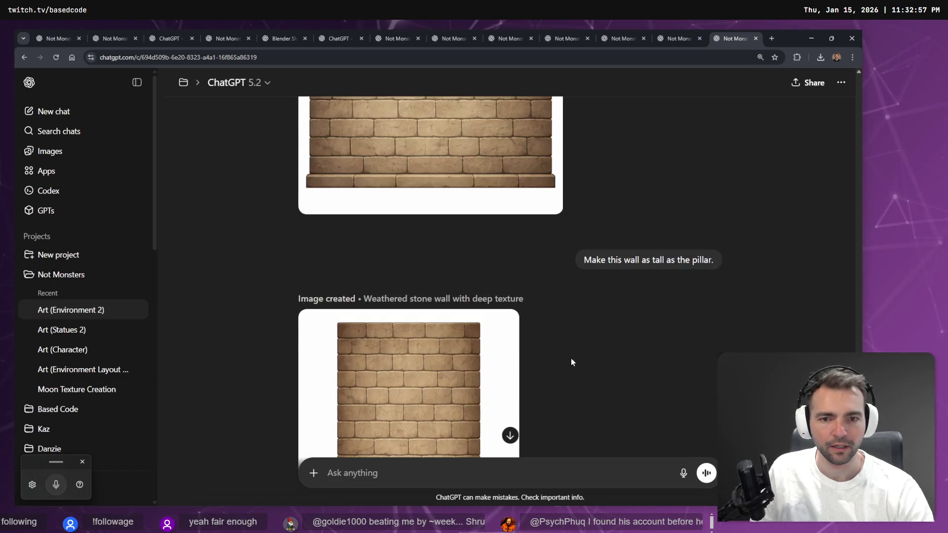
scroll(642, 296, "down", 10)
scroll(651, 321, "up", 2)
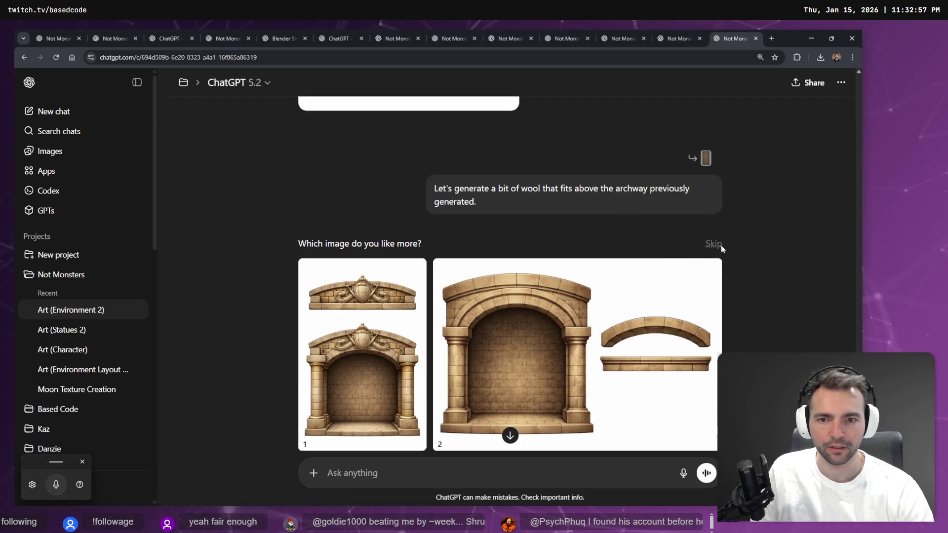
Skip the image comparisons and step through to the newest version of the stairs prompt
left_click(714, 244)
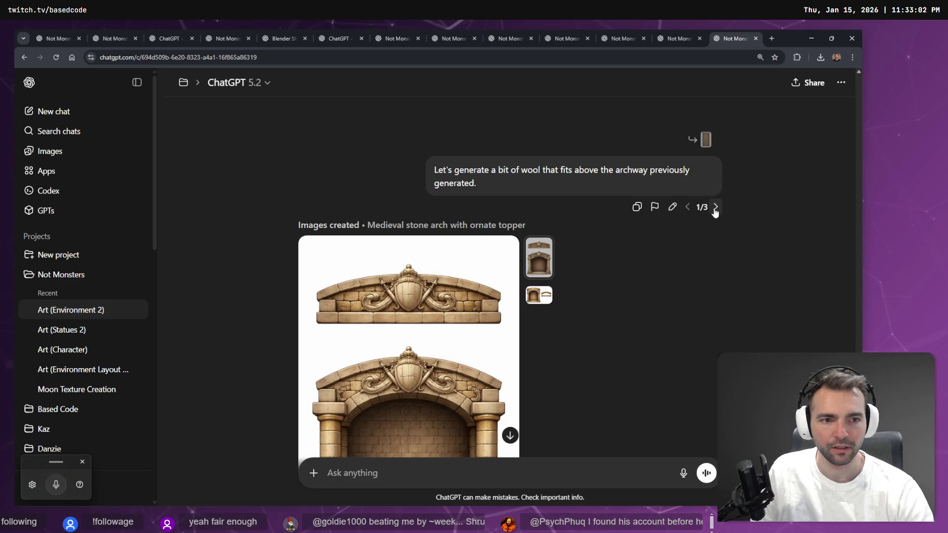
left_click(714, 208)
left_click(716, 191)
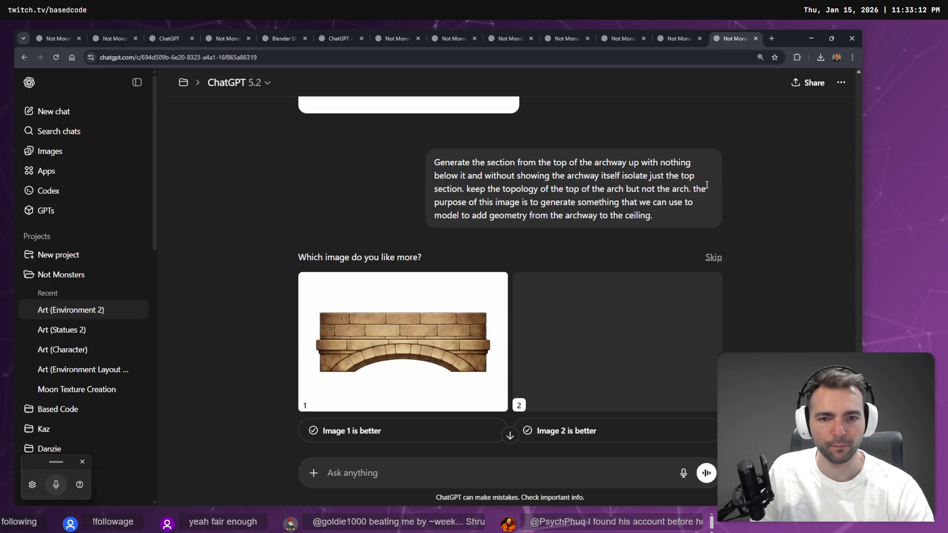
left_click(717, 238)
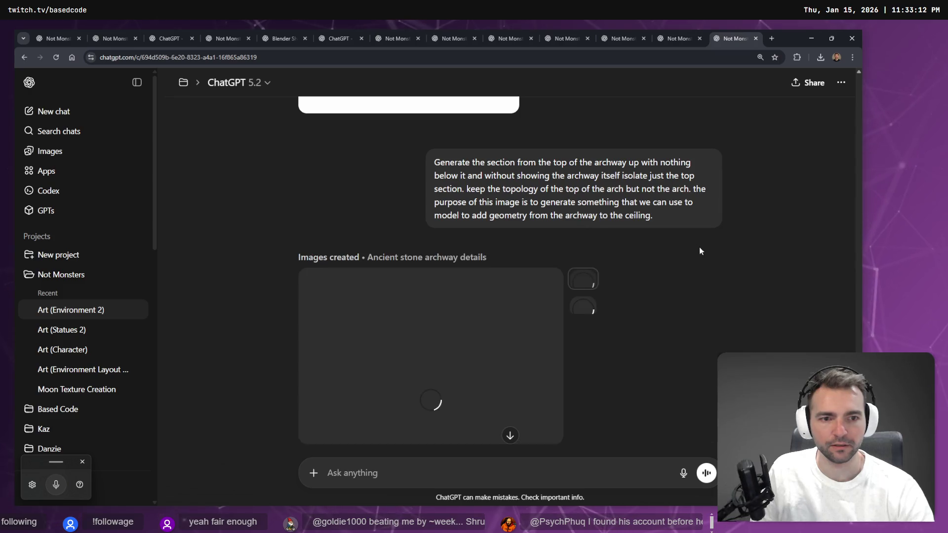
left_click(716, 221)
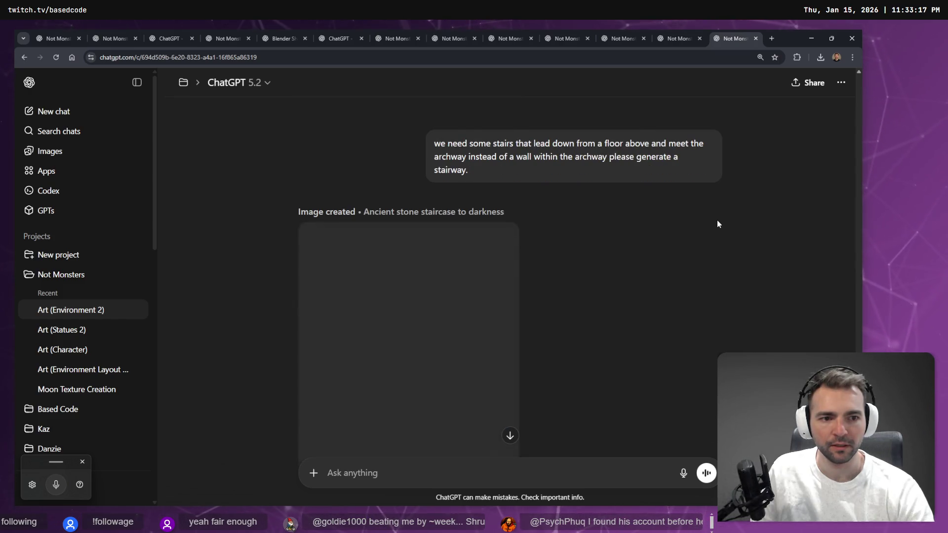
scroll(715, 212, "down", 3)
scroll(714, 211, "down", 10)
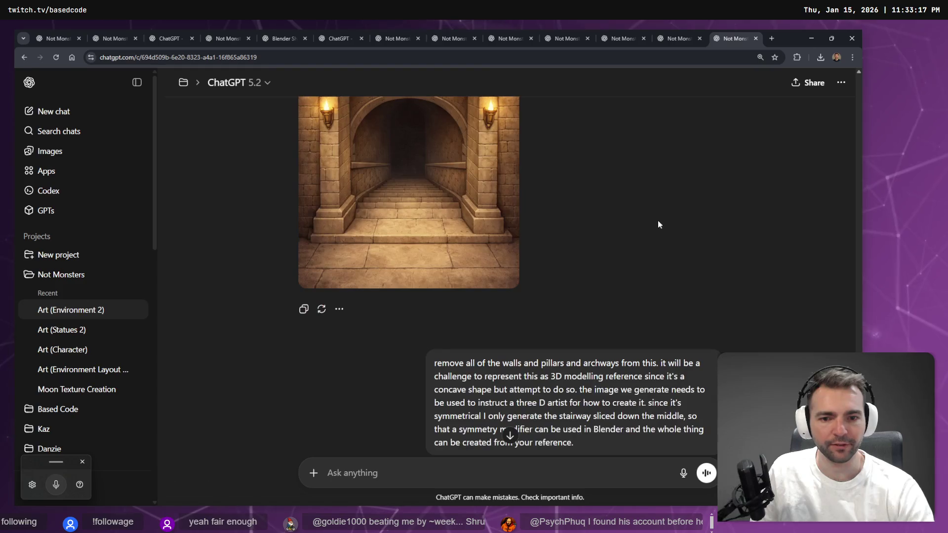
scroll(691, 253, "up", 7)
scroll(692, 257, "up", 5)
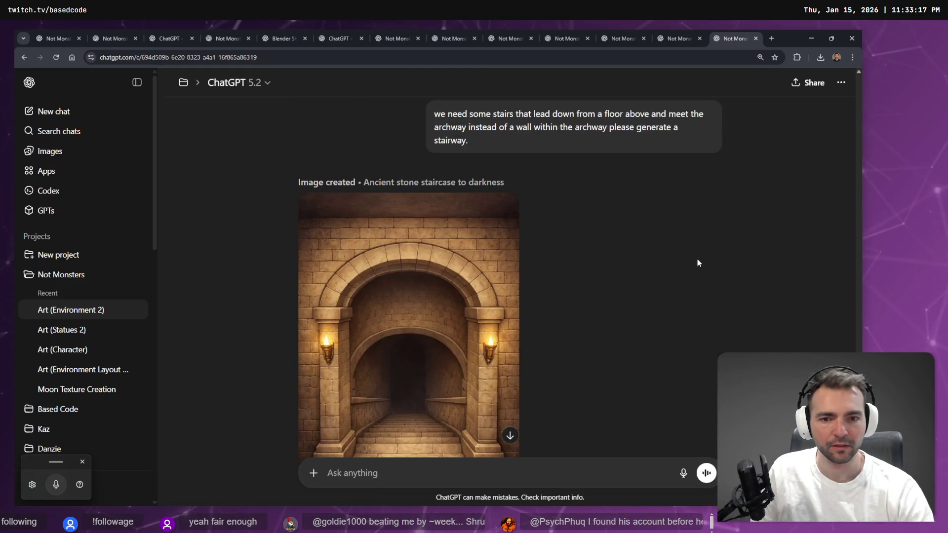
left_click(716, 210)
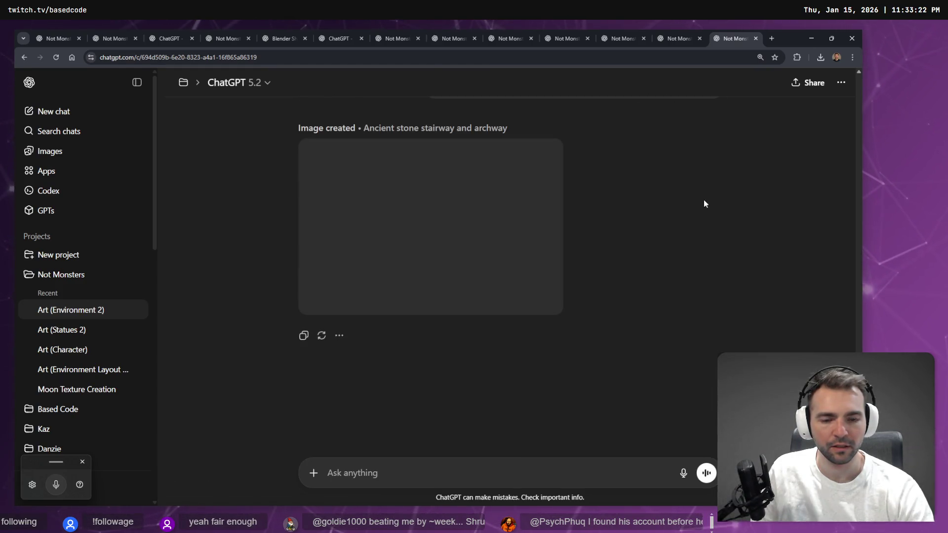
Bring the finished 'Ancient stone stairway and archway' image, with arch, stairs and base pieces, into view
scroll(701, 233, "up", 4)
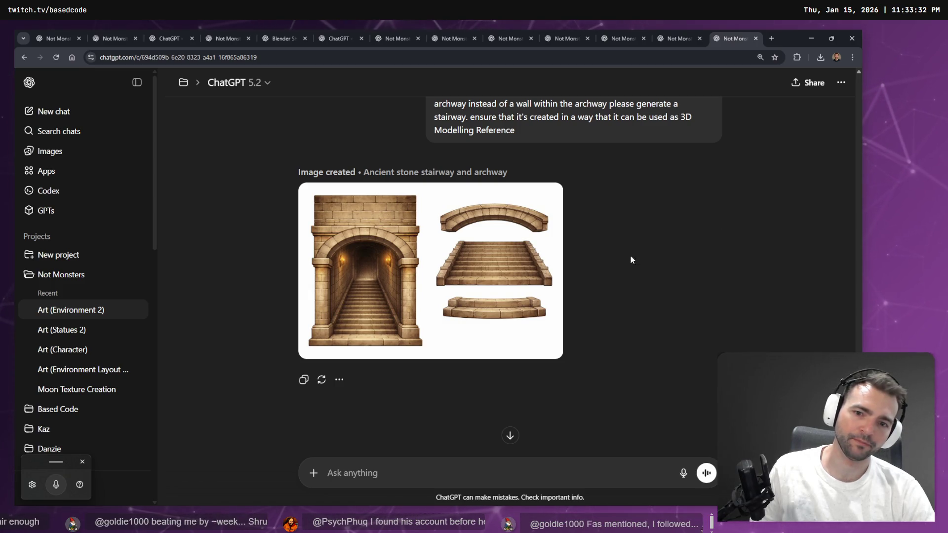
mouse_move(531, 341)
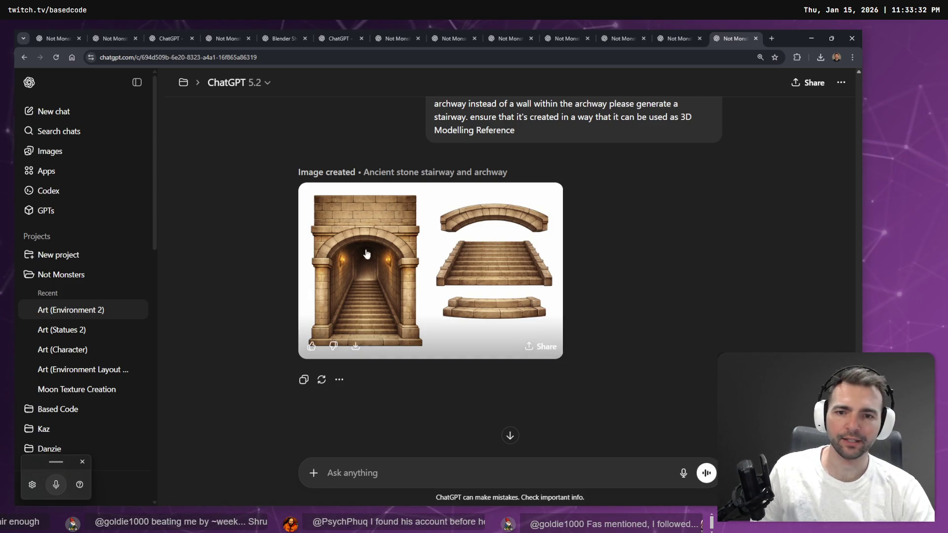
Copy the 'Ancient stone stairway and archway' image from ChatGPT's full-size viewer
left_click(498, 257)
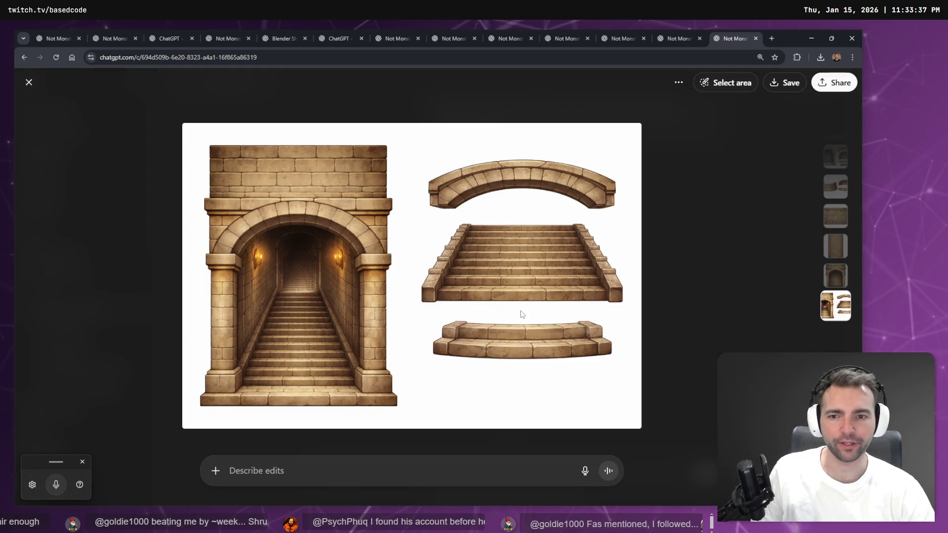
right_click(511, 292)
left_click(518, 324)
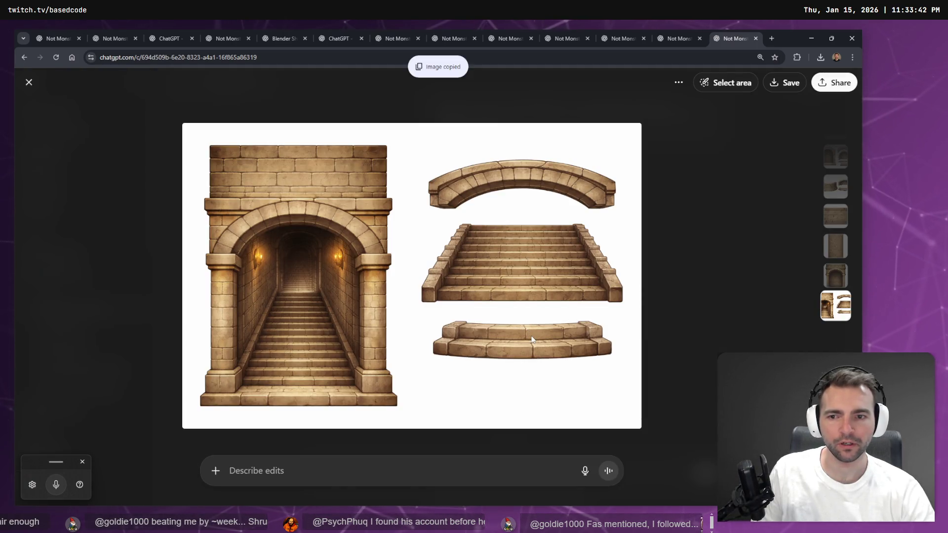
key("Escape")
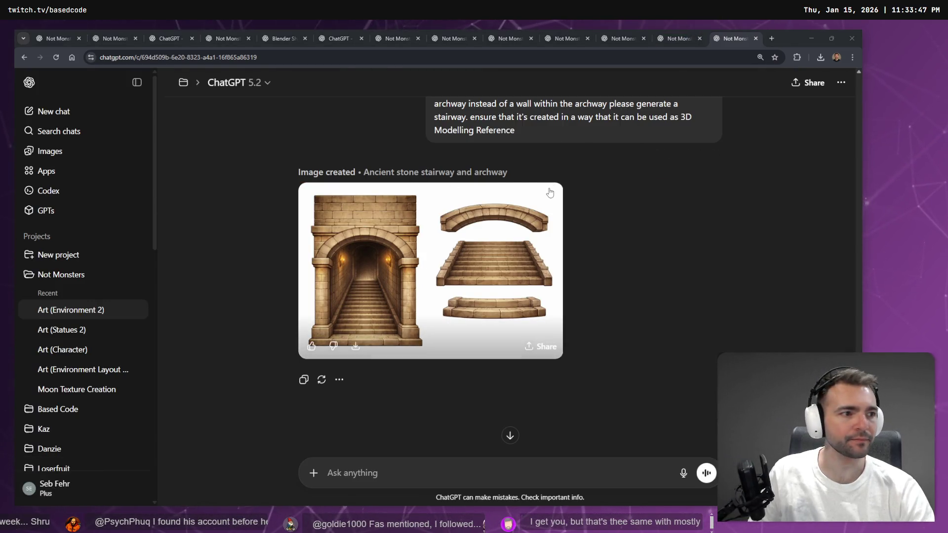
Paste the stairway and archway image onto the tldraw board beside the approved stone pieces
key("alt+Tab")
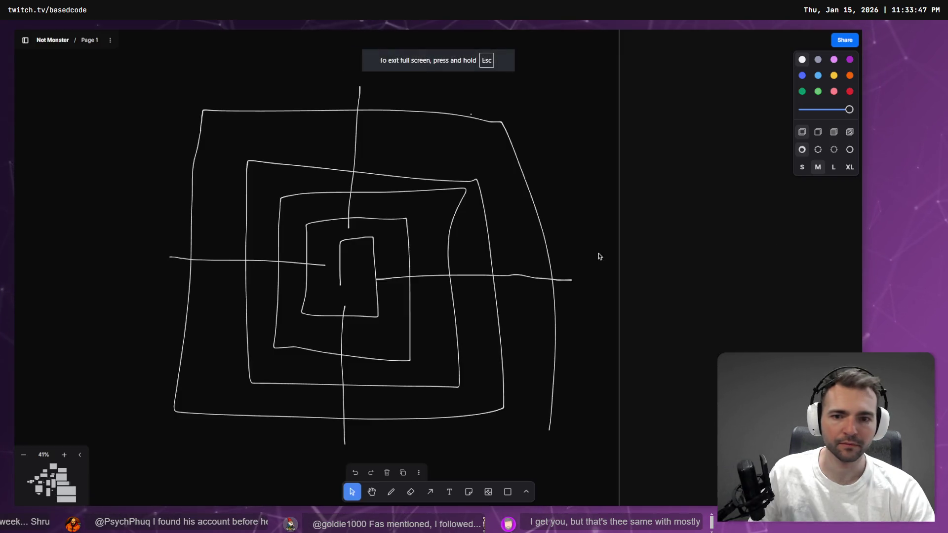
scroll(216, 259, "down", 3)
scroll(604, 298, "up", 8)
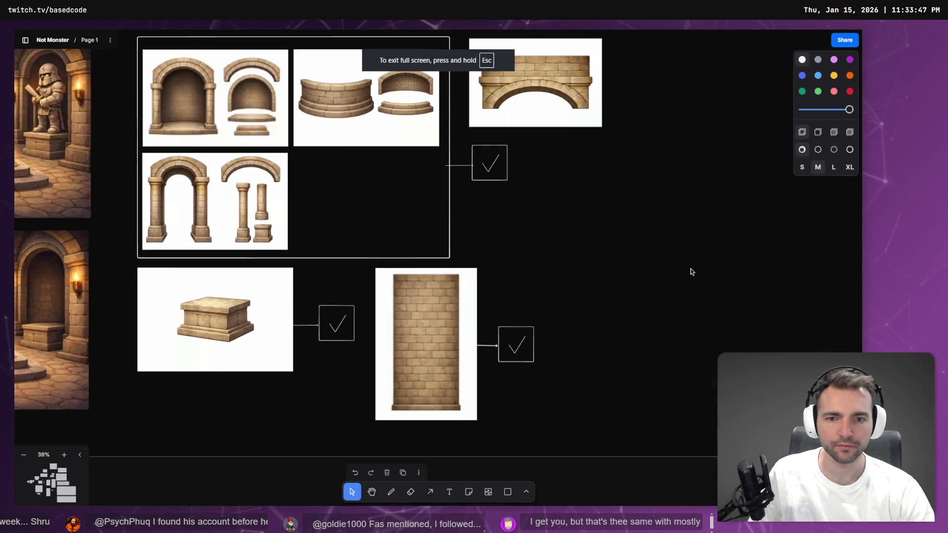
key("ctrl+v")
mouse_move(472, 277)
left_mouse_down()
mouse_move(642, 281)
mouse_move(663, 254)
mouse_move(642, 254)
left_mouse_up()
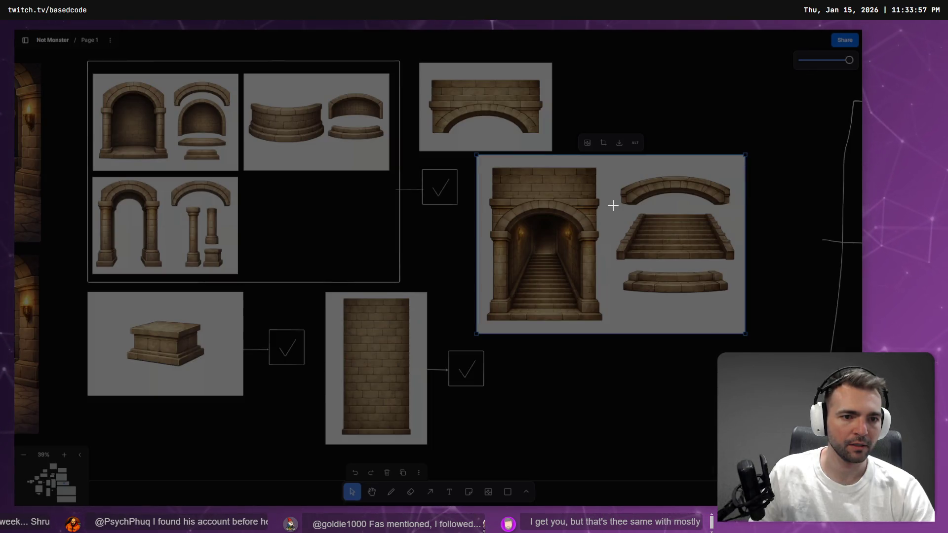
key("alt+Tab")
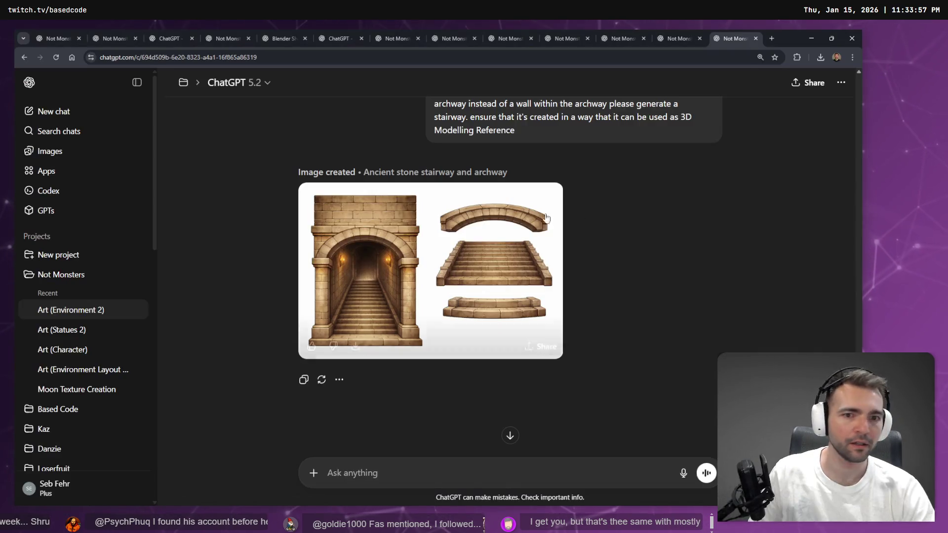
left_click(511, 249)
key("s")
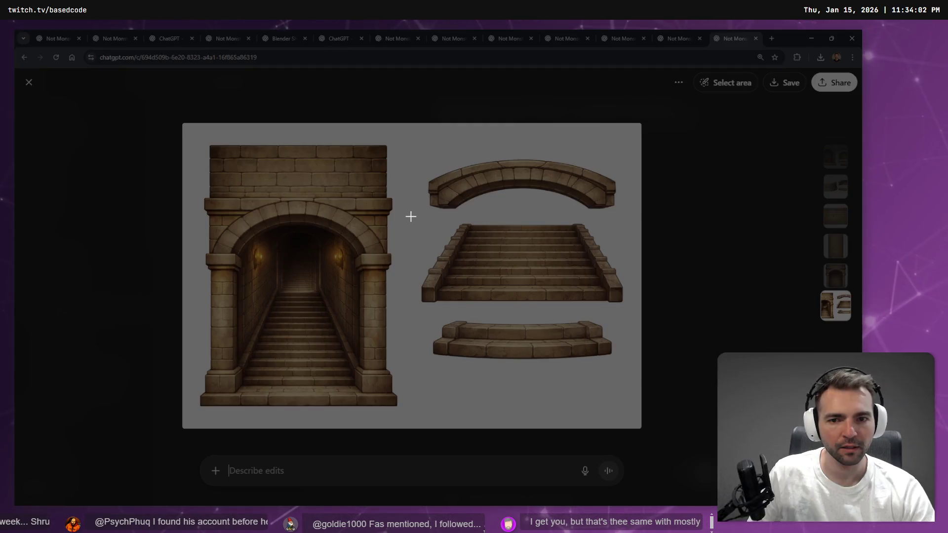
left_click_drag(412, 211, 634, 314)
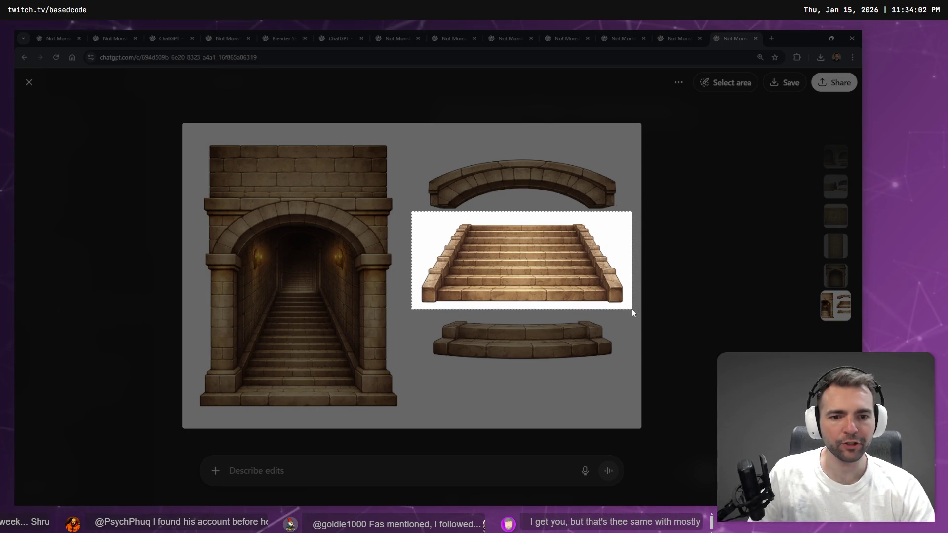
key("Escape")
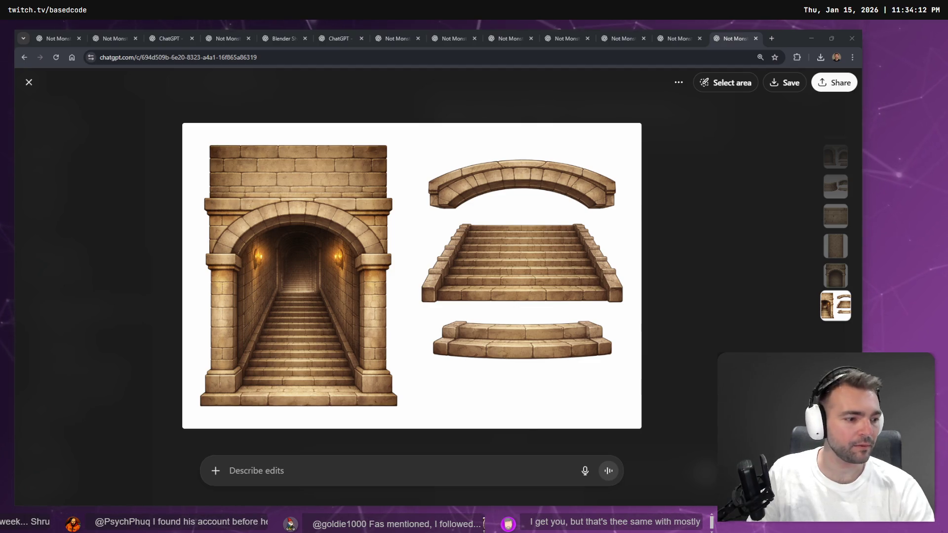
key("super+e")
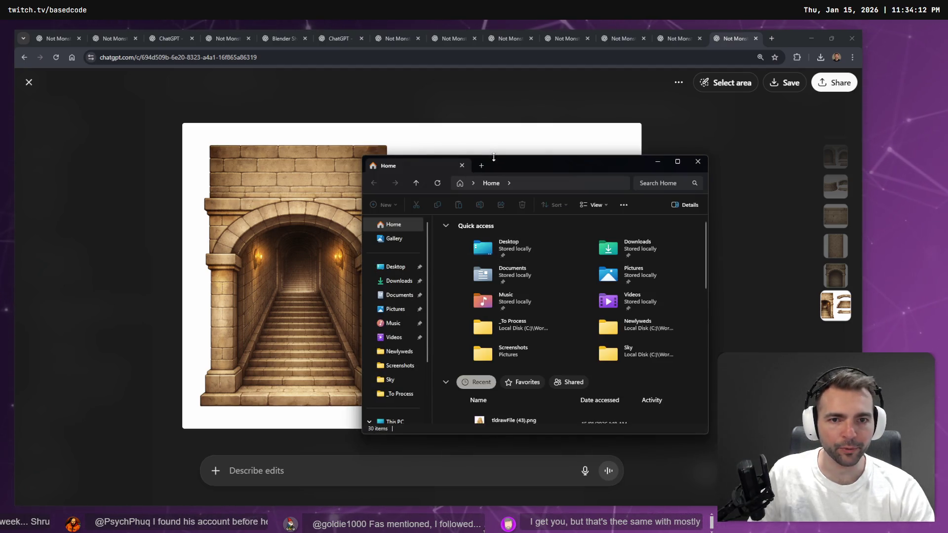
left_click_drag(514, 164, 947, 168)
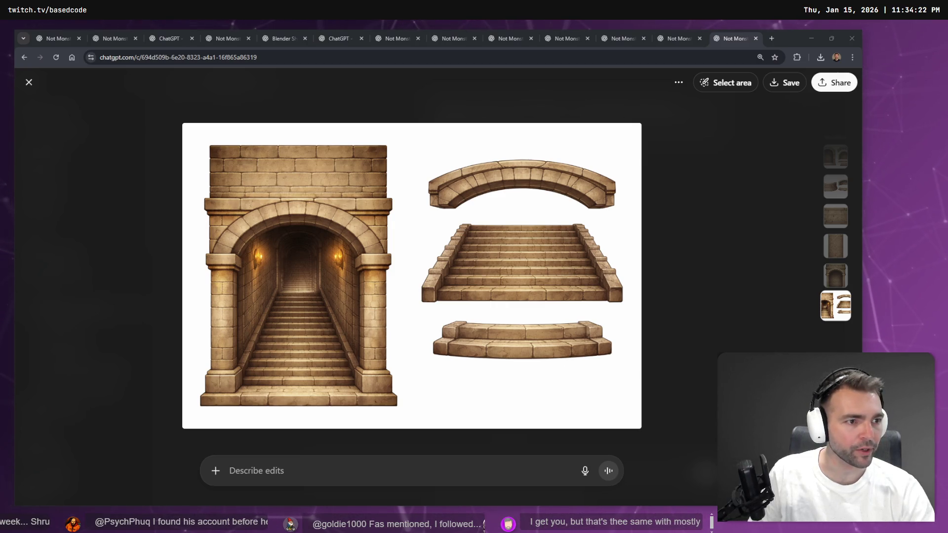
left_click(709, 280)
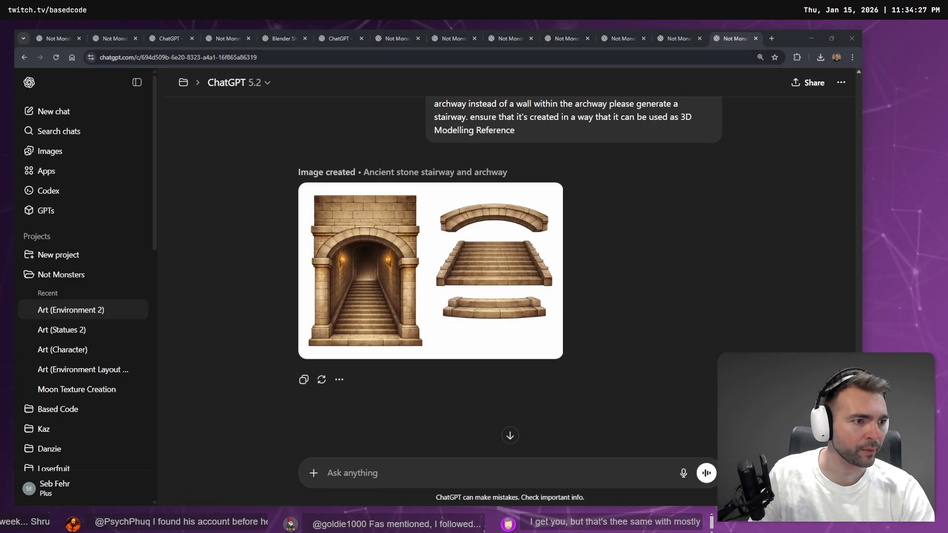
Scroll back to the earlier 'change the perspective' request and open it for editing
scroll(591, 320, "up", 10)
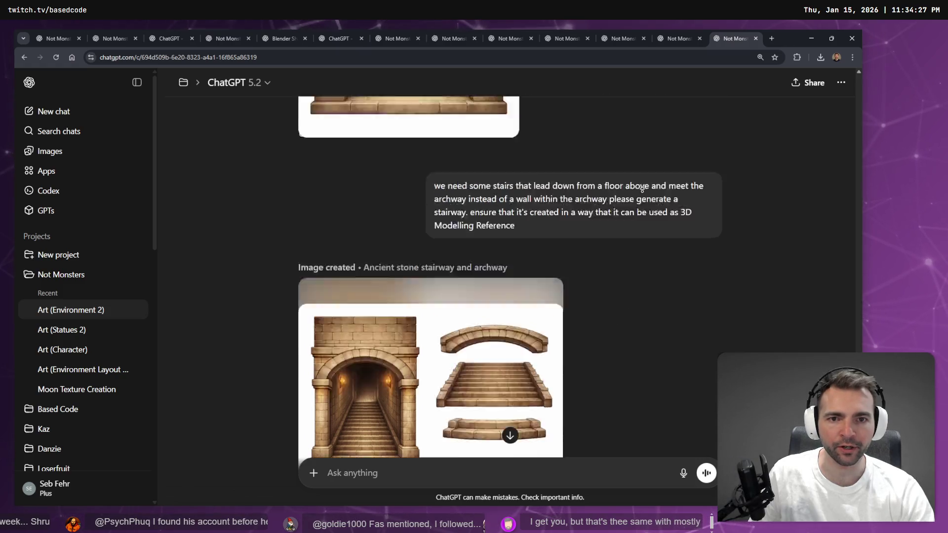
scroll(640, 197, "up", 15)
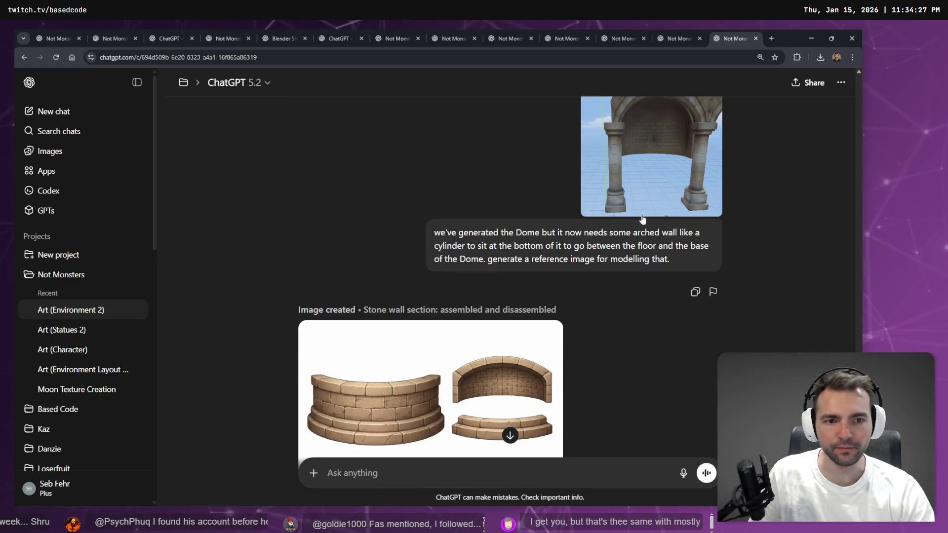
scroll(647, 218, "up", 5)
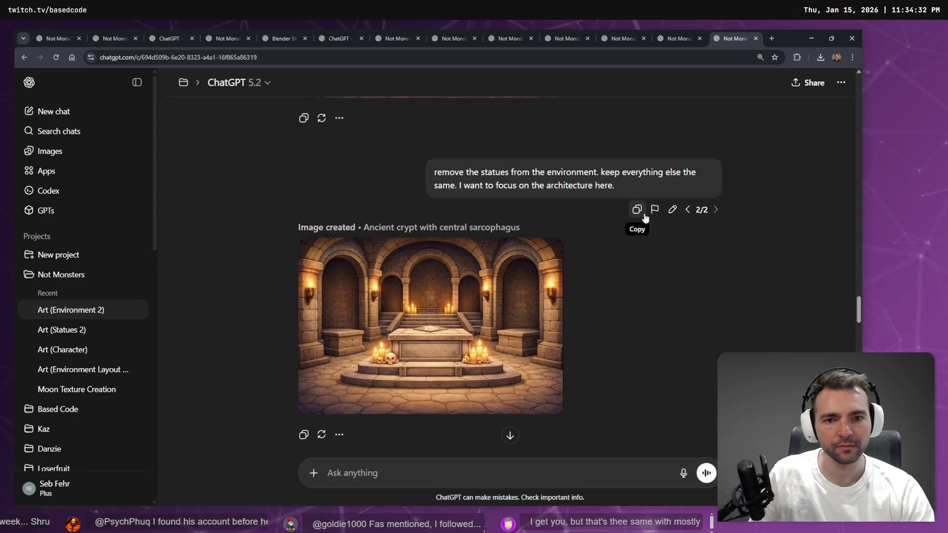
scroll(647, 212, "down", 15)
scroll(646, 219, "down", 5)
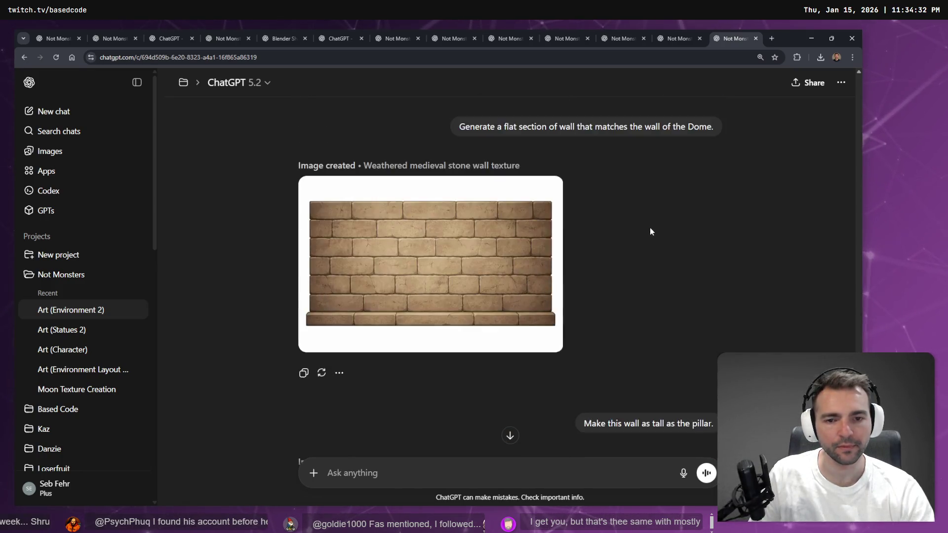
scroll(649, 227, "up", 7)
scroll(649, 227, "up", 10)
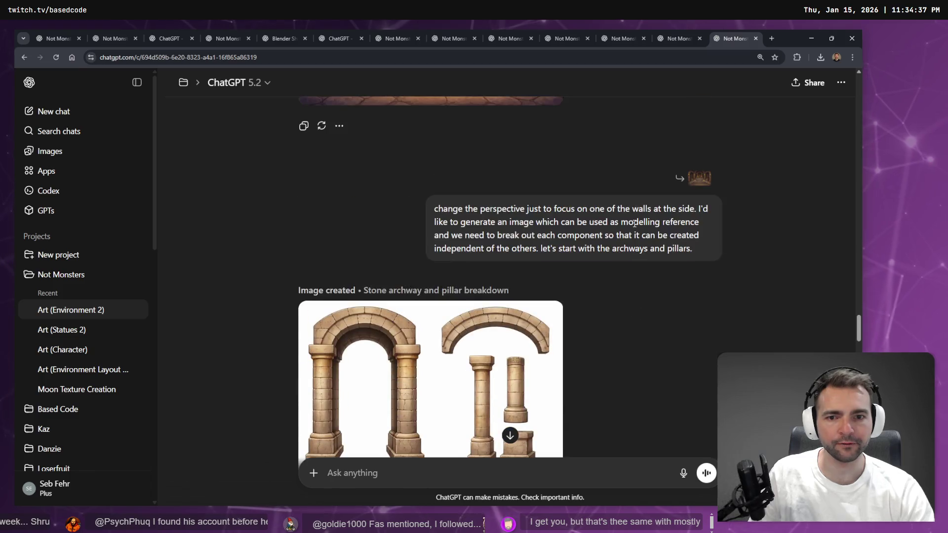
scroll(637, 227, "down", 5)
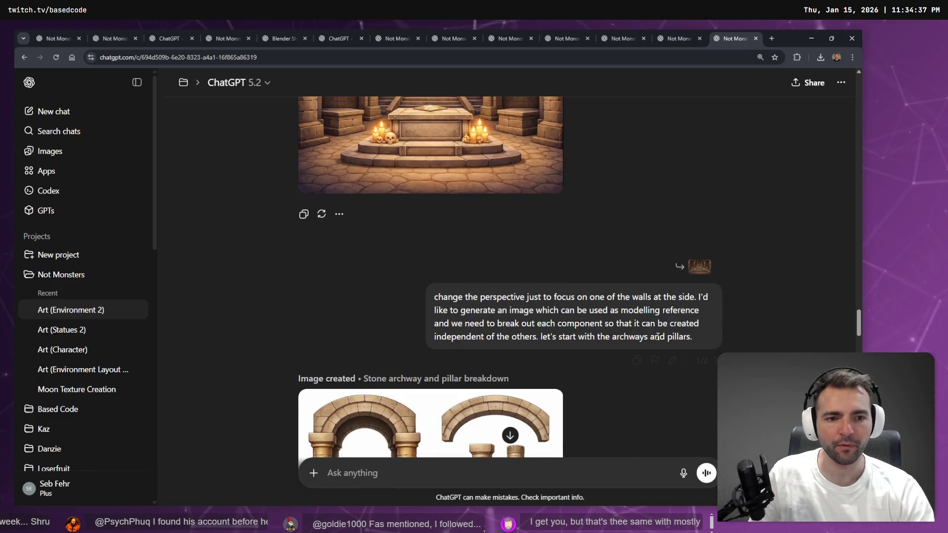
left_click(672, 361)
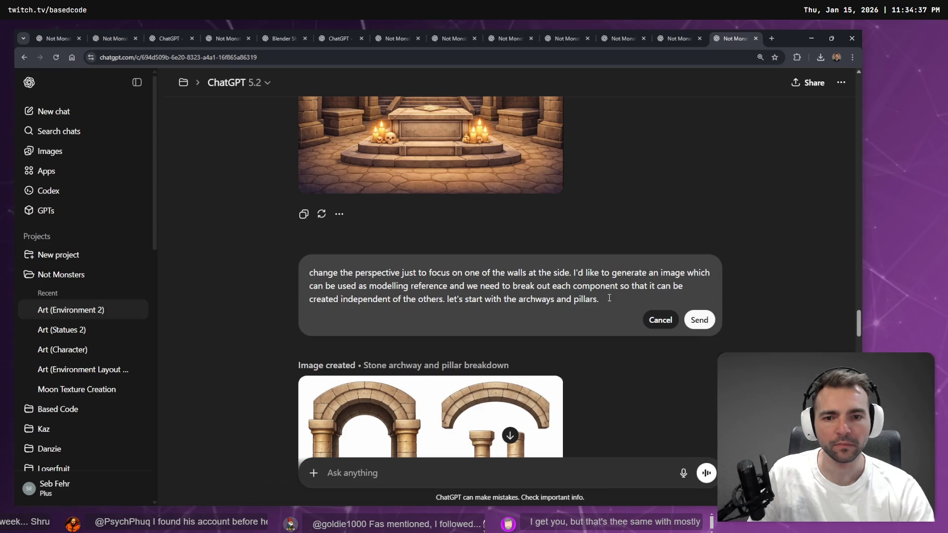
Replace the request with a dictated prompt for a 3D perspective of only the flat rock ceiling, and send it
key("ctrl+a")
key("BackSpace")
key("super+h")
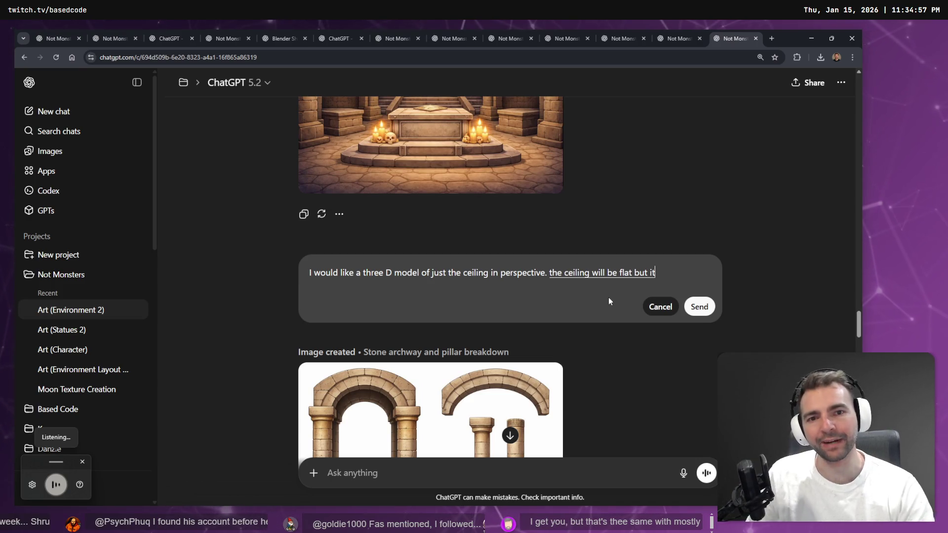
scroll(524, 258, "up", 4)
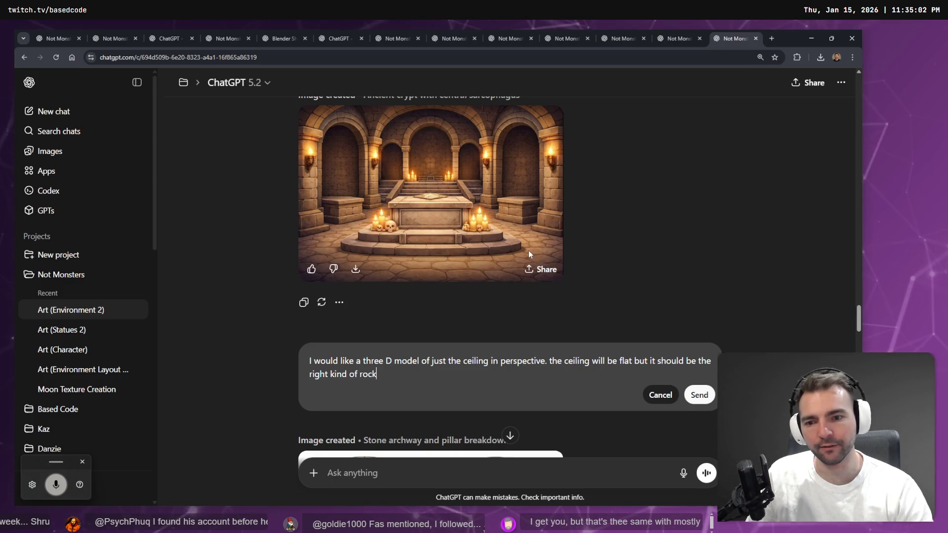
key("super+h")
type("for a cieling.")
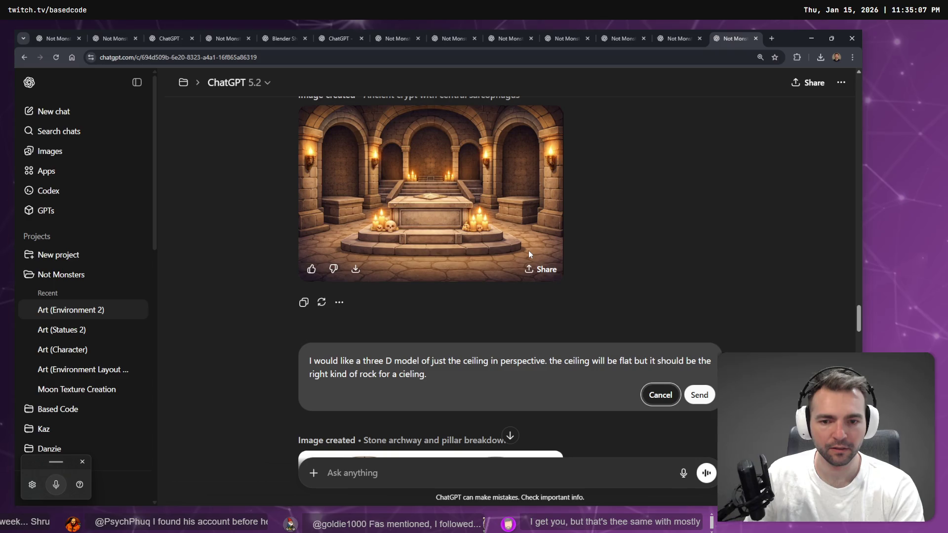
key("Return")
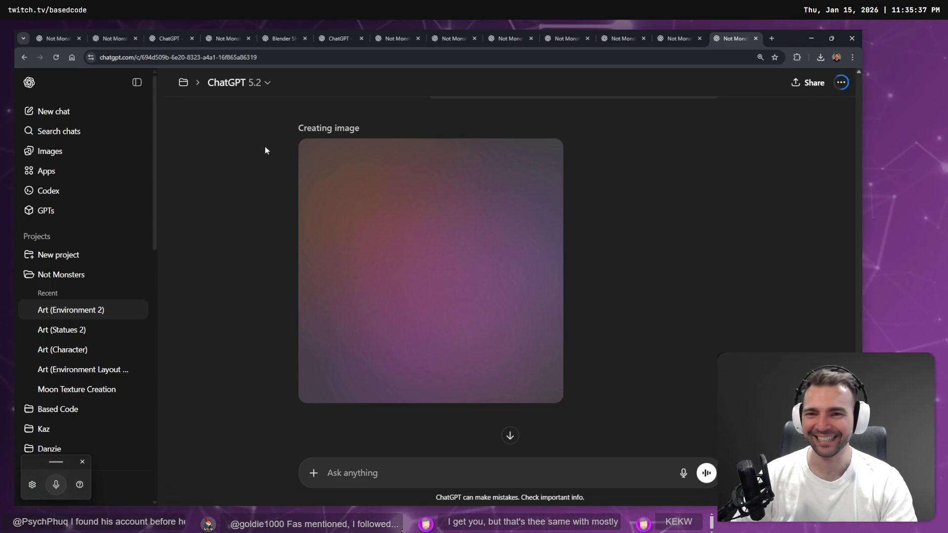
Dictate and send the follow-up 'remove the lanterns from the skirting.'
mouse_move(678, 42)
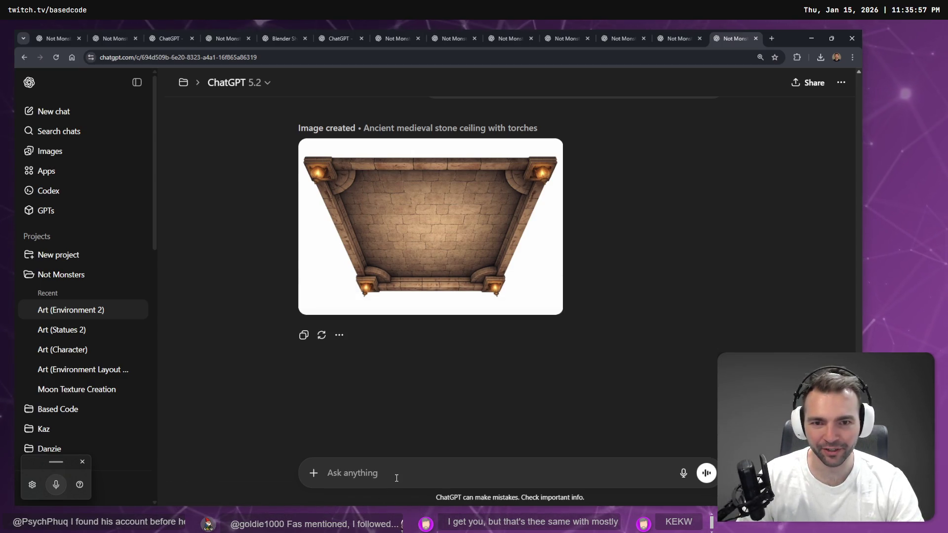
key("super+h")
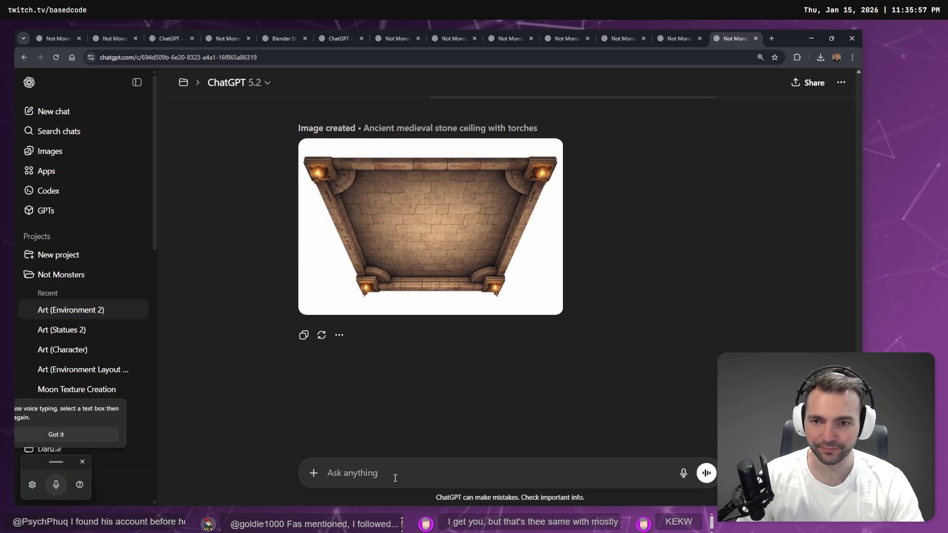
left_click(393, 478)
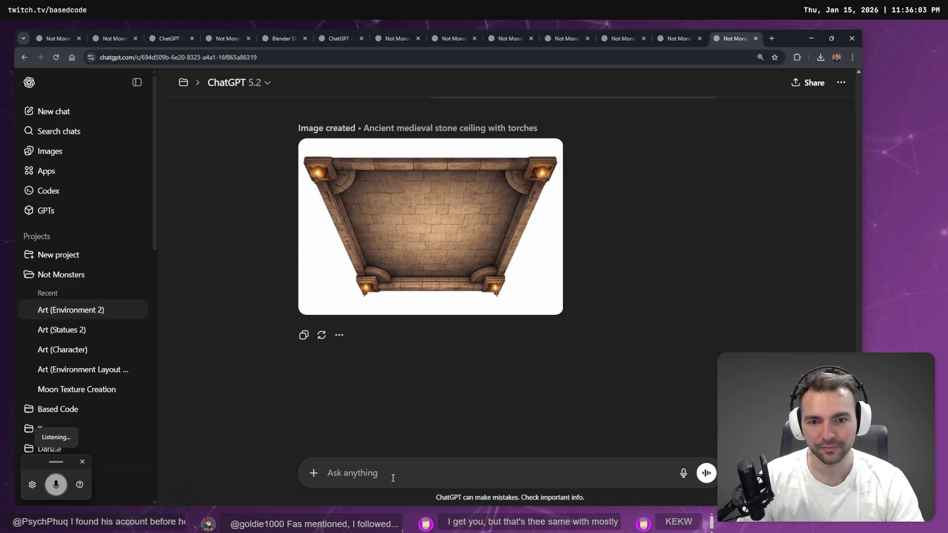
key("super+h")
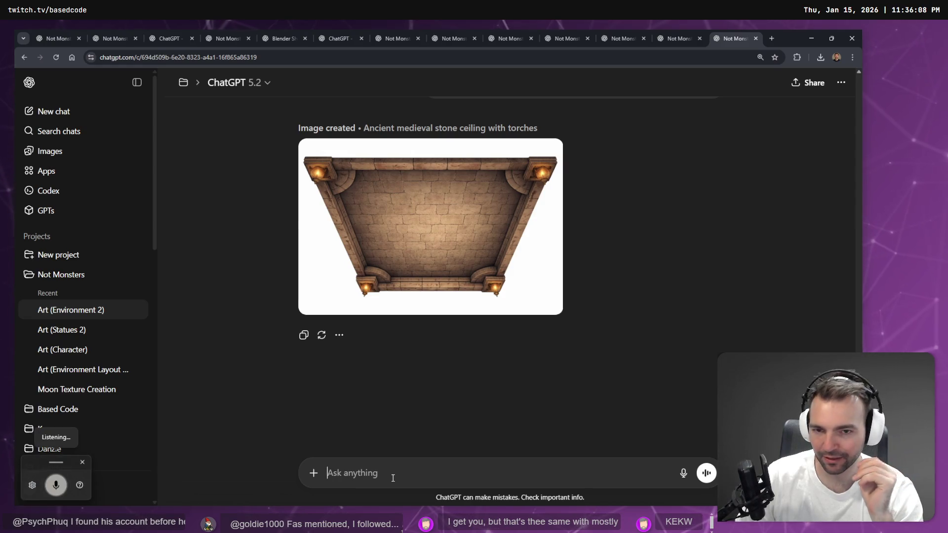
key("super+h")
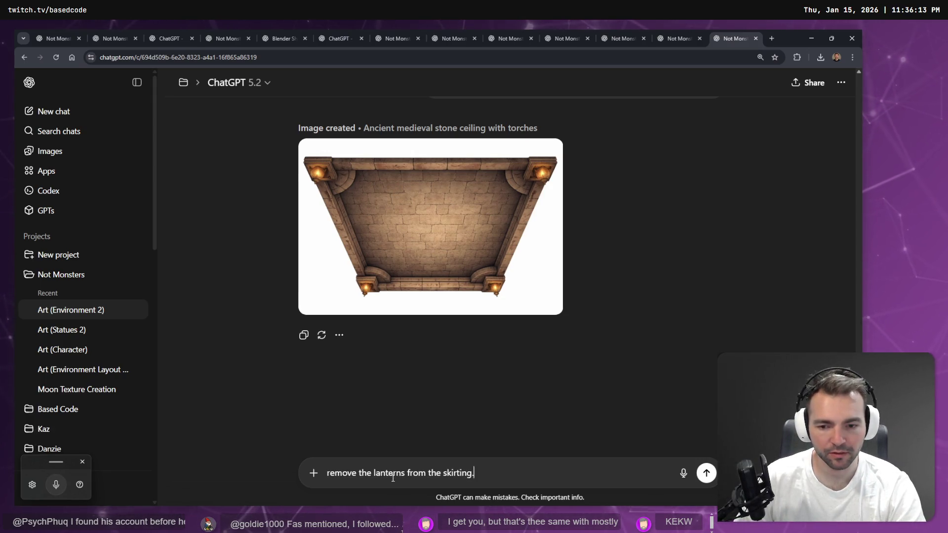
key("Return")
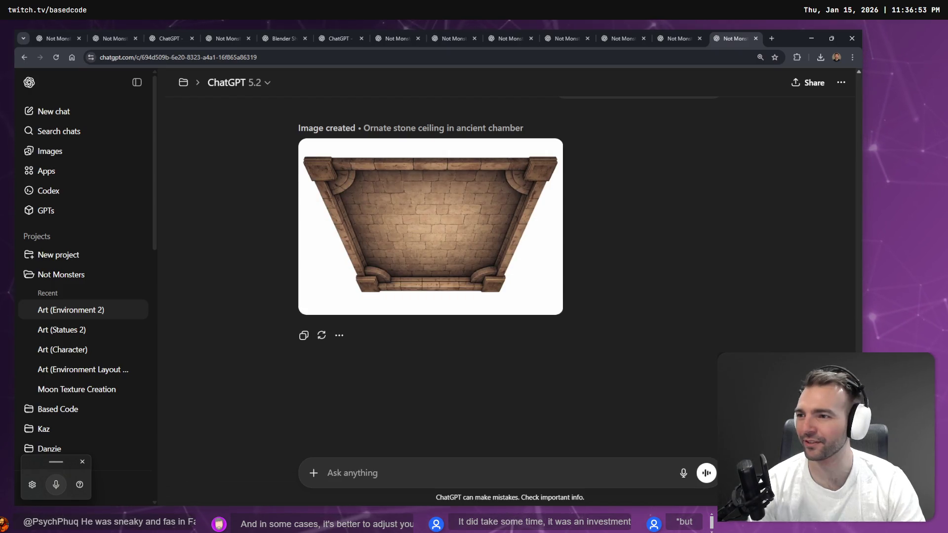
Dictate and send a request to remove all skirting so only the roof is rendered
mouse_move(446, 200)
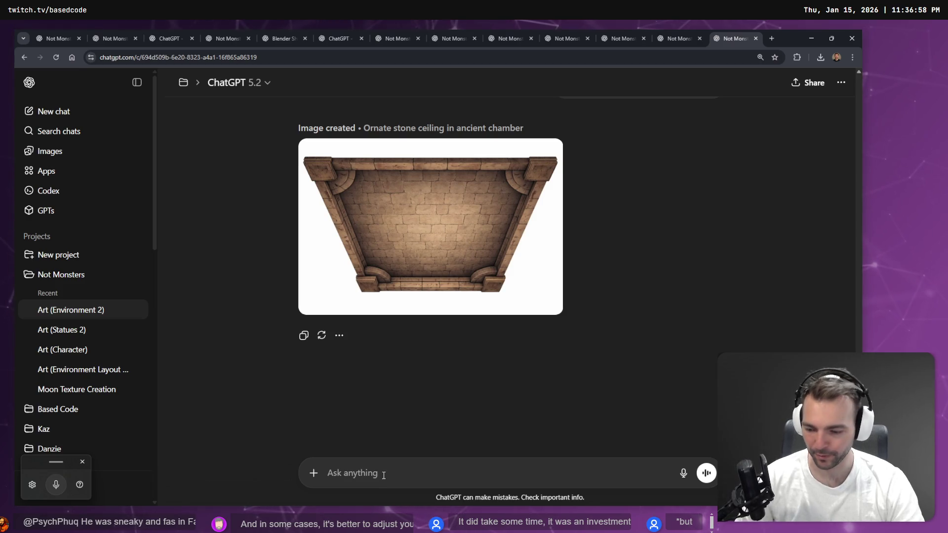
key("ctrl+super")
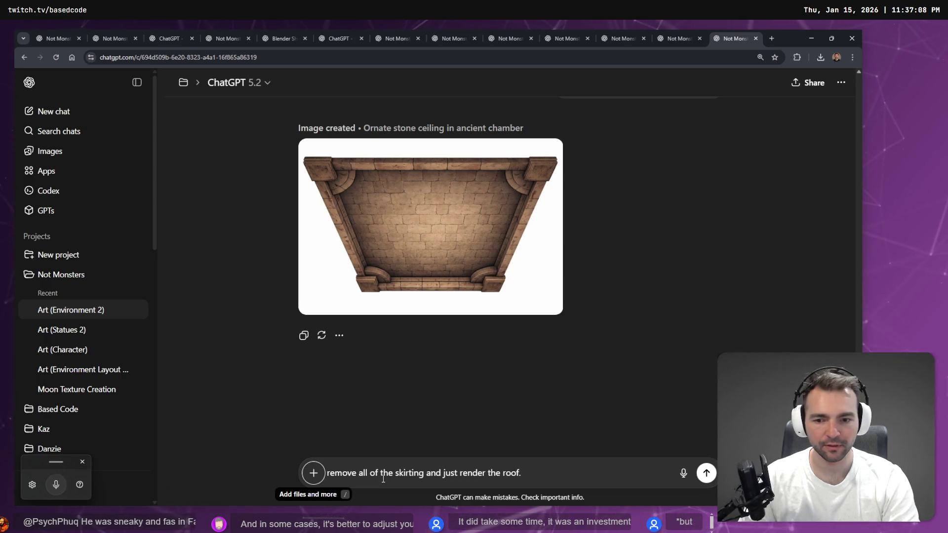
key("Return")
left_click(683, 32)
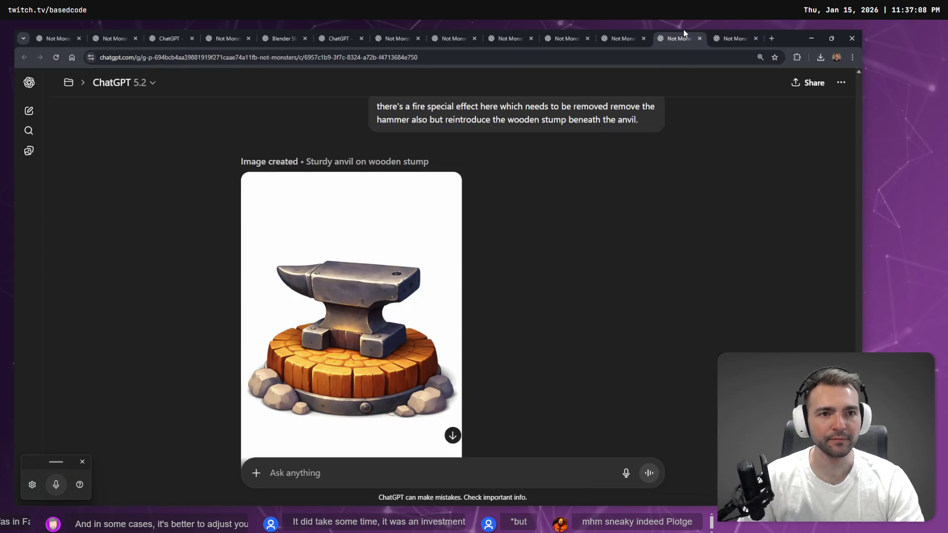
left_click(735, 39)
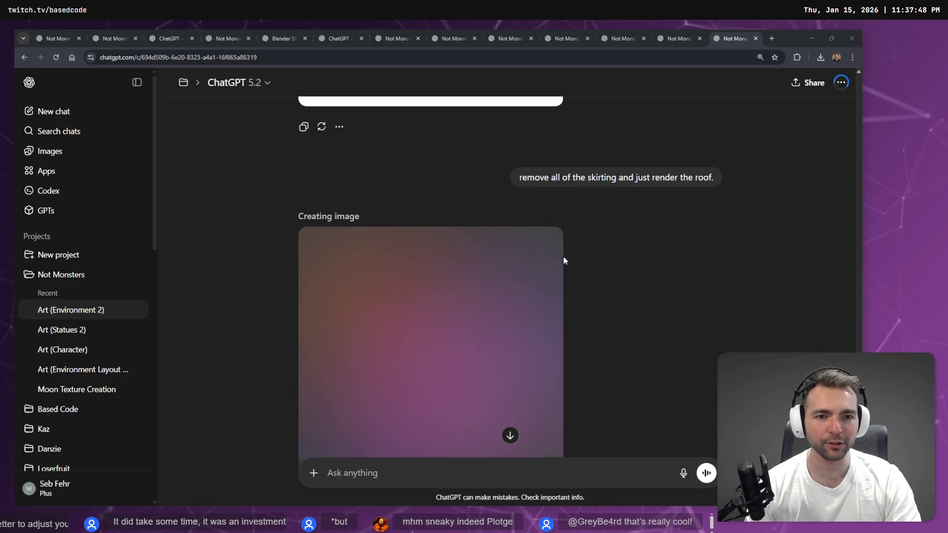
scroll(564, 257, "down", 3)
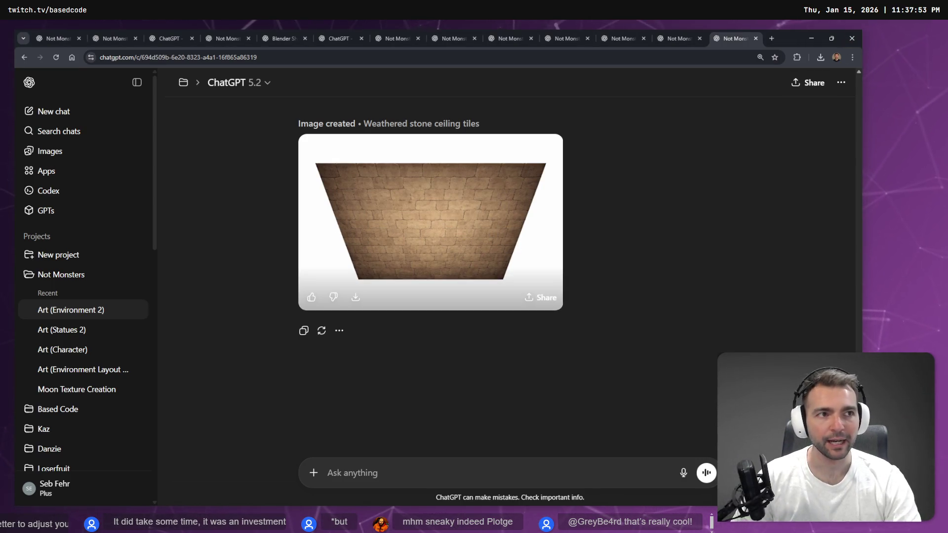
key("alt+Tab")
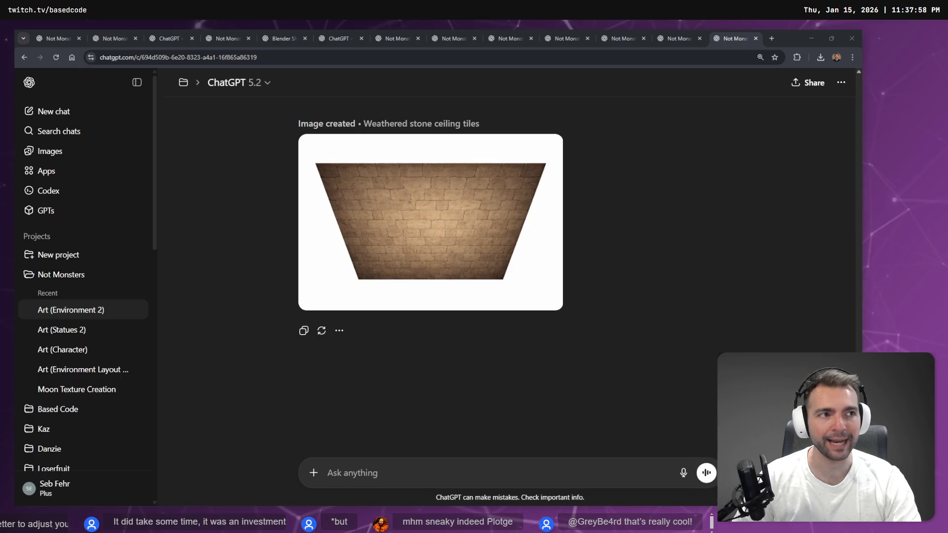
key("alt+Tab")
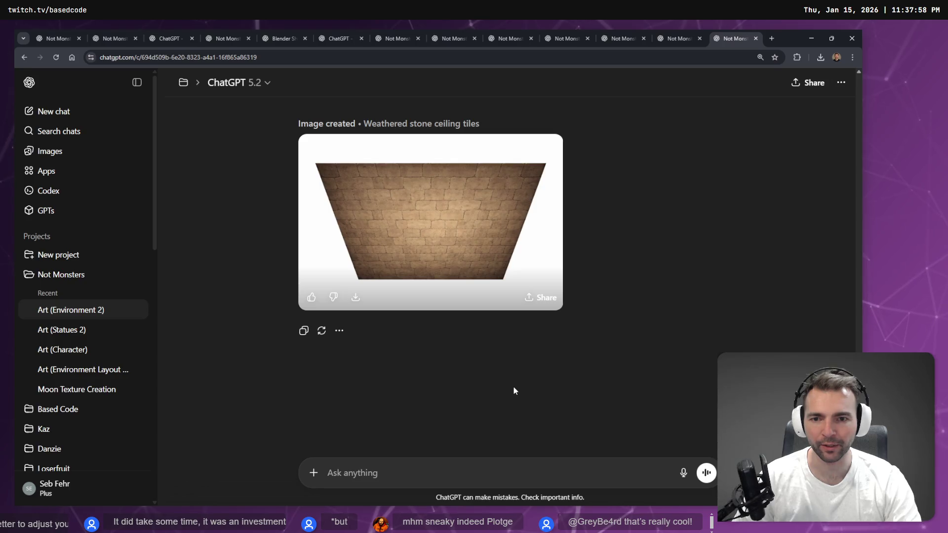
left_click(463, 230)
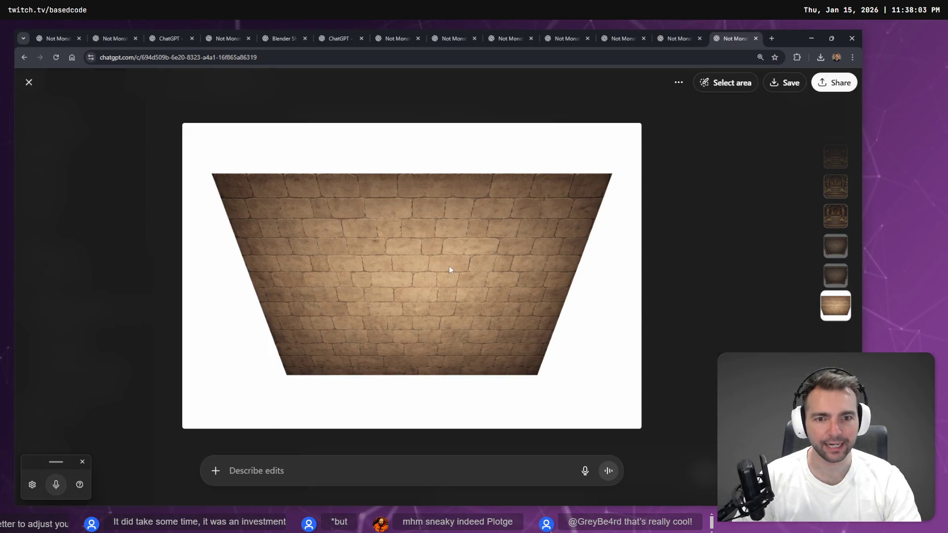
key("alt+Tab")
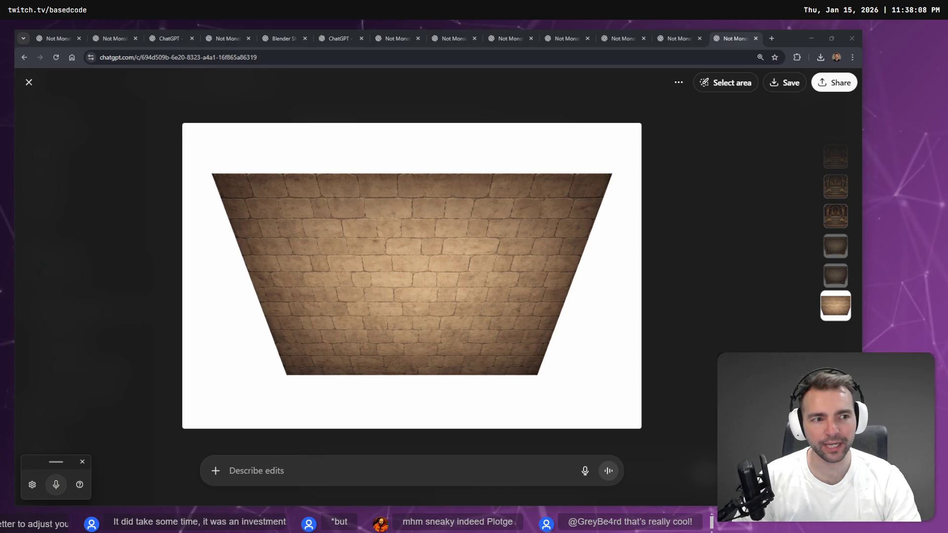
left_click(733, 200)
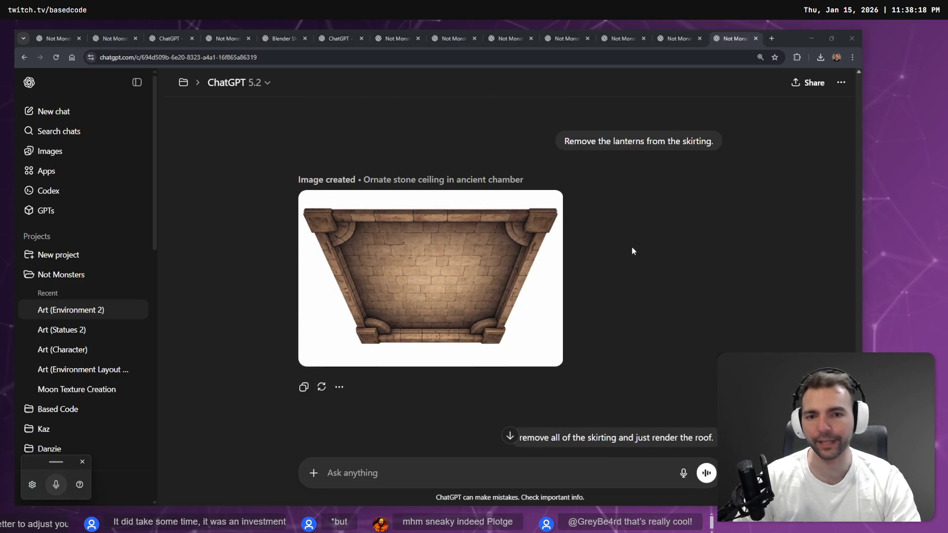
Edit the skirting request so it asks for skirting on only one wall, and resend it
scroll(632, 251, "down", 2)
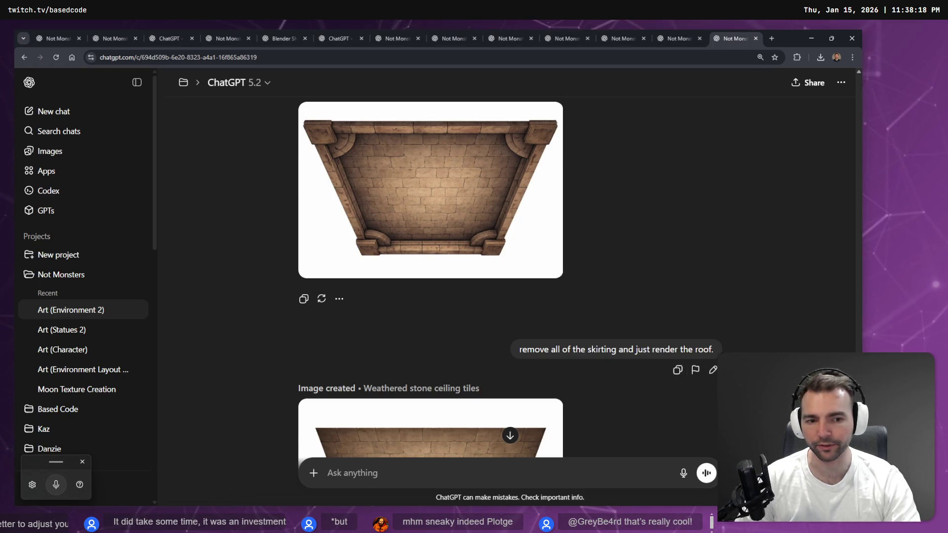
left_click(713, 370)
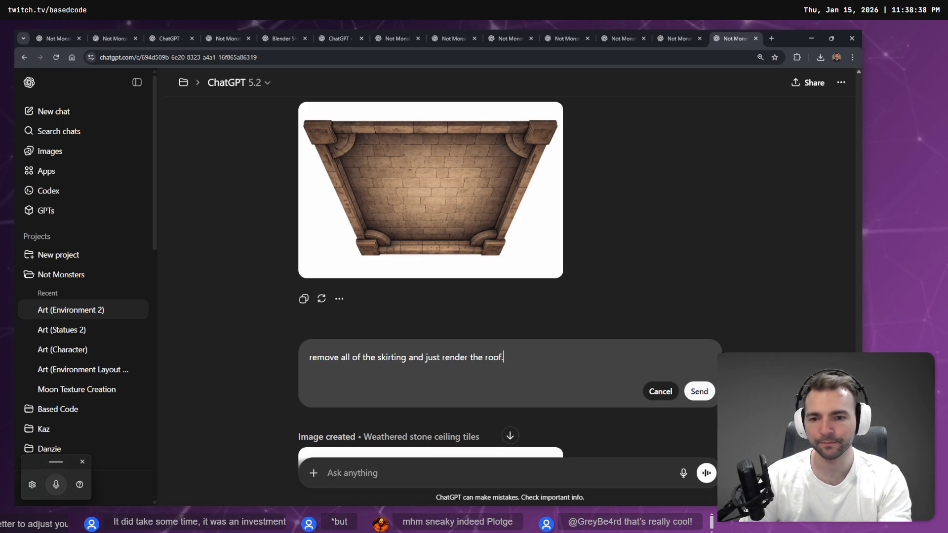
key("shift+End")
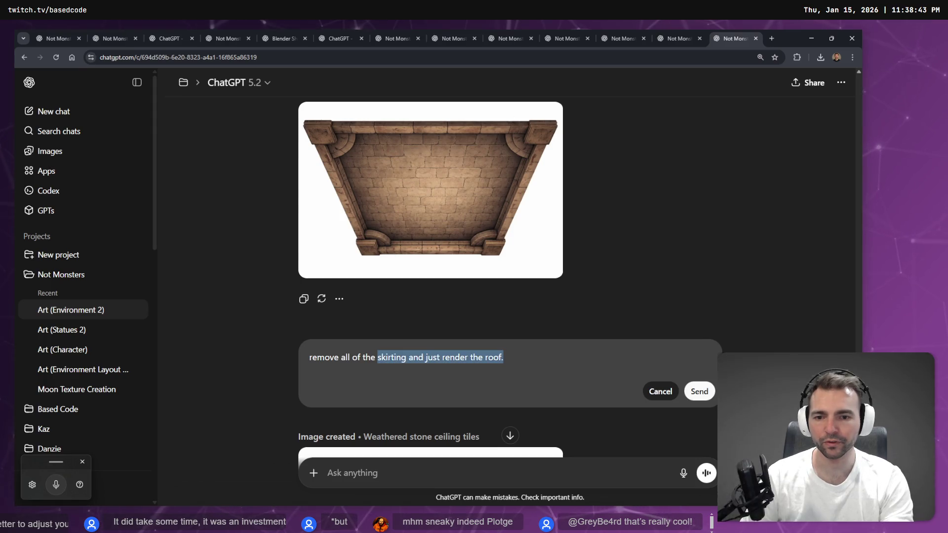
type("roof,")
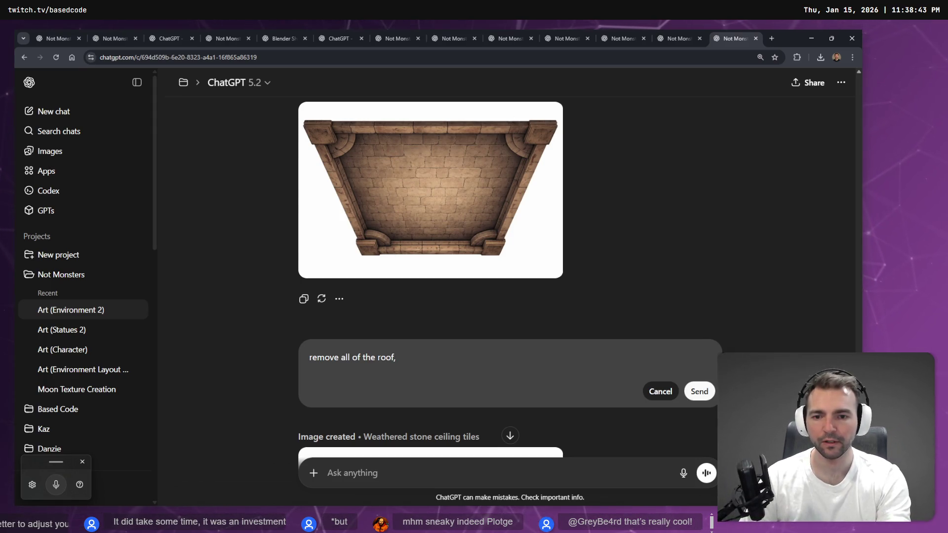
key("super+h")
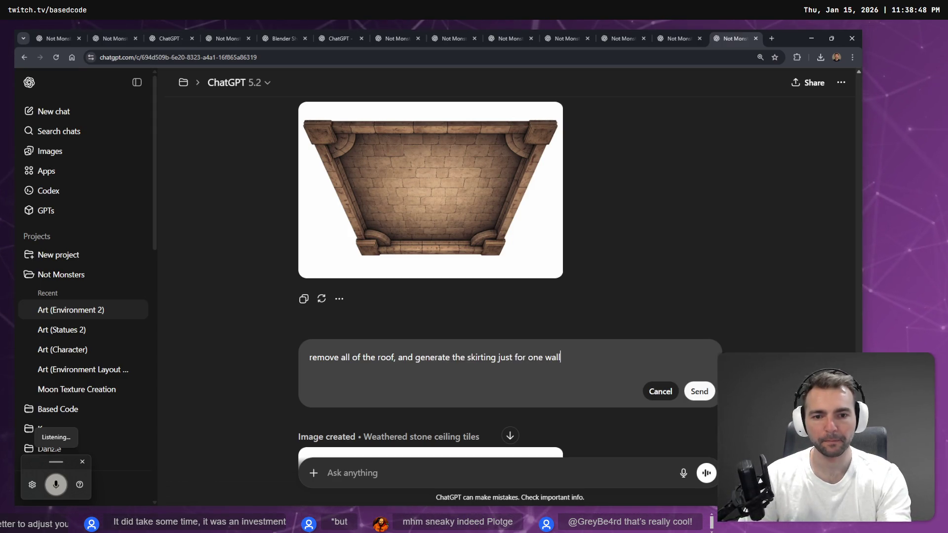
key("Tab")
key("Tab")
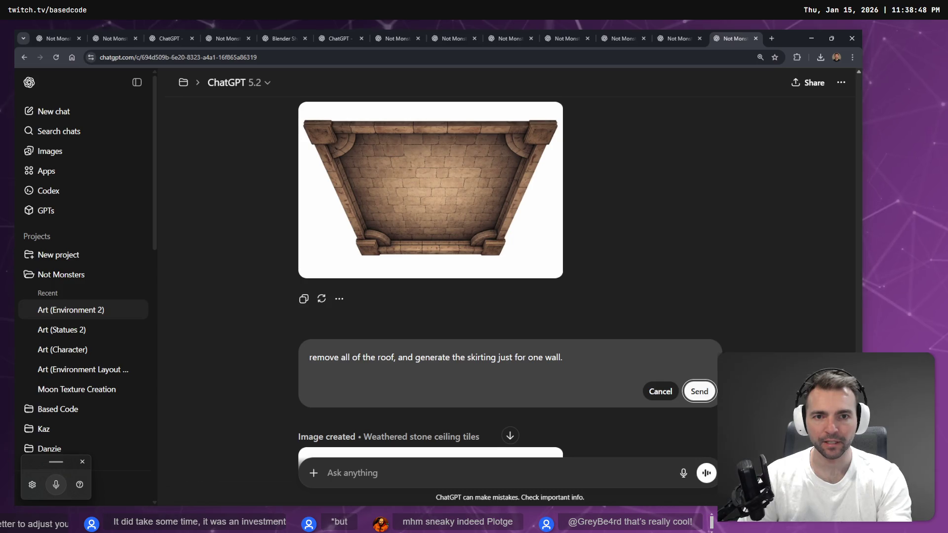
key("Return")
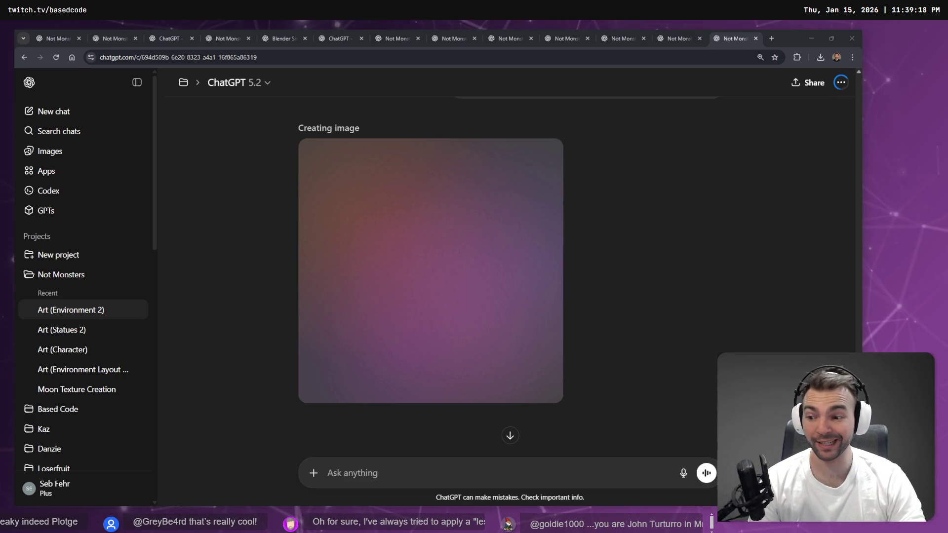
Check the finished anvil image chat, then return to the stone wall molding chat
left_click(673, 32)
left_click(736, 35)
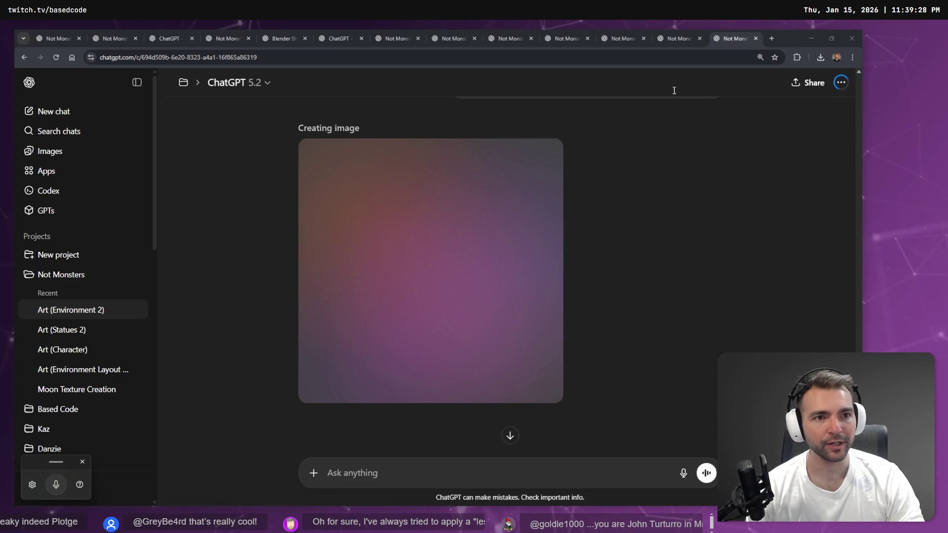
left_click(679, 34)
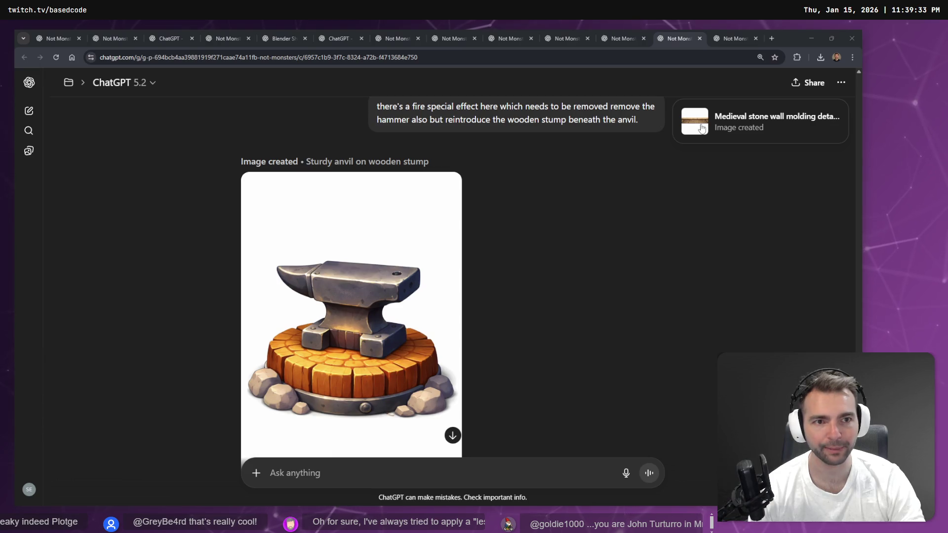
left_click(760, 121)
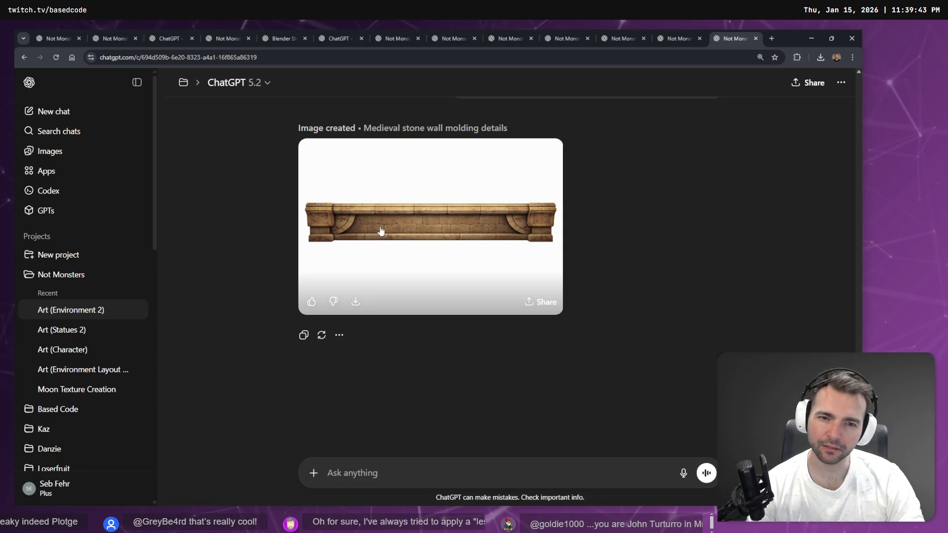
Copy the 'Medieval stone wall molding details' image from the full-size viewer
left_click(408, 220)
key("Escape")
left_click(438, 233)
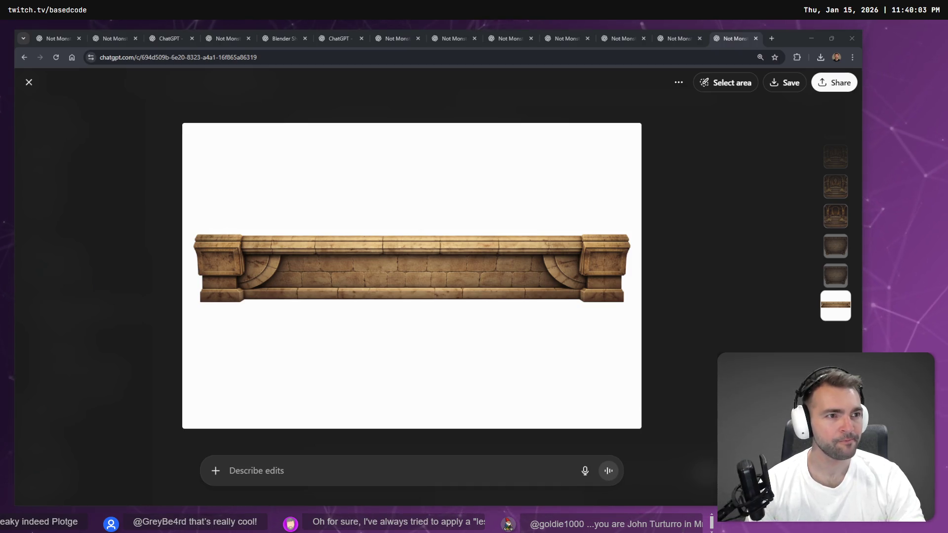
left_click(673, 256)
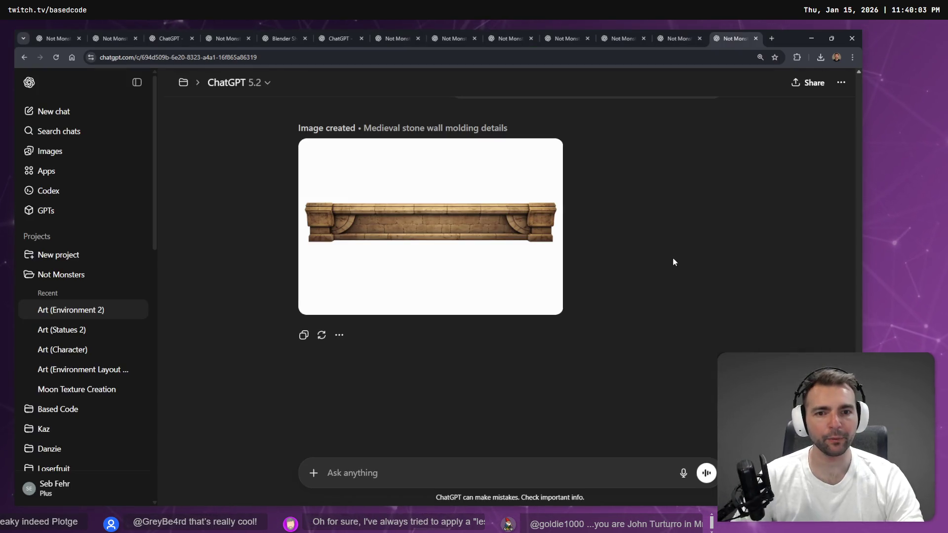
left_click(539, 270)
right_click(539, 270)
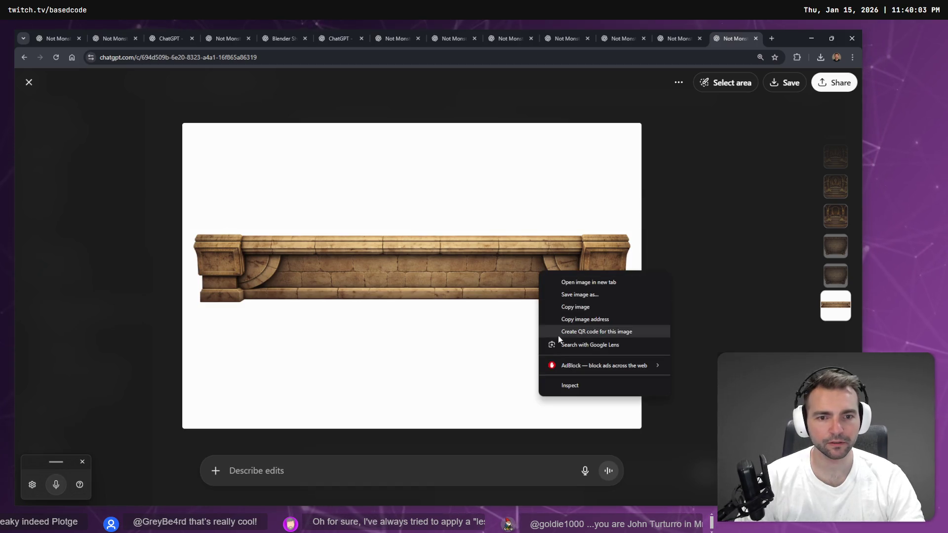
left_click(588, 308)
key("alt+Tab")
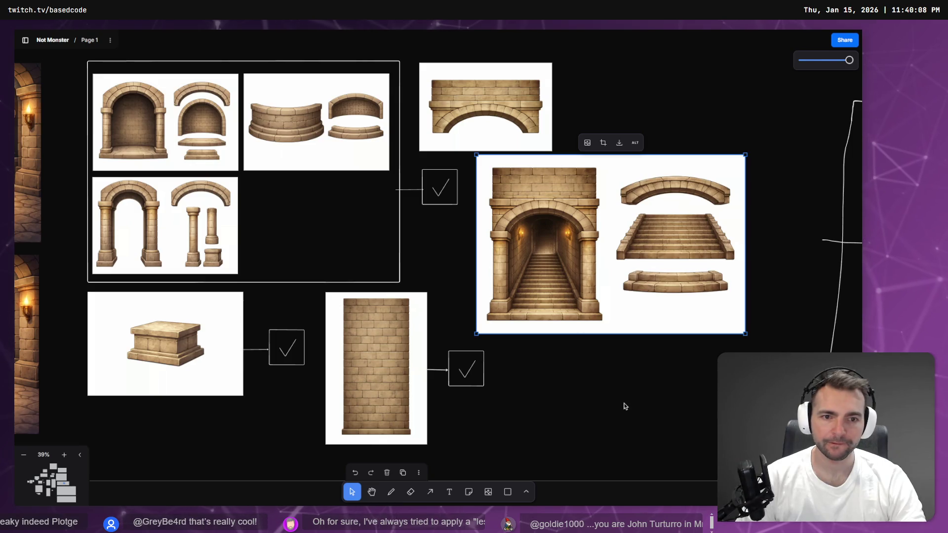
Paste the molding image into tldraw, shrink it, and place it in the top row beside the arch image
key("ctrl+v")
mouse_move(420, 264)
left_mouse_down()
mouse_move(624, 446)
mouse_move(624, 144)
mouse_move(608, 231)
left_mouse_up()
mouse_move(760, 326)
left_mouse_down()
mouse_move(622, 240)
mouse_move(637, 242)
left_mouse_up()
mouse_move(566, 184)
left_mouse_down()
mouse_move(637, 73)
mouse_move(625, 80)
mouse_move(486, 64)
mouse_move(630, 82)
left_mouse_up()
left_click(630, 236)
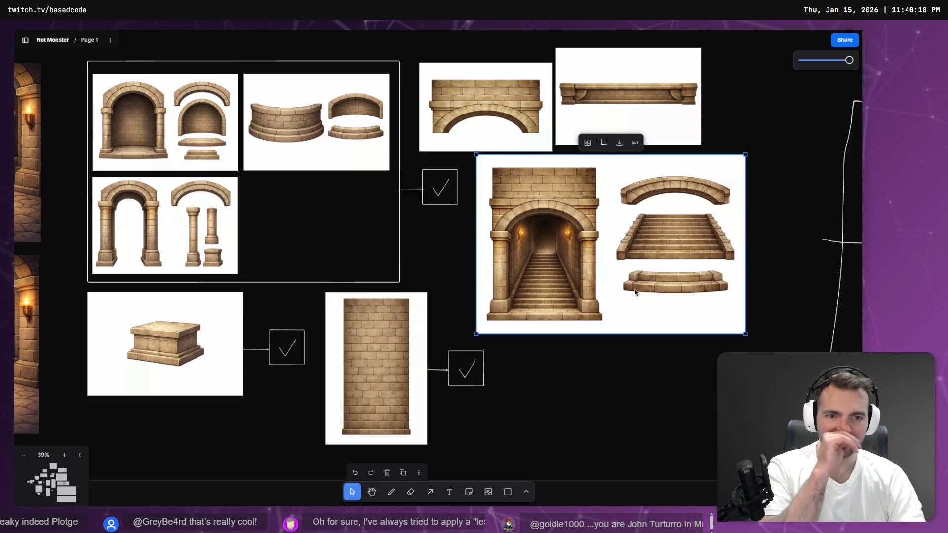
left_click(601, 356)
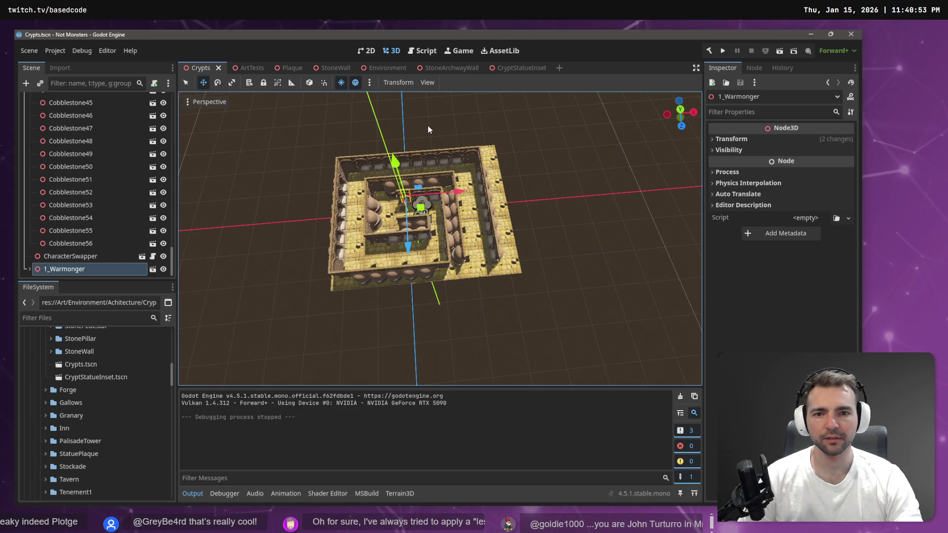
In Top view, box-select the right-side CryptStatueInset nodes and move them one unit along X
mouse_move(431, 119)
left_mouse_down()
mouse_move(572, 342)
mouse_move(583, 317)
left_mouse_up()
left_click(582, 317)
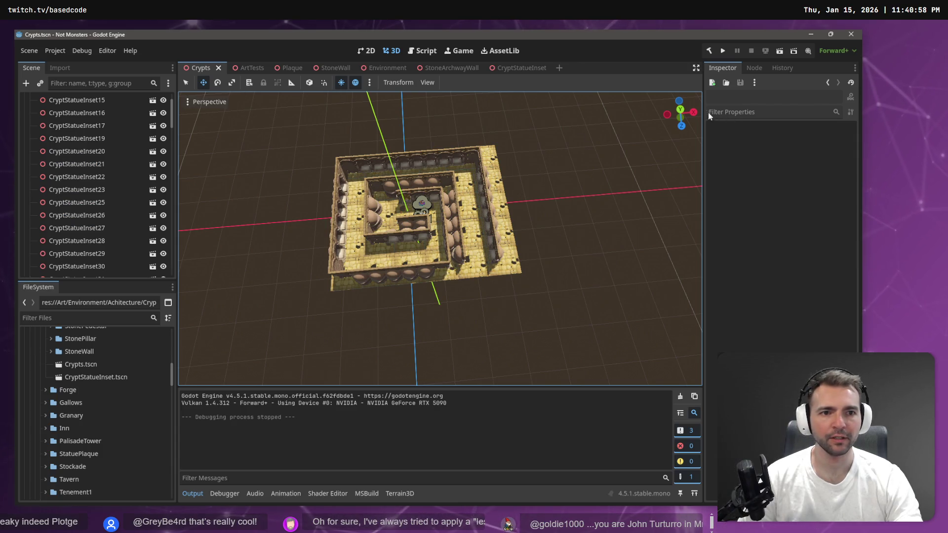
left_click(681, 110)
scroll(504, 214, "down", 5)
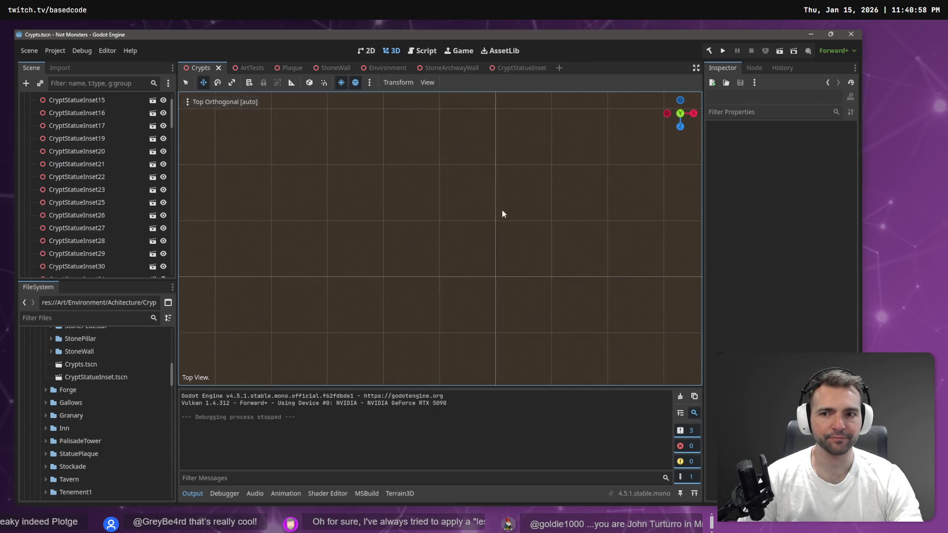
scroll(493, 232, "down", 5)
left_click_drag(525, 237, 508, 306)
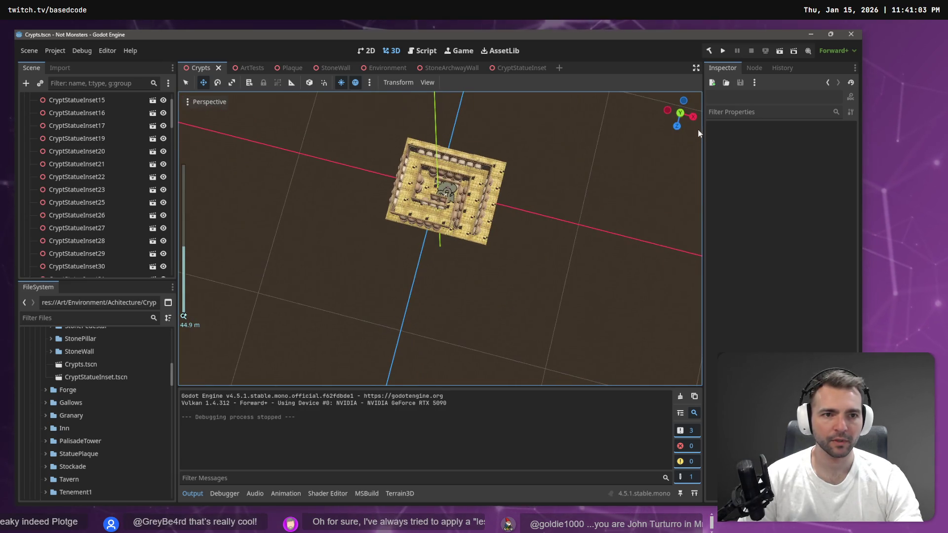
left_click(680, 114)
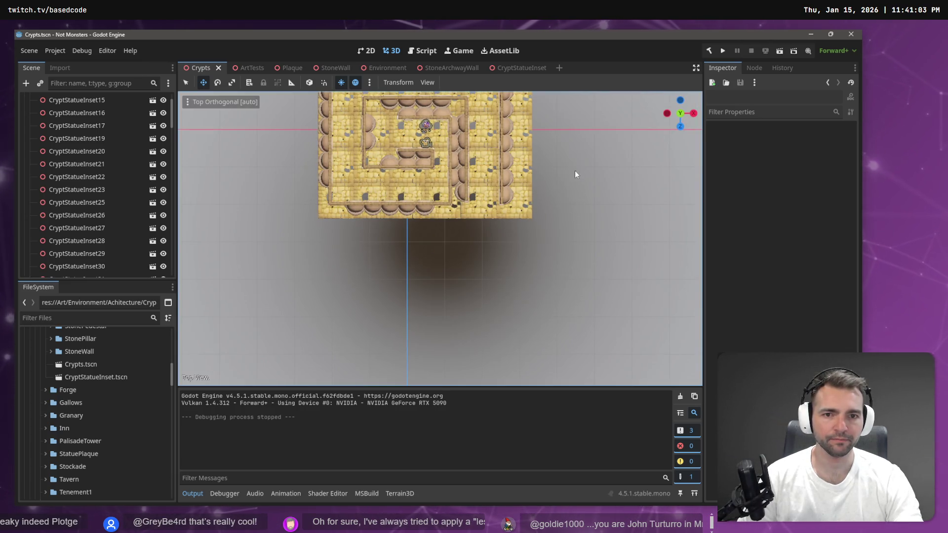
scroll(563, 218, "down", 2)
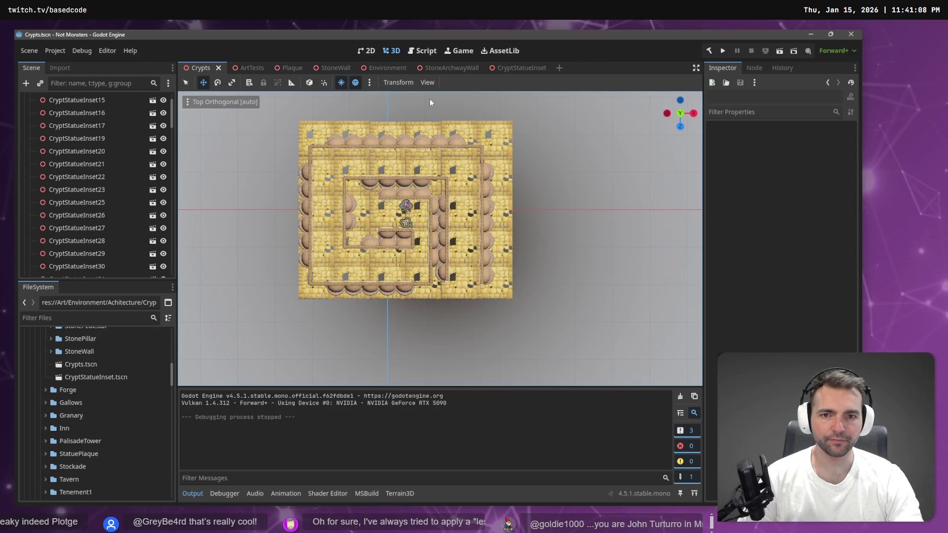
mouse_move(430, 98)
left_mouse_down()
mouse_move(459, 208)
mouse_move(530, 319)
mouse_move(564, 332)
mouse_move(476, 240)
mouse_move(413, 82)
mouse_move(427, 85)
left_mouse_up()
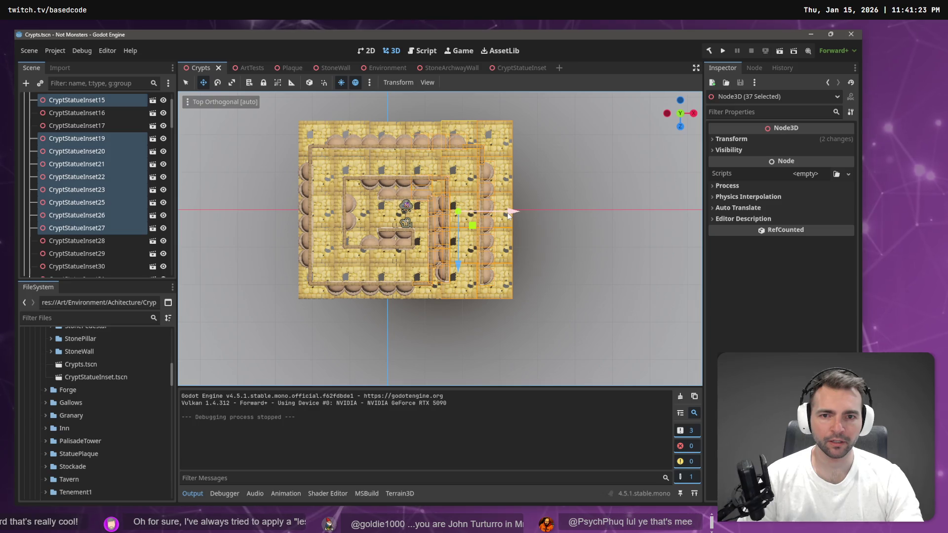
left_click_drag(508, 215, 534, 214)
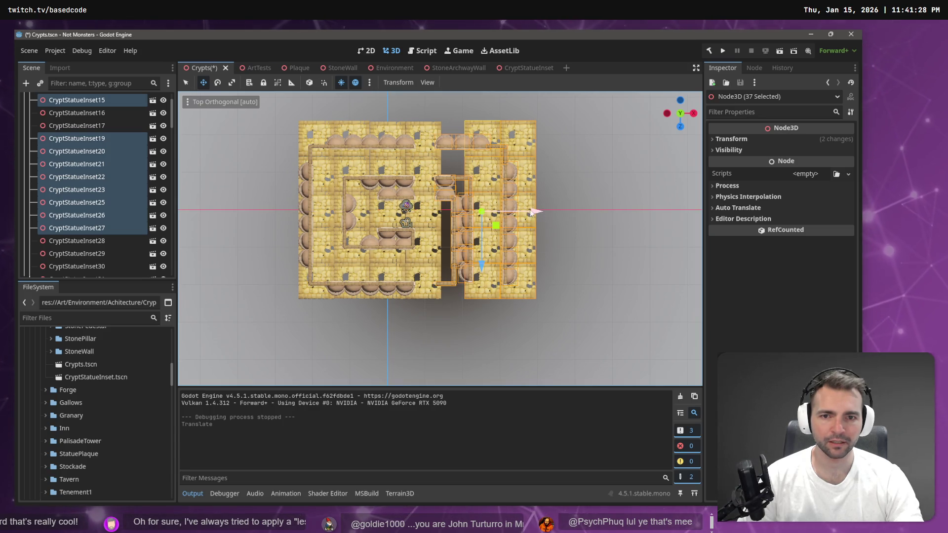
Check CryptStatueInset65, then orbit and pull the camera back into a tilted view over the crypt
scroll(532, 213, "up", 3)
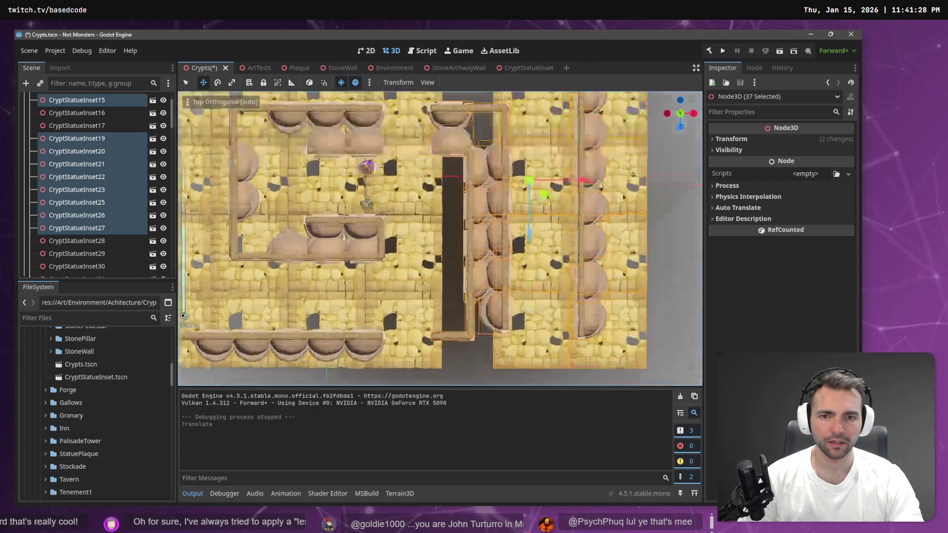
scroll(428, 191, "down", 3)
left_click(374, 225)
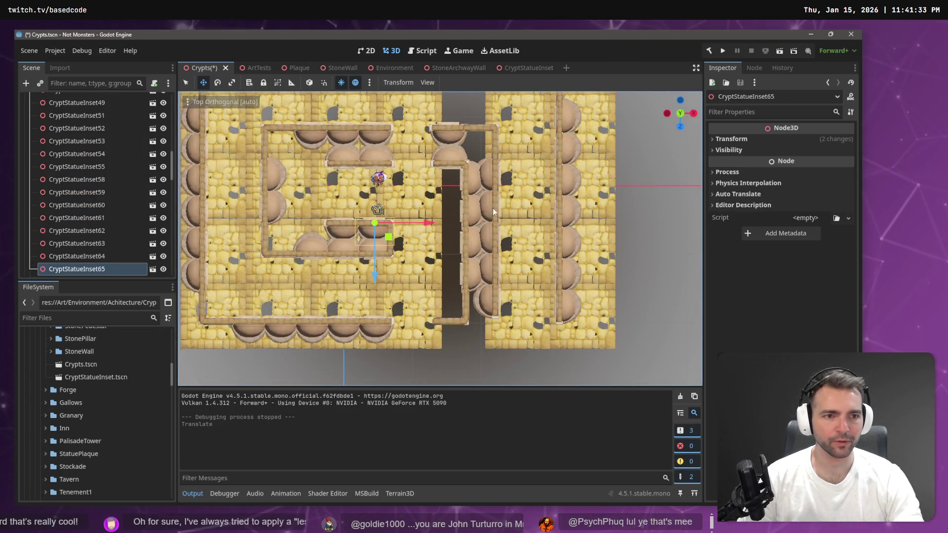
left_click(512, 352)
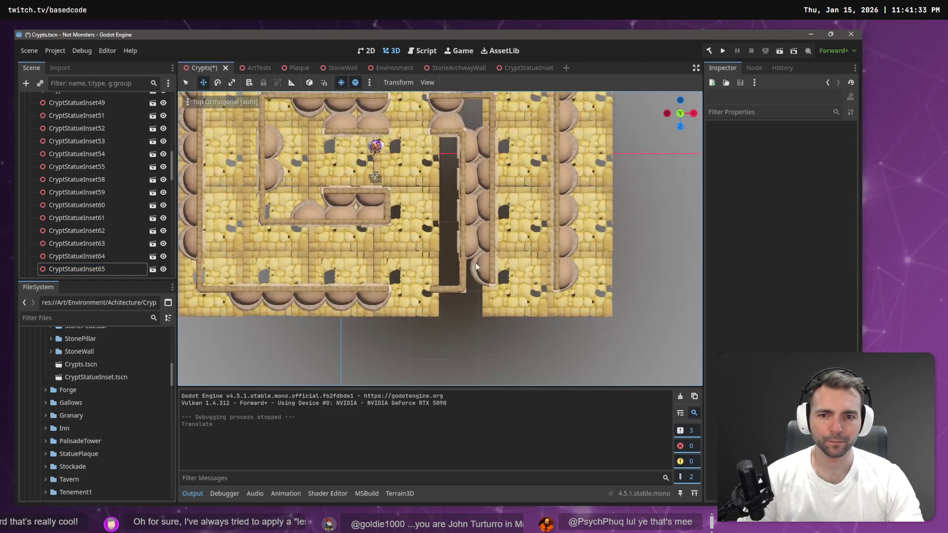
mouse_move(484, 200)
left_mouse_down()
mouse_move(483, 228)
mouse_move(444, 237)
left_mouse_up()
left_click_drag(334, 276, 334, 242)
scroll(479, 177, "up", 6)
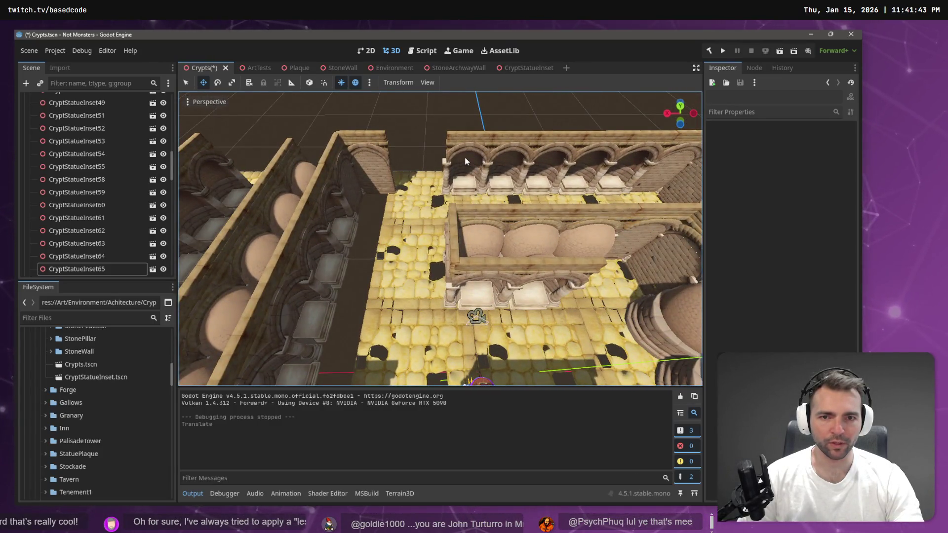
Undo a trial move of CryptStatueInset55, paste a copy of it, and drag the copy along X
left_click(464, 161)
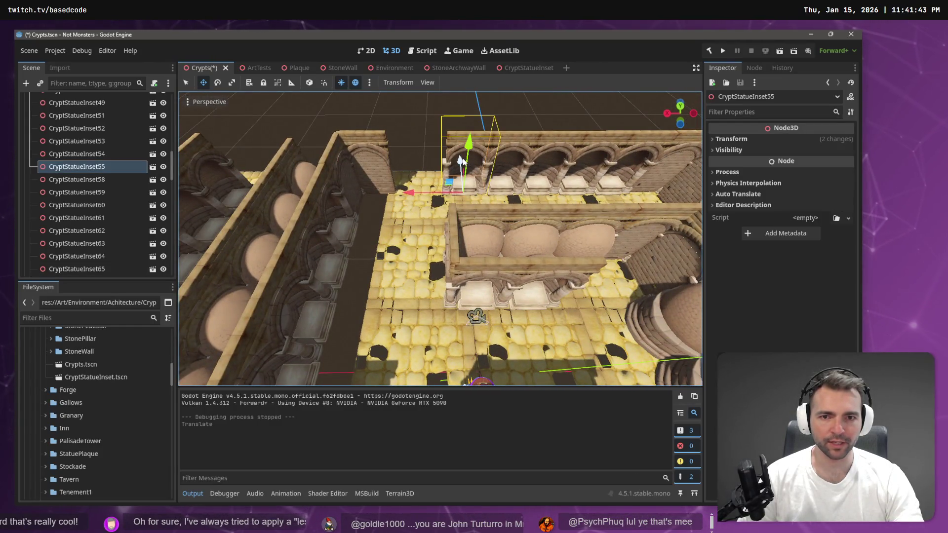
mouse_move(411, 191)
left_mouse_down()
mouse_move(367, 185)
mouse_move(399, 192)
mouse_move(373, 190)
left_mouse_up()
key("ctrl+z")
key("ctrl+v")
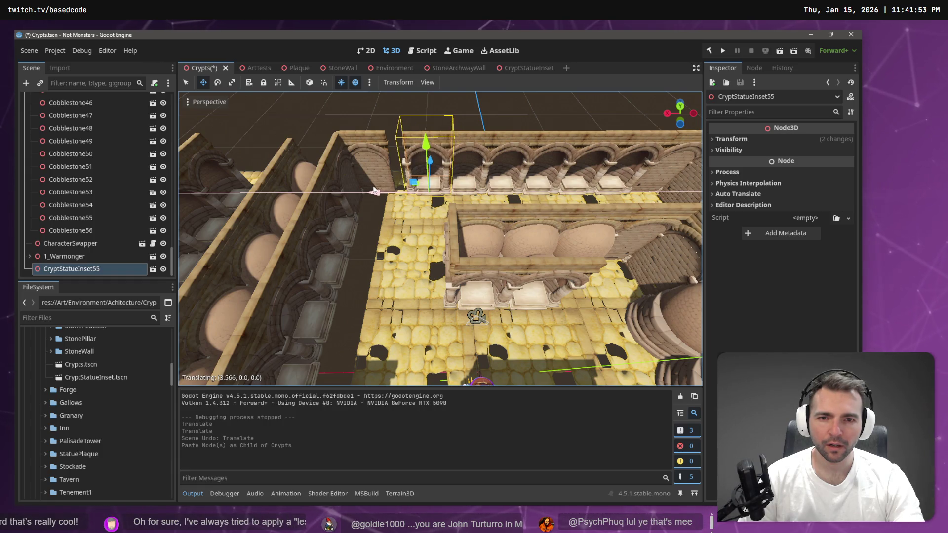
scroll(420, 179, "up", 5)
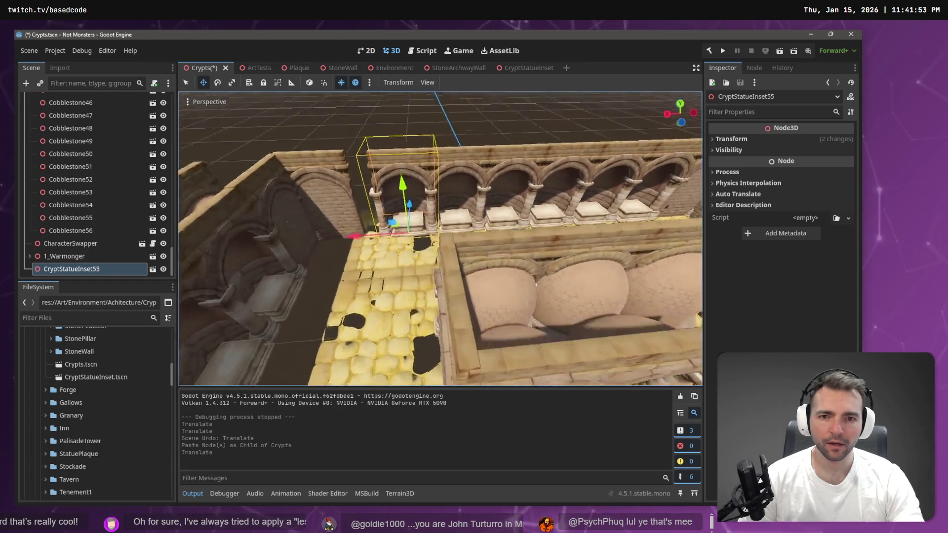
scroll(390, 277, "up", 2)
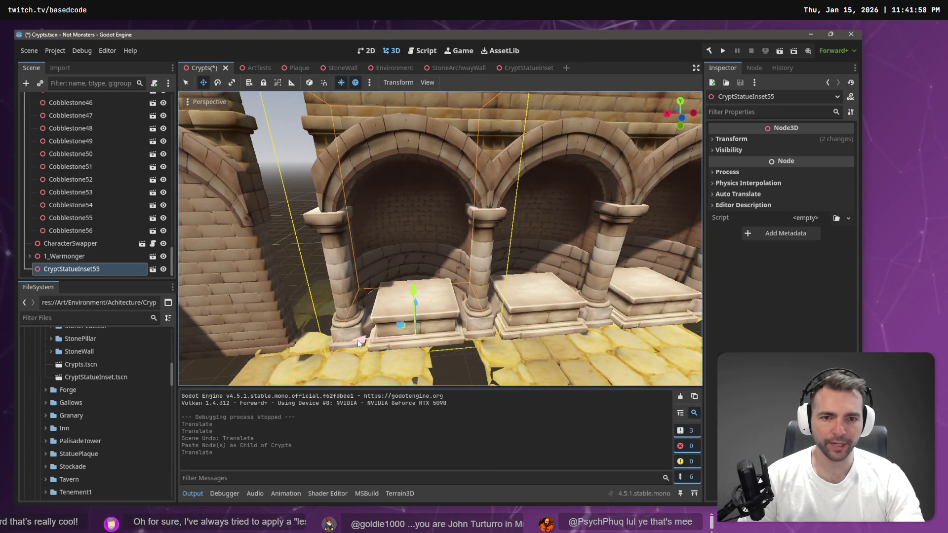
left_click_drag(359, 341, 557, 185)
scroll(358, 342, "down", 10)
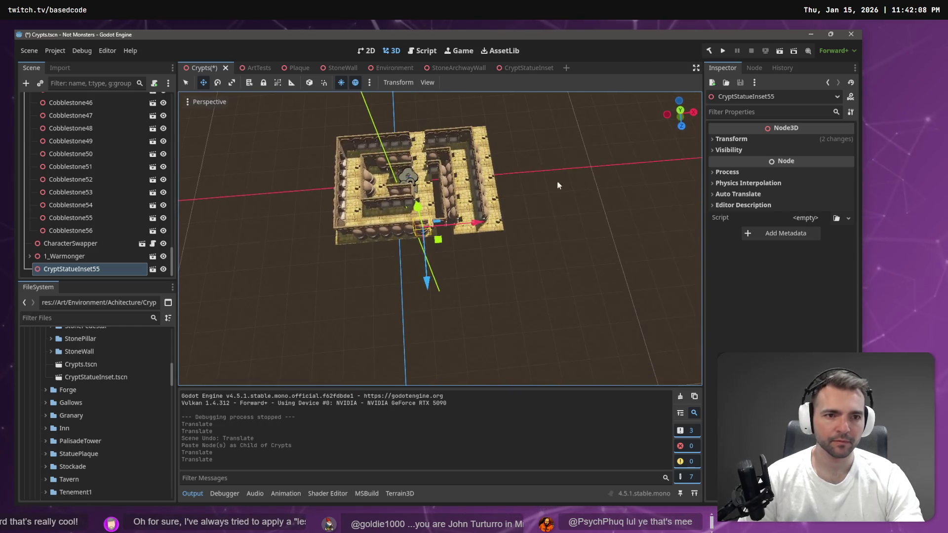
In top orthogonal view, box-select the statue insets on the crypt's right side and shift them left along X
left_click(679, 109)
left_click(674, 120)
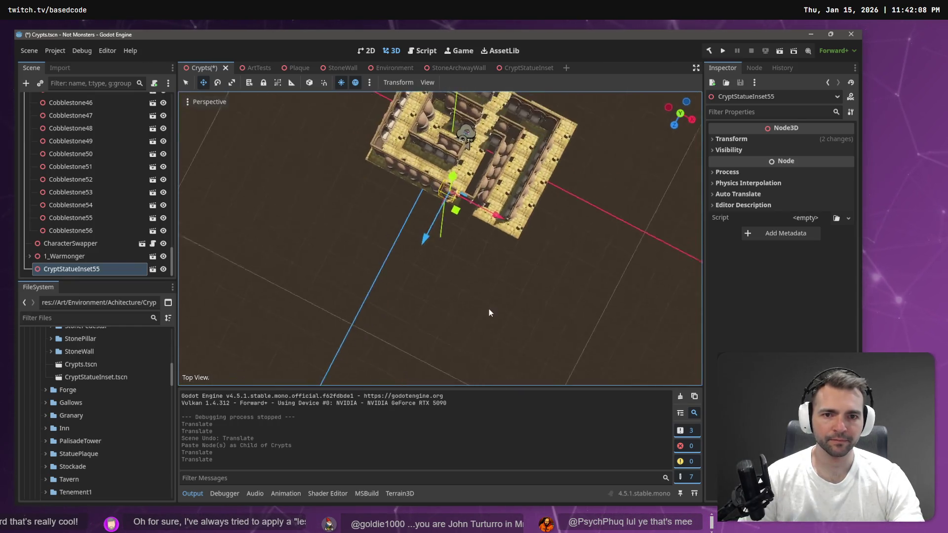
left_click(681, 112)
mouse_move(593, 150)
left_mouse_down()
mouse_move(518, 248)
mouse_move(496, 346)
mouse_move(508, 217)
left_mouse_up()
scroll(508, 217, "down", 5)
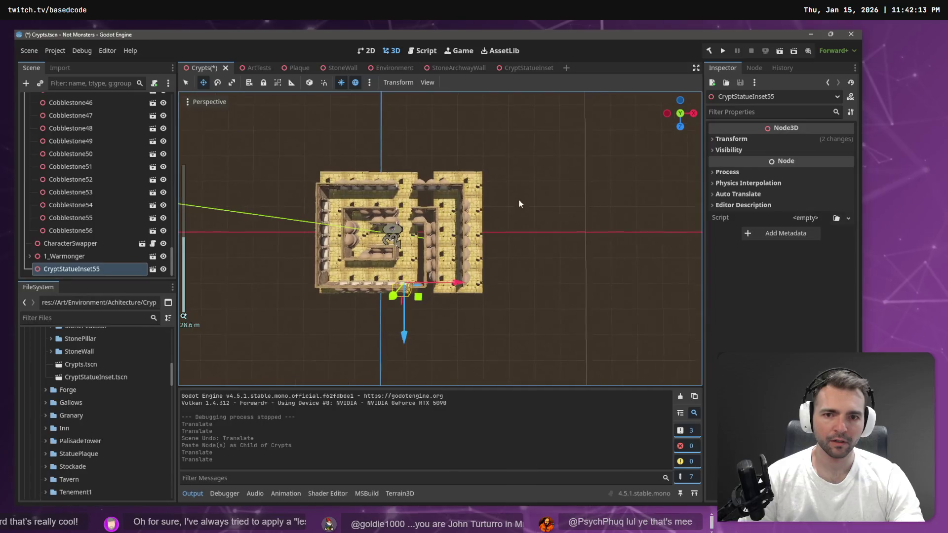
mouse_move(515, 138)
left_mouse_down()
mouse_move(408, 319)
mouse_move(420, 317)
left_mouse_up()
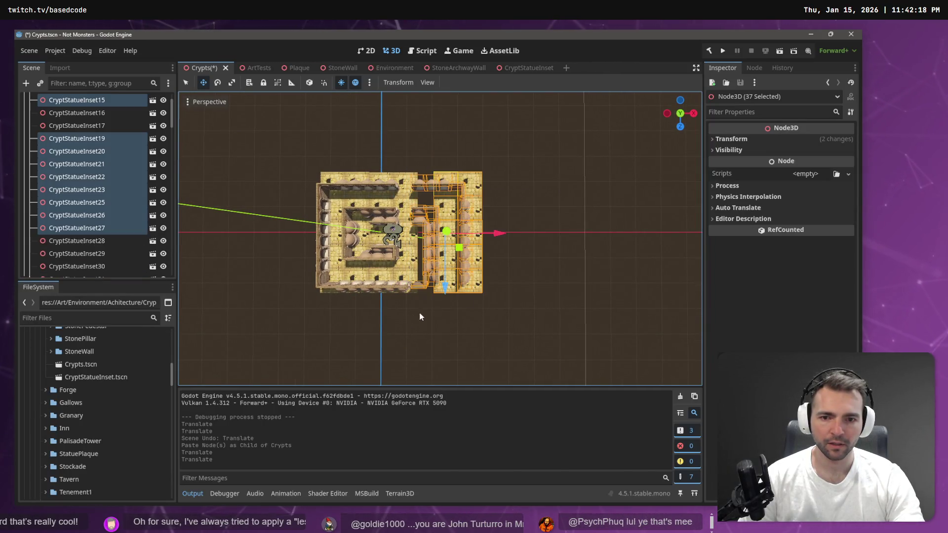
left_click(680, 114)
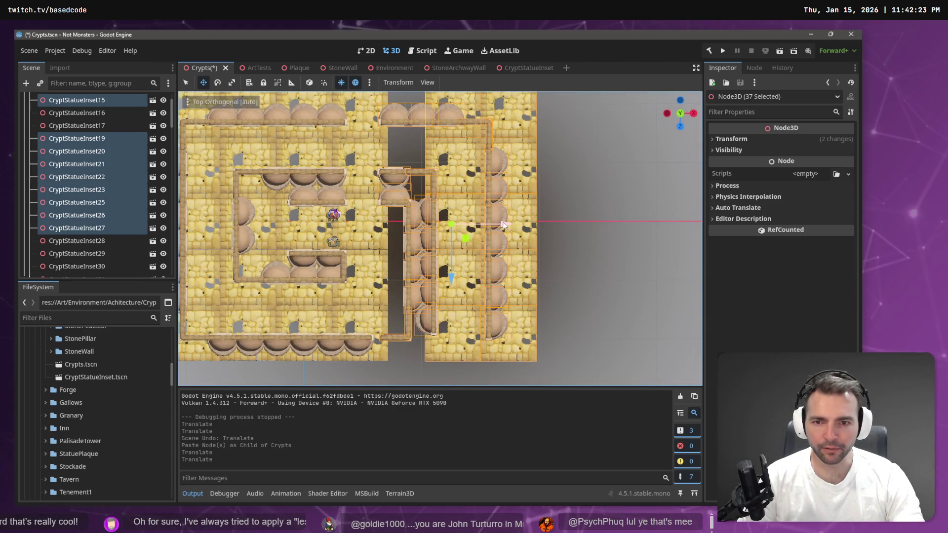
left_click_drag(504, 225, 495, 226)
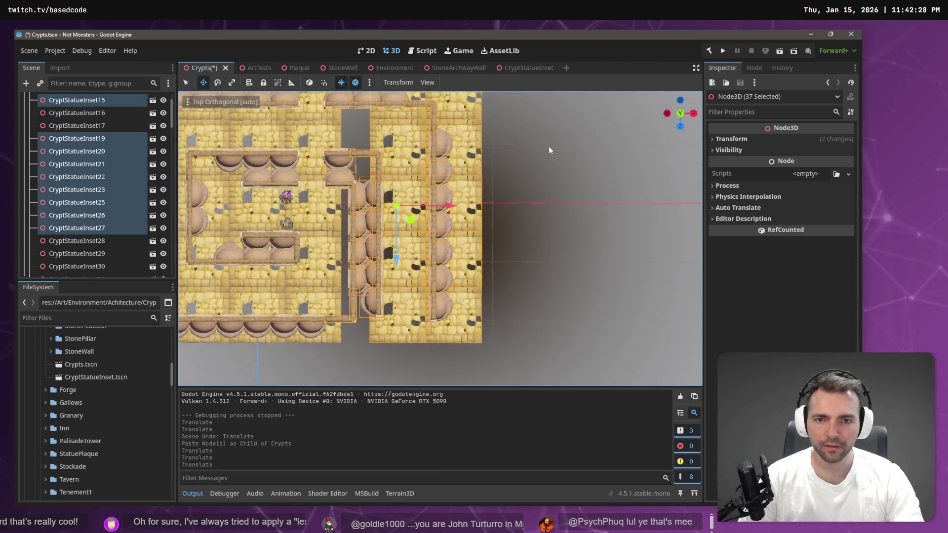
In perspective, redo the 37 insets' move as a smaller nudge of about 0.35 units back along X
mouse_move(549, 148)
left_mouse_down()
mouse_move(565, 203)
mouse_move(540, 225)
mouse_move(565, 228)
mouse_move(557, 203)
mouse_move(558, 262)
left_mouse_up()
scroll(558, 261, "up", 3)
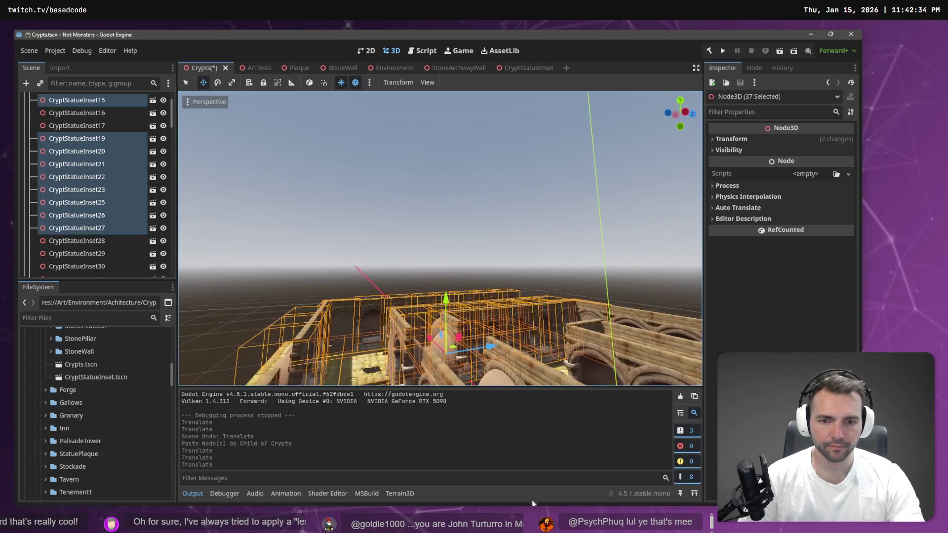
mouse_move(501, 361)
left_mouse_down()
mouse_move(529, 261)
mouse_move(501, 313)
mouse_move(425, 321)
mouse_move(476, 274)
mouse_move(441, 263)
mouse_move(662, 291)
mouse_move(681, 318)
mouse_move(668, 327)
mouse_move(669, 307)
mouse_move(470, 285)
mouse_move(433, 259)
mouse_move(484, 224)
mouse_move(487, 251)
mouse_move(471, 259)
left_mouse_up()
scroll(433, 259, "up", 5)
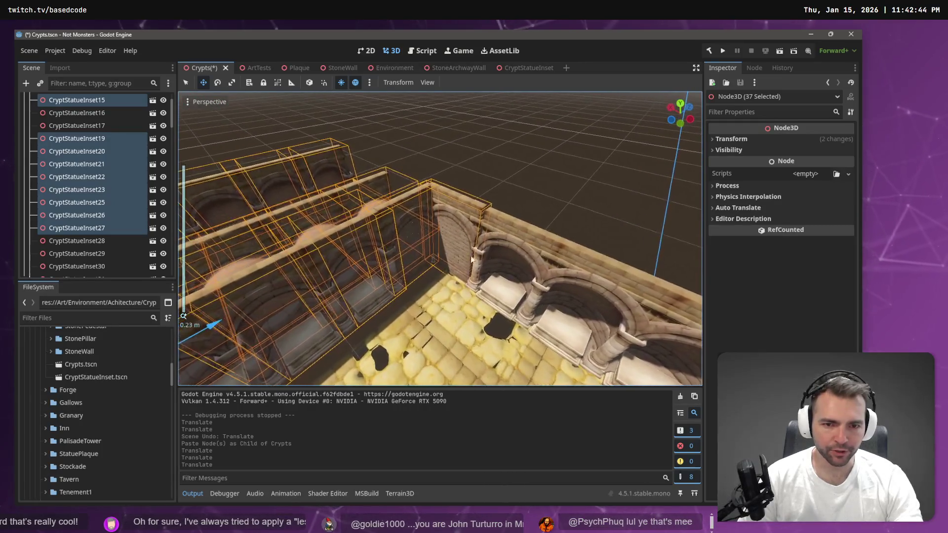
scroll(307, 310, "down", 3)
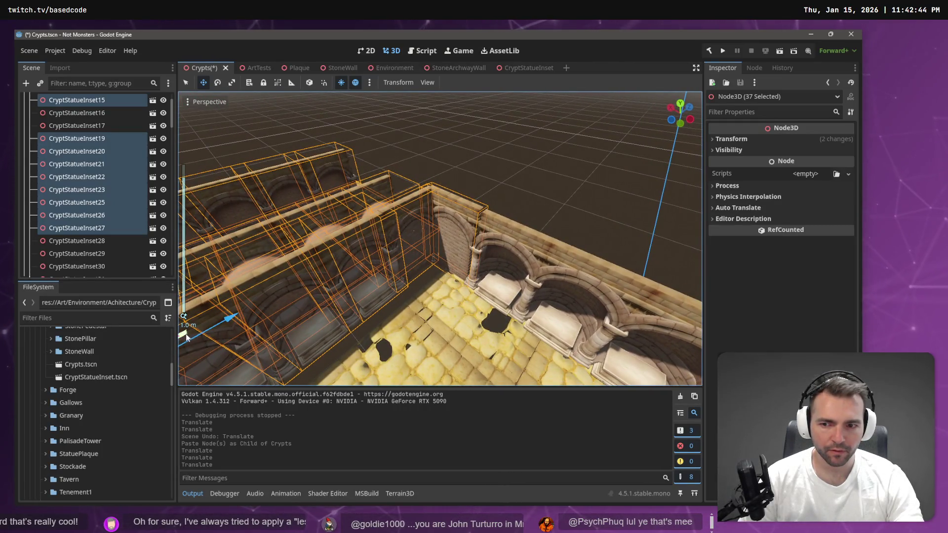
left_click_drag(186, 338, 187, 338)
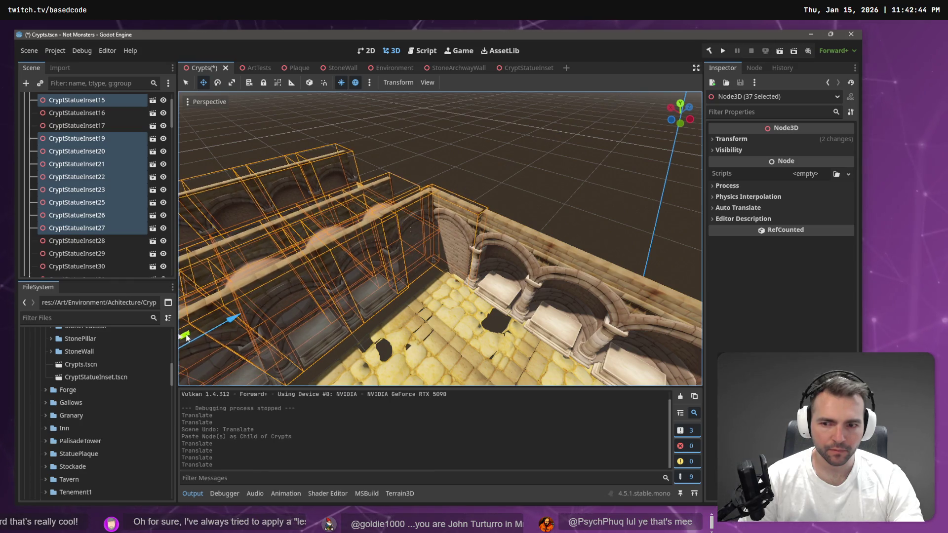
key("ctrl+z")
mouse_move(341, 298)
left_mouse_down()
mouse_move(496, 256)
mouse_move(419, 281)
left_mouse_up()
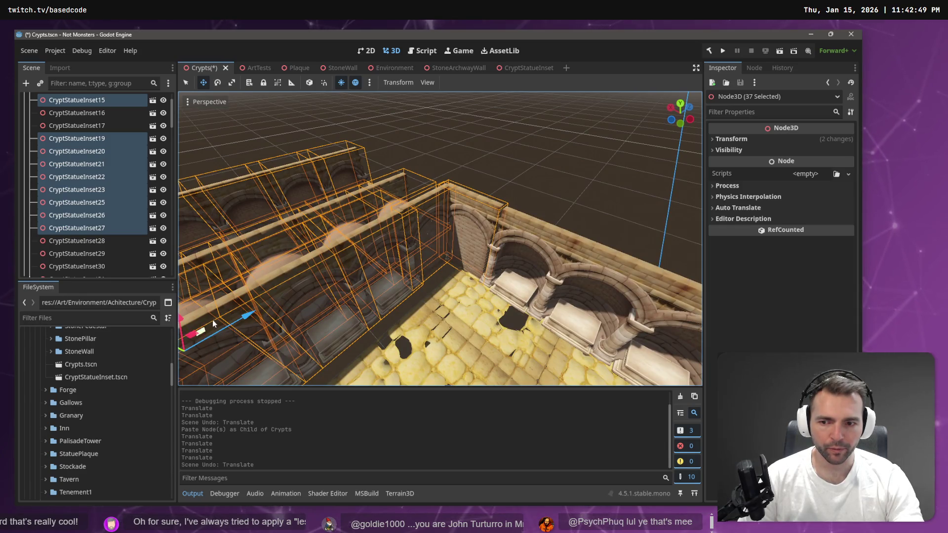
left_click_drag(210, 327, 213, 330)
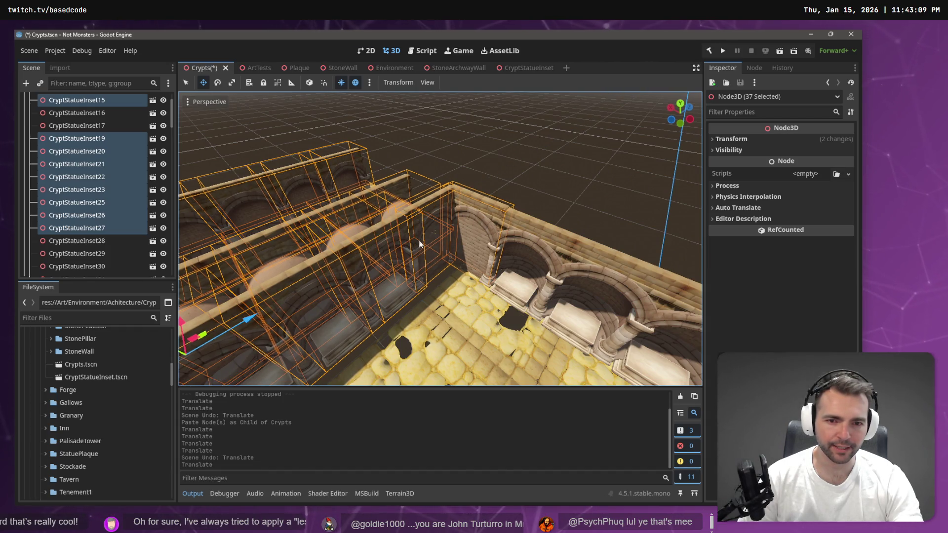
mouse_move(543, 158)
left_mouse_down()
mouse_move(356, 150)
mouse_move(380, 132)
left_mouse_up()
Paste a copy of CryptStatueInset43 and slide it along X into a wall gap
left_click(380, 129)
left_click_drag(439, 278, 439, 278)
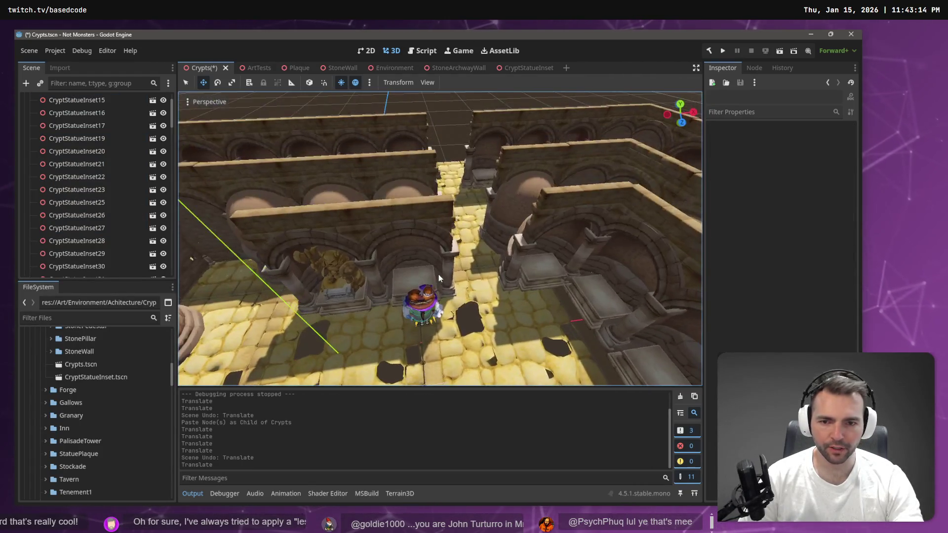
left_click(429, 238)
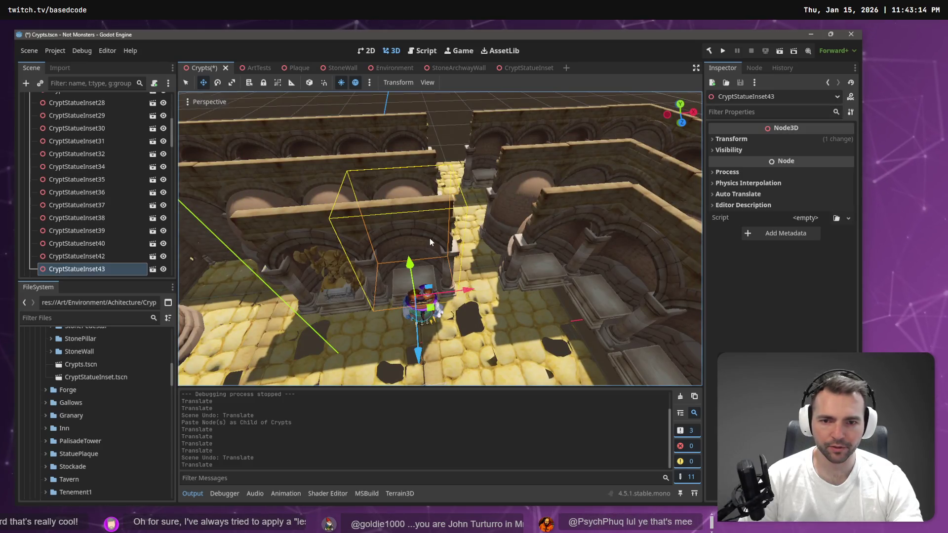
left_click(457, 114)
key("ctrl+v")
left_click_drag(468, 290, 529, 286)
key("w")
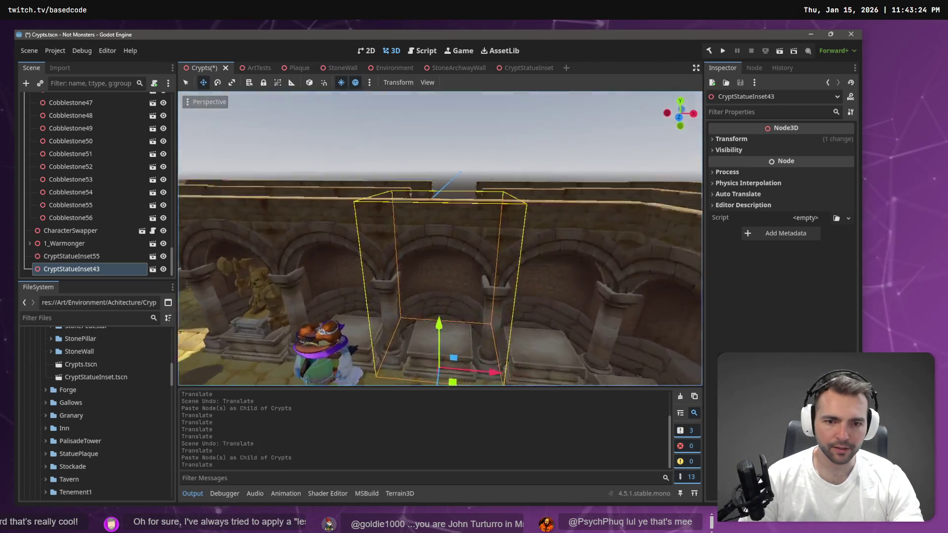
key("s")
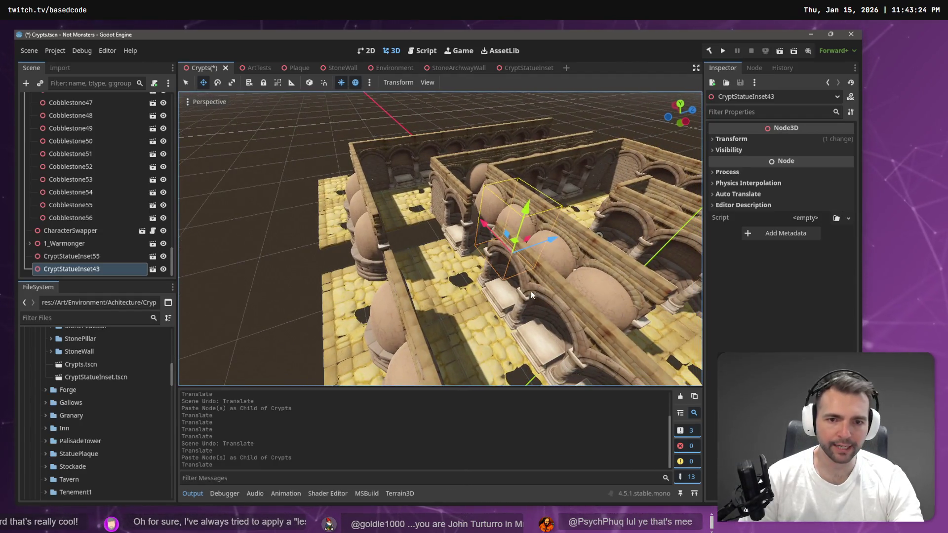
left_click(497, 289)
left_click(372, 114)
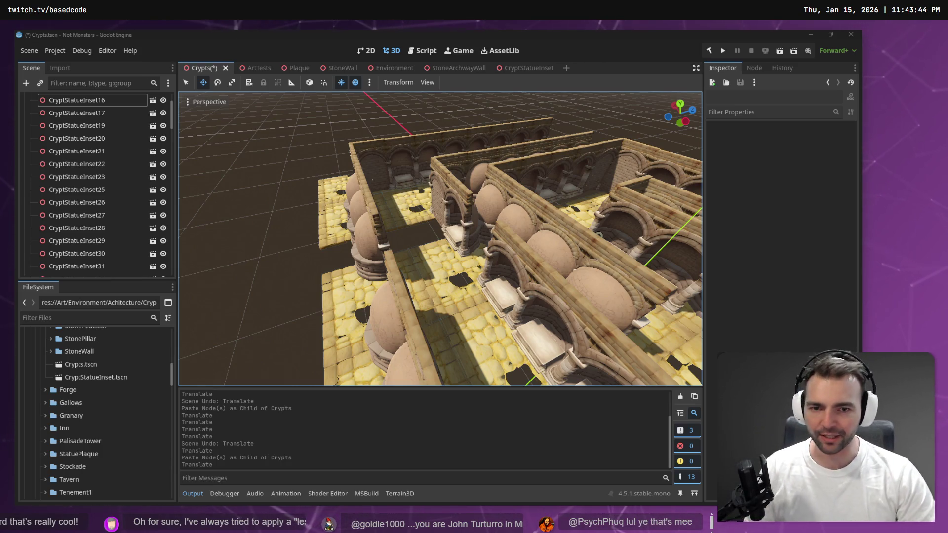
Paste a copy of CryptStatueInset16, move it along X with G then X, and fine-tune its position
left_click(499, 252)
key("ctrl+v")
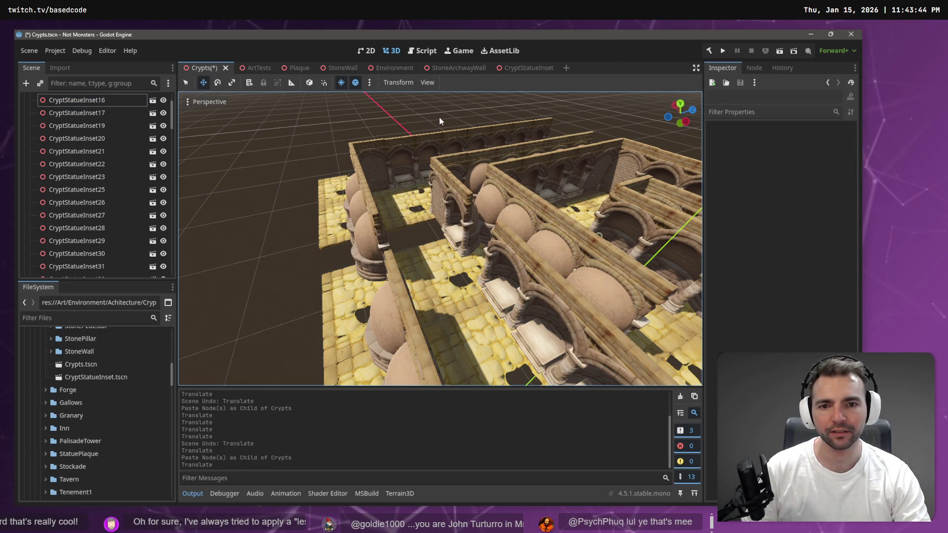
key("g")
key("x")
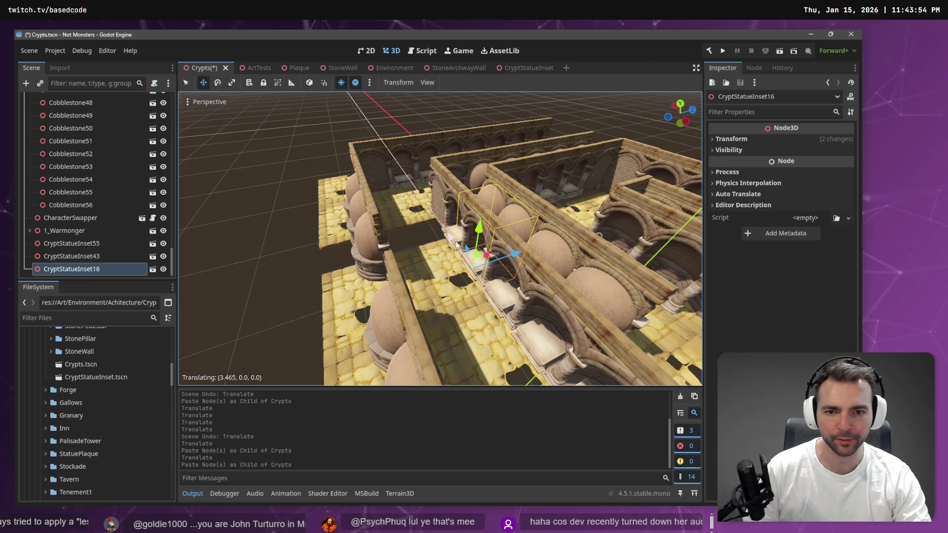
left_click(457, 243)
key("f")
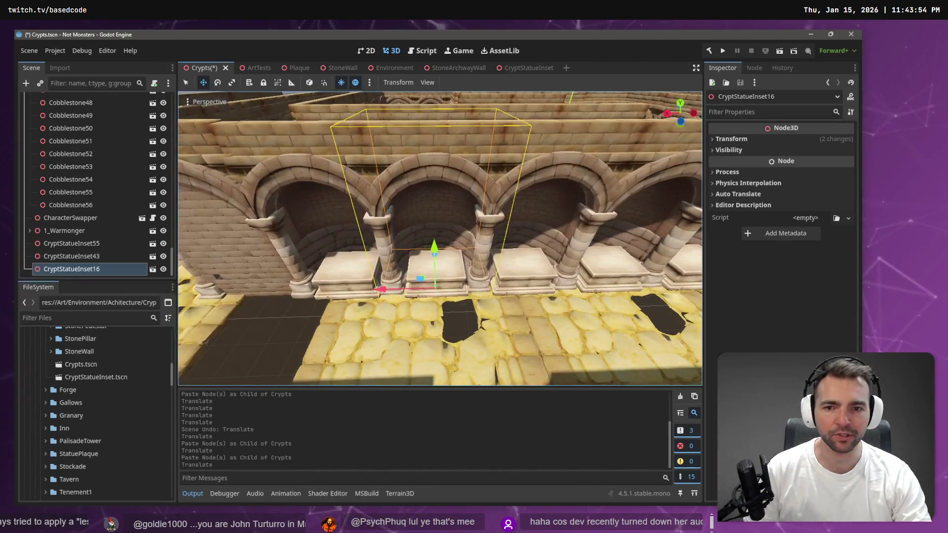
key("g")
key("x")
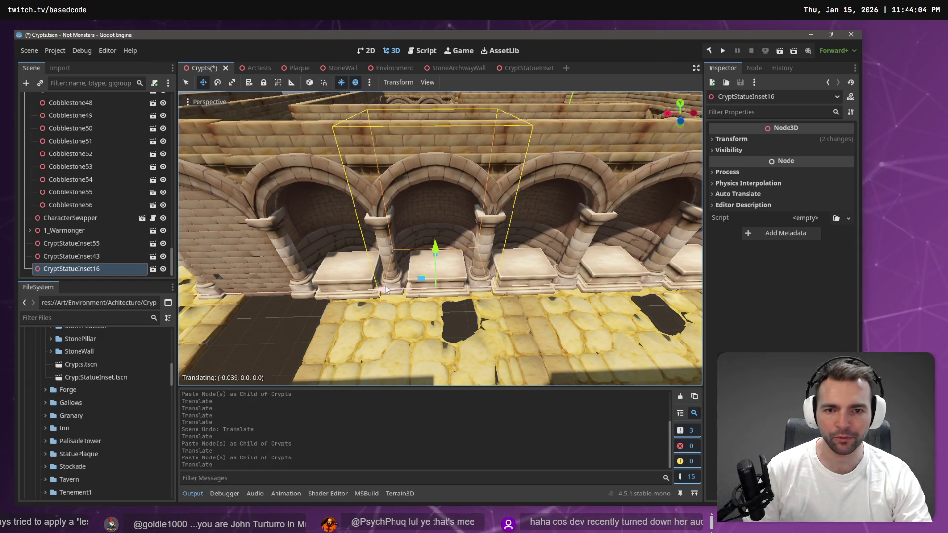
left_click(384, 286)
scroll(385, 285, "down", 2)
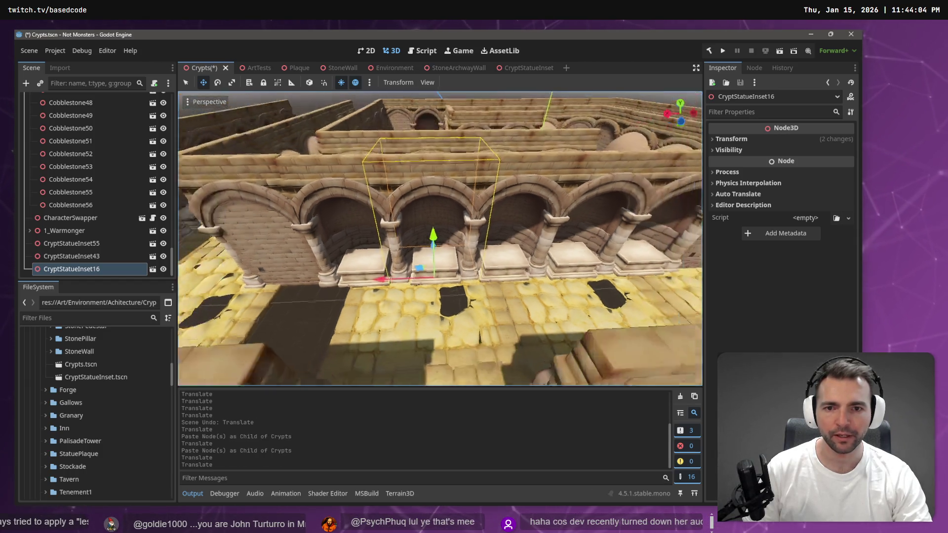
scroll(420, 303, "down", 5)
Paste a copy of CryptStatueInset27, slide it about 3.3 units along X, align it, and save the scene
left_click(431, 296)
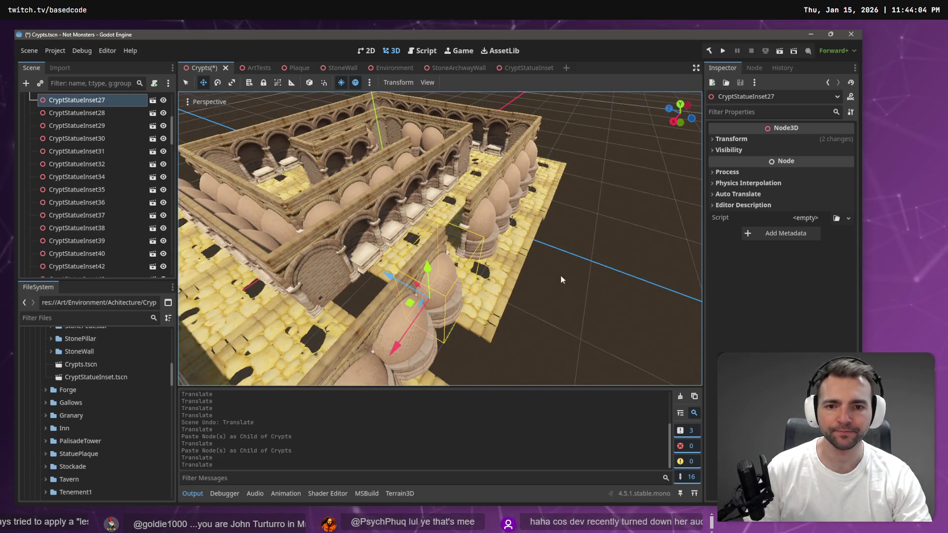
key("ctrl+v")
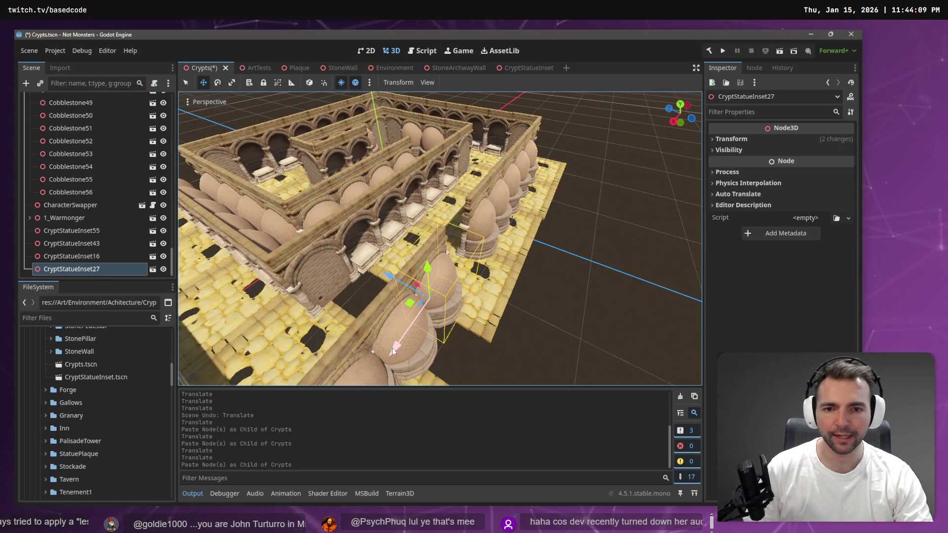
left_click_drag(393, 346, 431, 312)
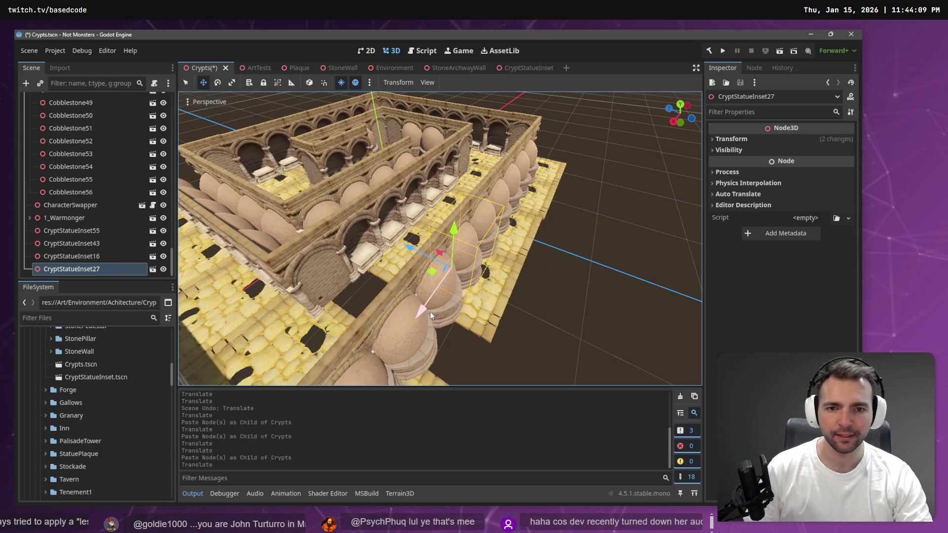
key("f")
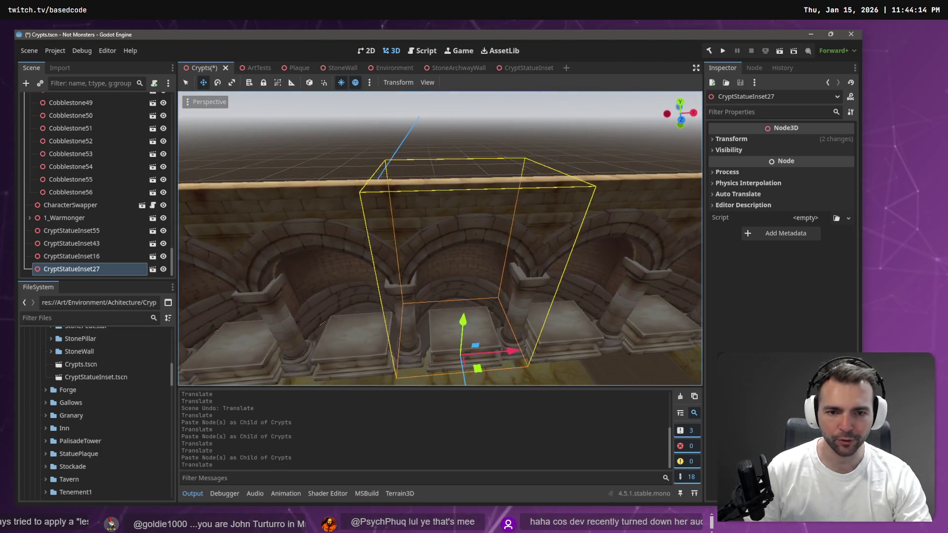
scroll(431, 316, "up", 3)
scroll(430, 316, "down", 3)
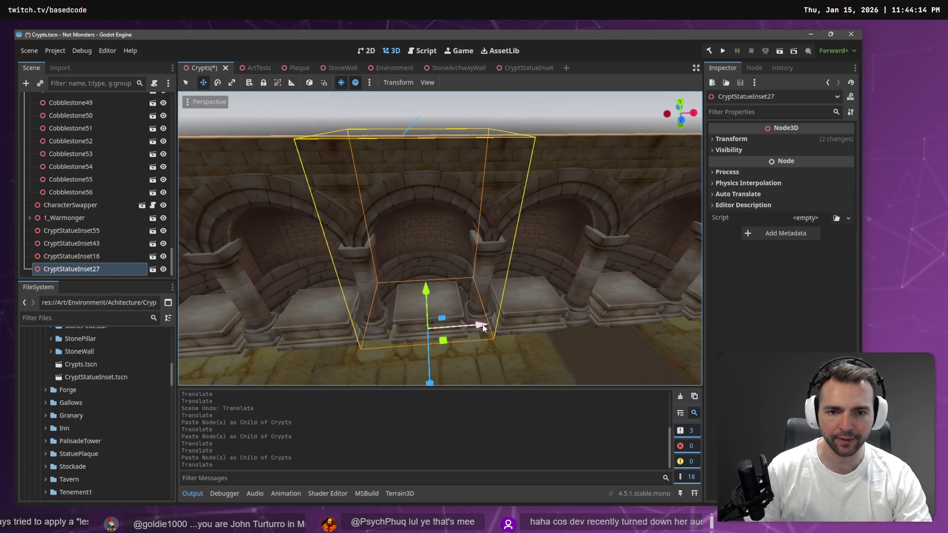
left_click_drag(481, 326, 483, 327)
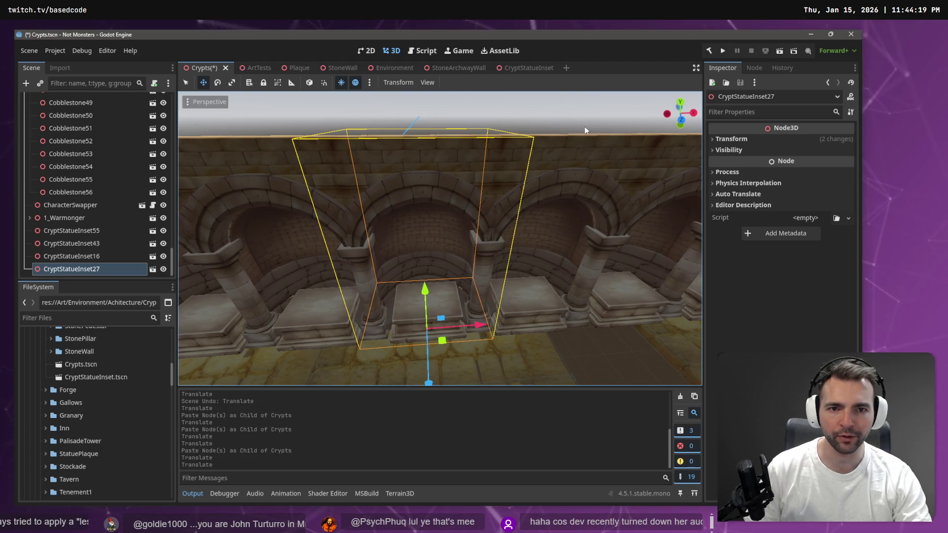
left_click(526, 108)
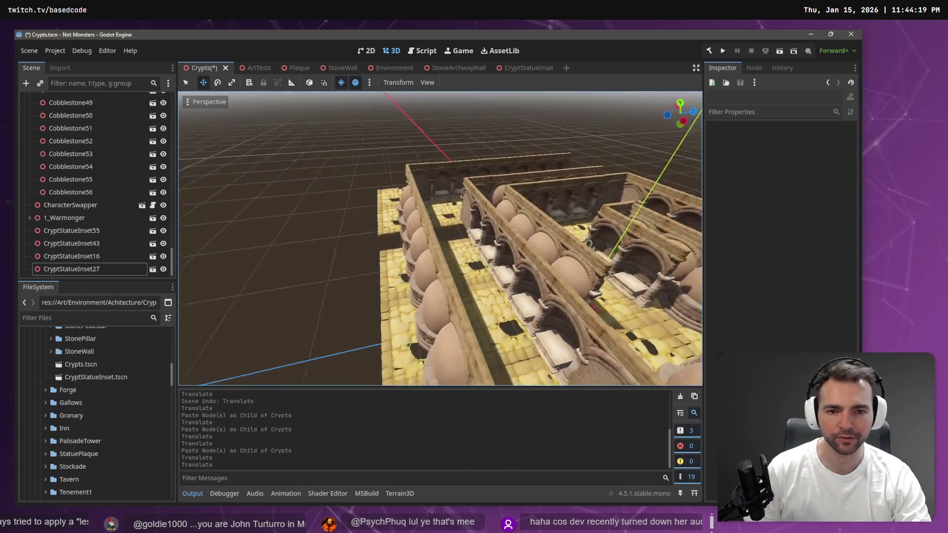
scroll(440, 238, "down", 5)
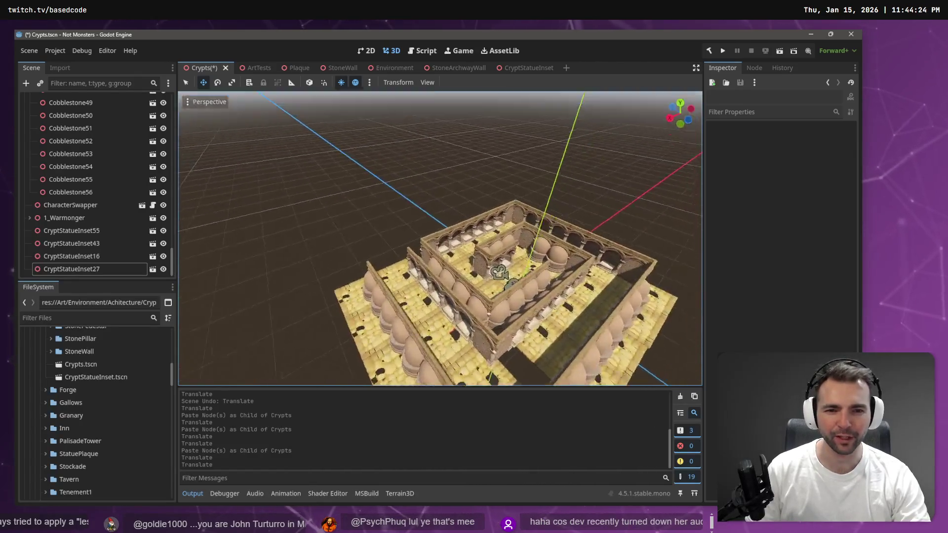
key("ctrl+s")
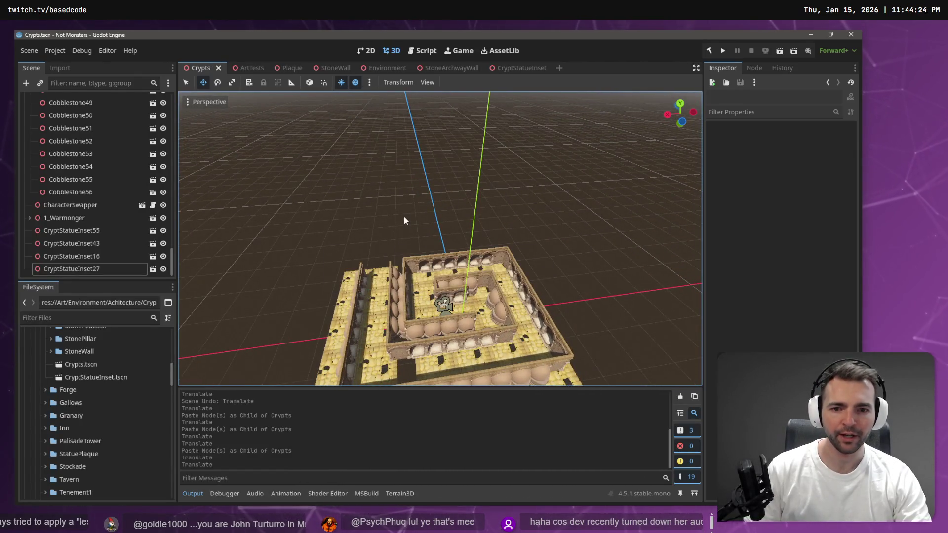
Run the game with F5, walk the werewolf forward through the crypt corridors, then stop with F8
key("F5")
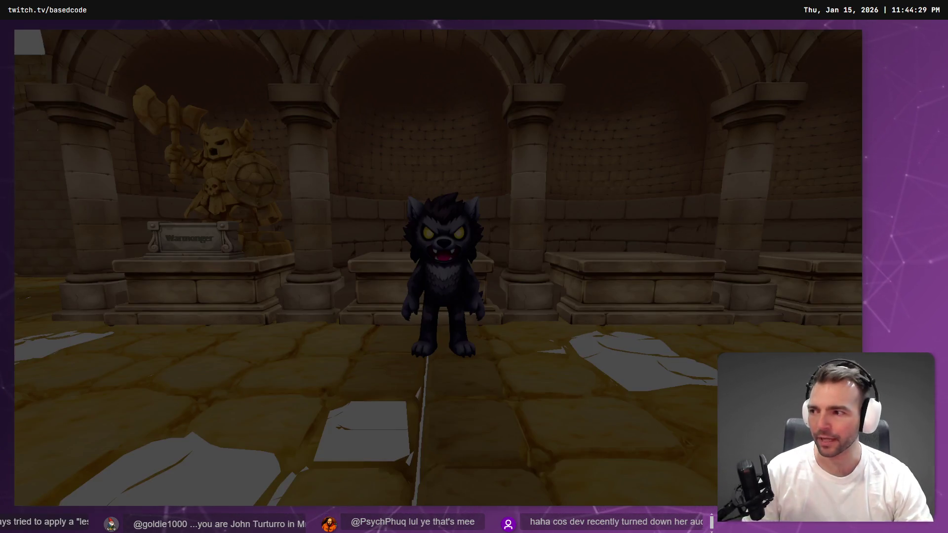
key("w")
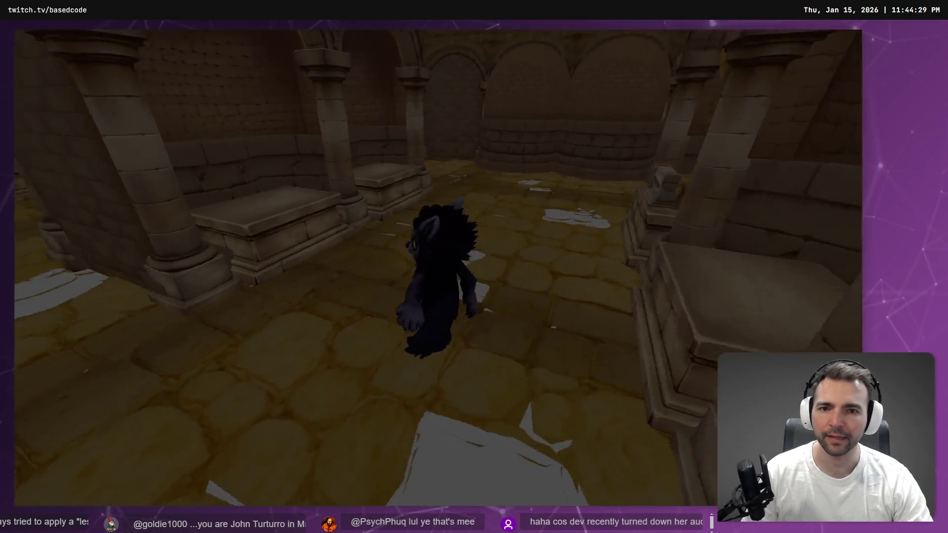
key("w")
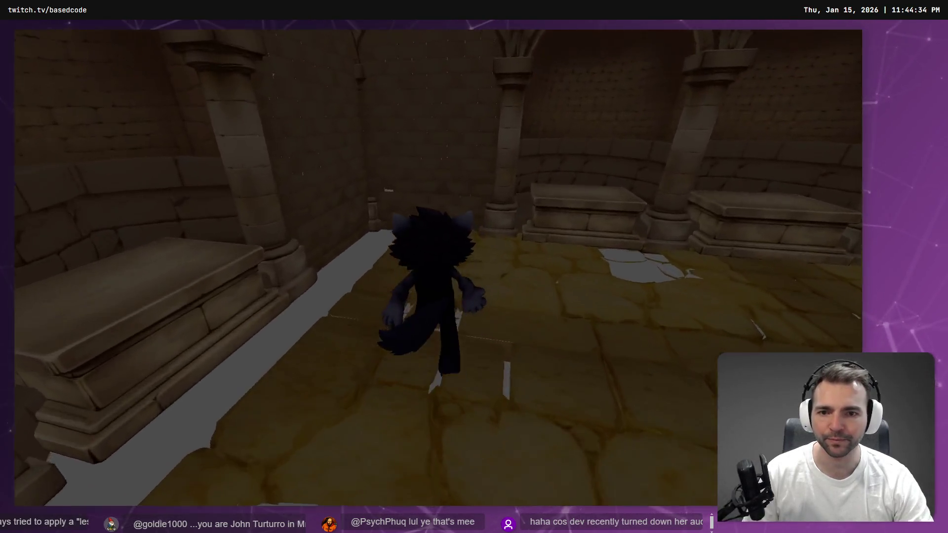
key("w")
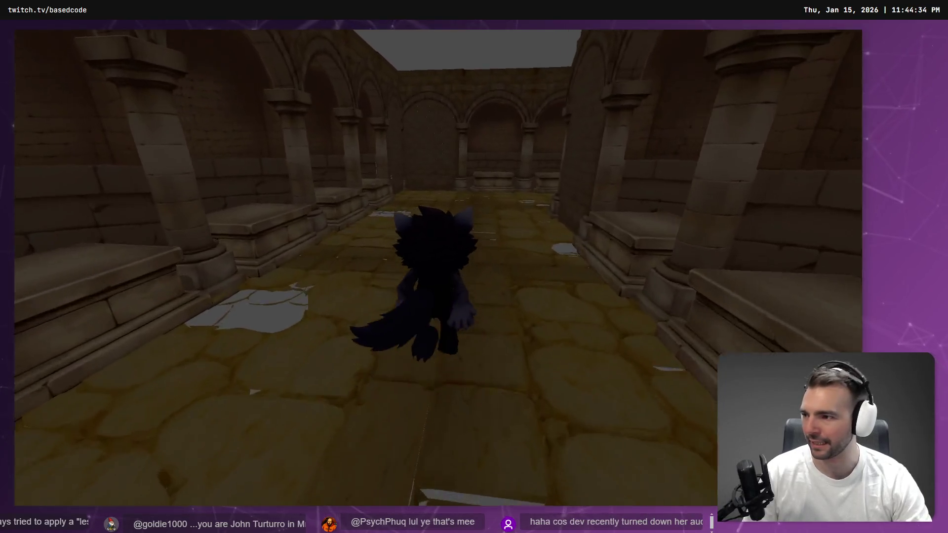
key("w")
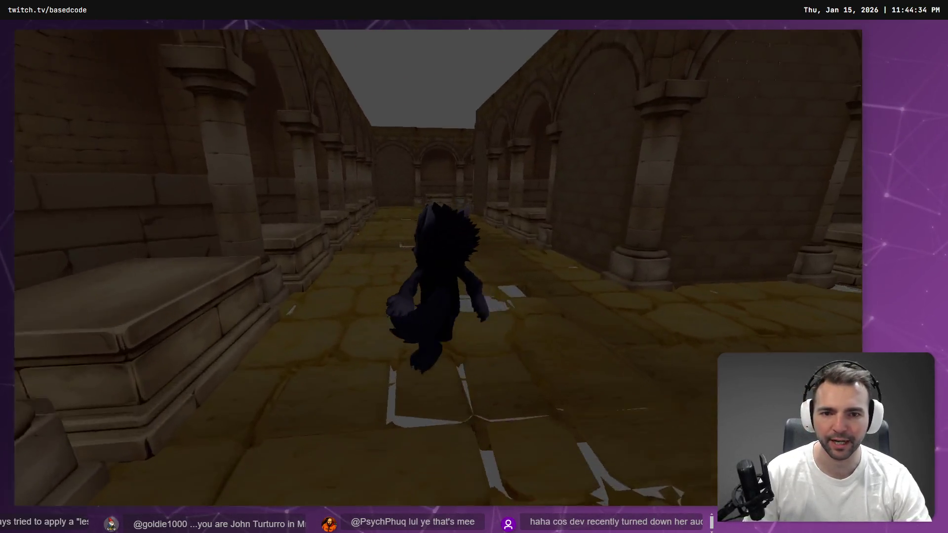
key("w")
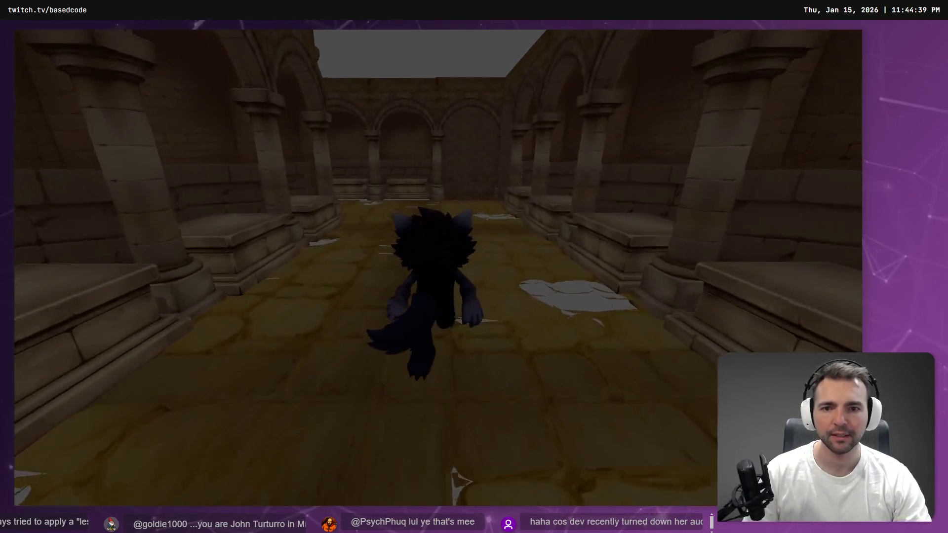
key("w")
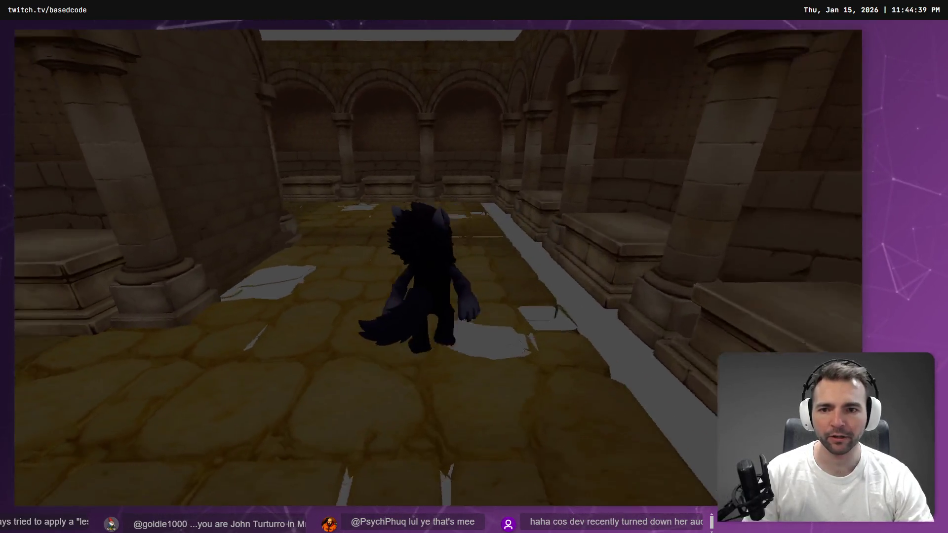
key("w")
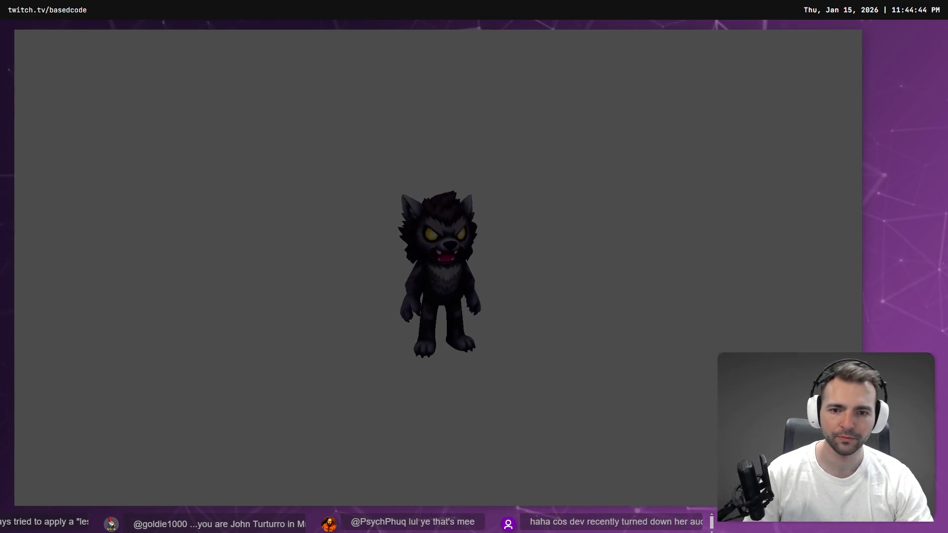
key("F8")
left_click_drag(405, 289, 446, 303)
Switch to top view and try selecting floor tiles in the crypt's right strip
left_click(431, 302)
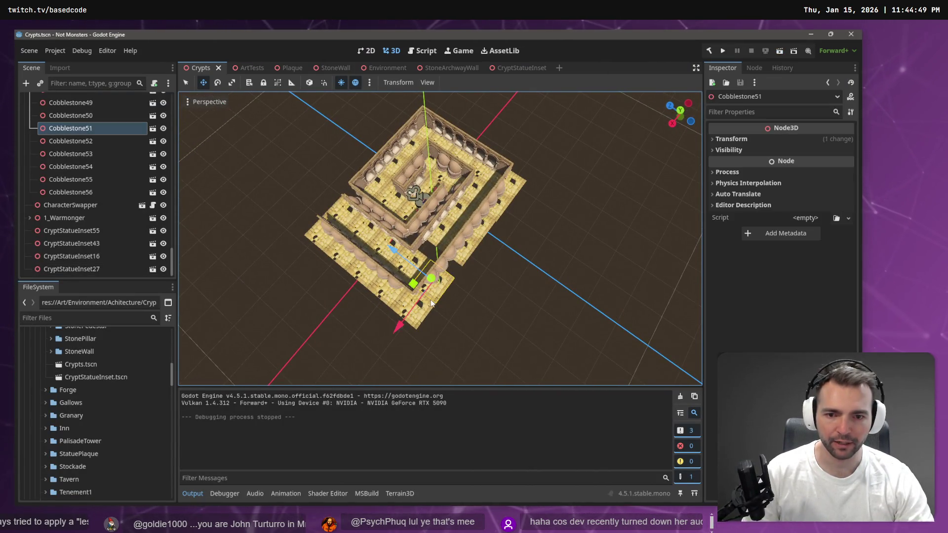
left_click(426, 324, "shift")
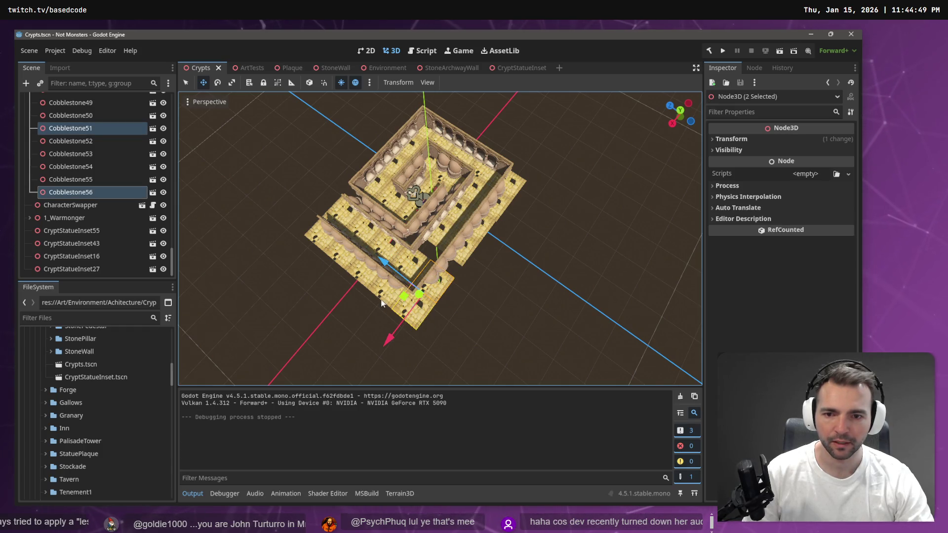
left_click(475, 347)
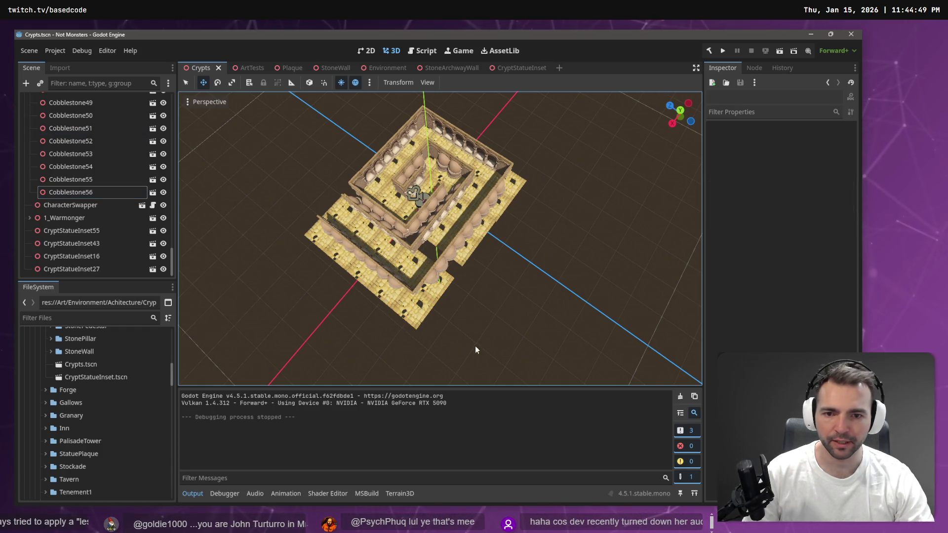
left_click(680, 110)
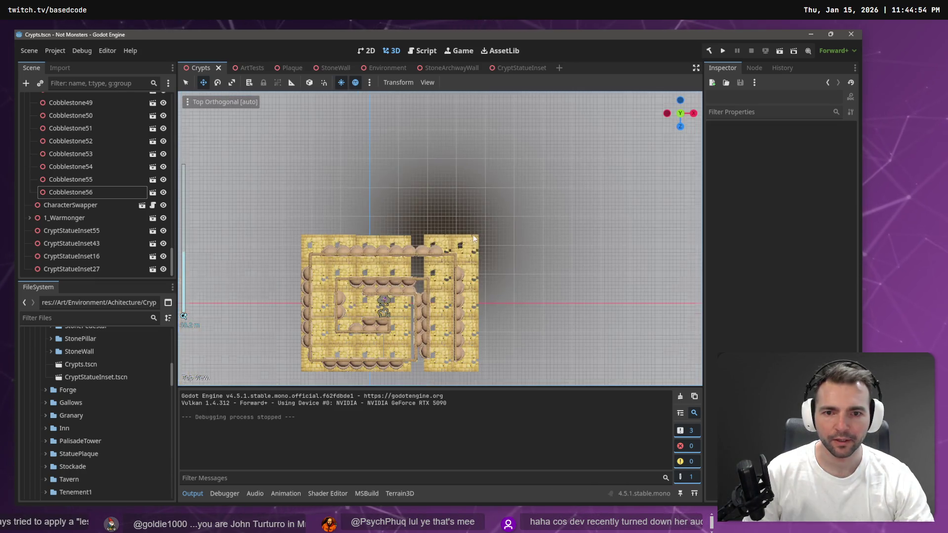
mouse_move(511, 212)
left_mouse_down()
mouse_move(440, 348)
mouse_move(418, 371)
left_mouse_up()
scroll(94, 227, "down", 10)
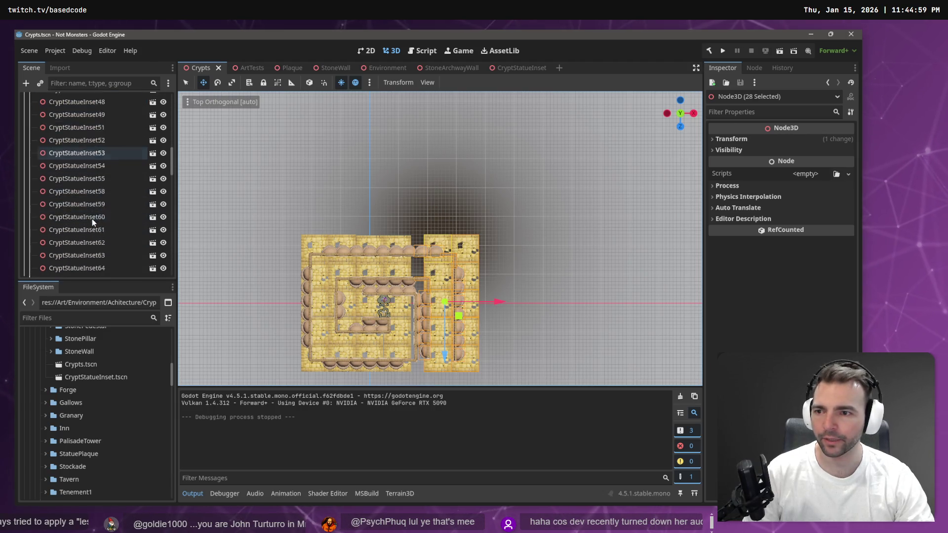
scroll(100, 223, "down", 10)
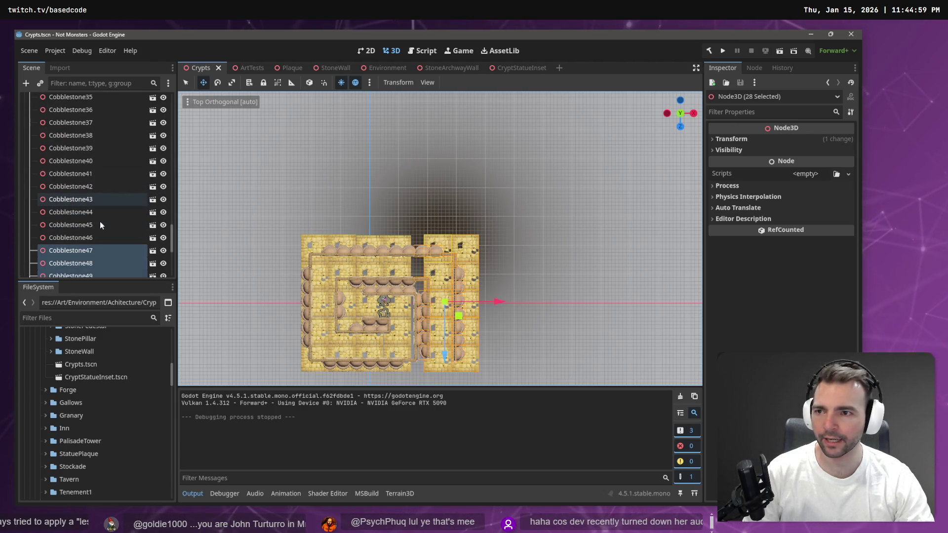
scroll(107, 212, "up", 2)
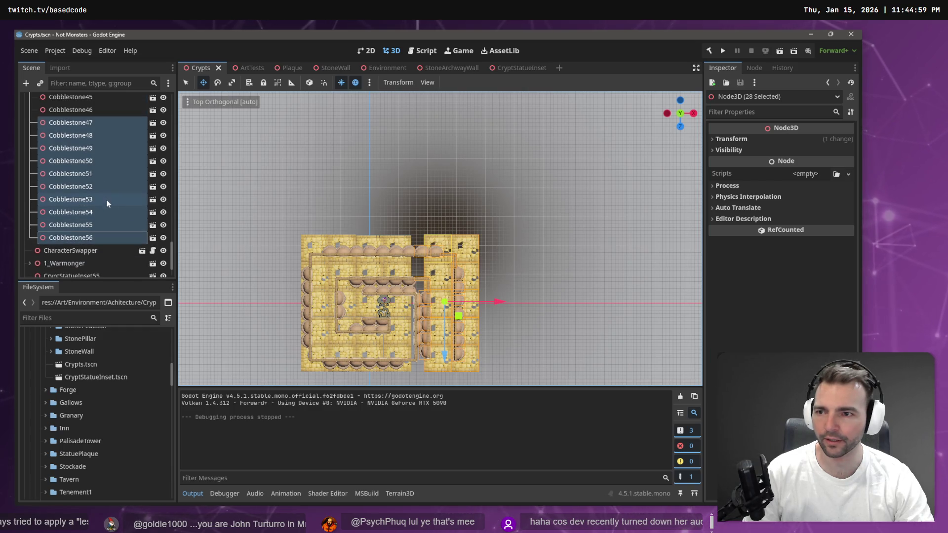
Select Cobblestone47 through Cobblestone56 and slide them about 1.1 units left along X
left_click(93, 122)
left_click(91, 240, "shift")
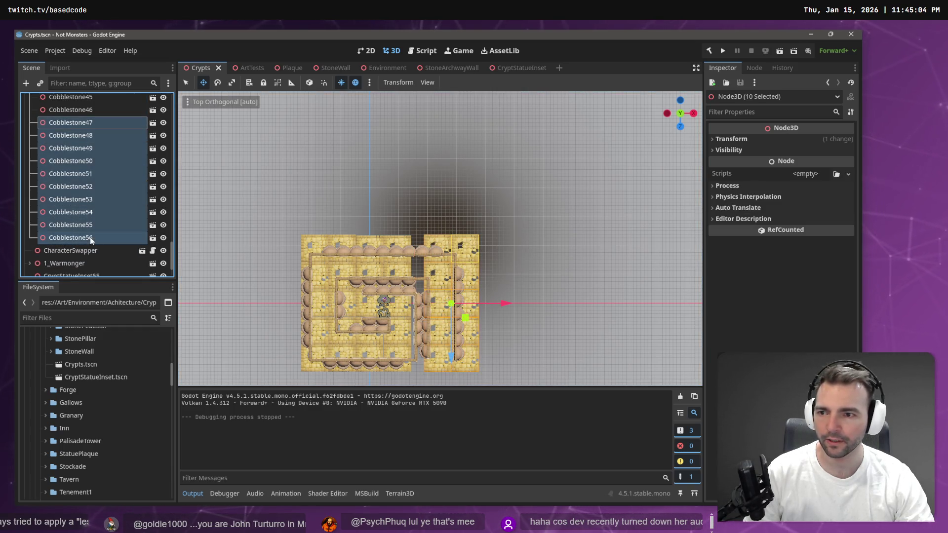
left_click_drag(507, 304, 495, 306)
left_click(506, 247)
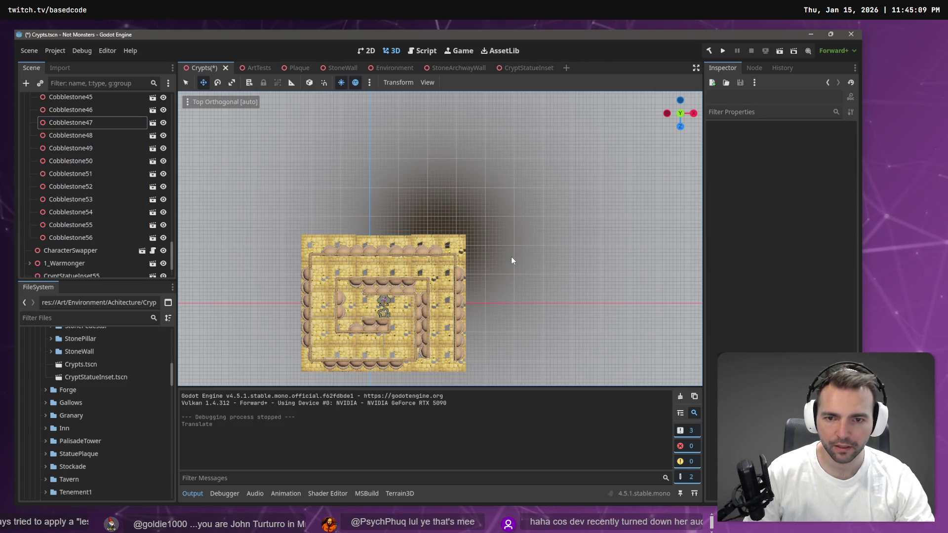
mouse_move(522, 220)
left_mouse_down()
mouse_move(525, 182)
mouse_move(590, 140)
mouse_move(524, 257)
mouse_move(469, 232)
left_mouse_up()
Select Cobblestone47 through CharacterSwapper in the Scene tree and nudge them slightly along X
scroll(439, 237, "up", 4)
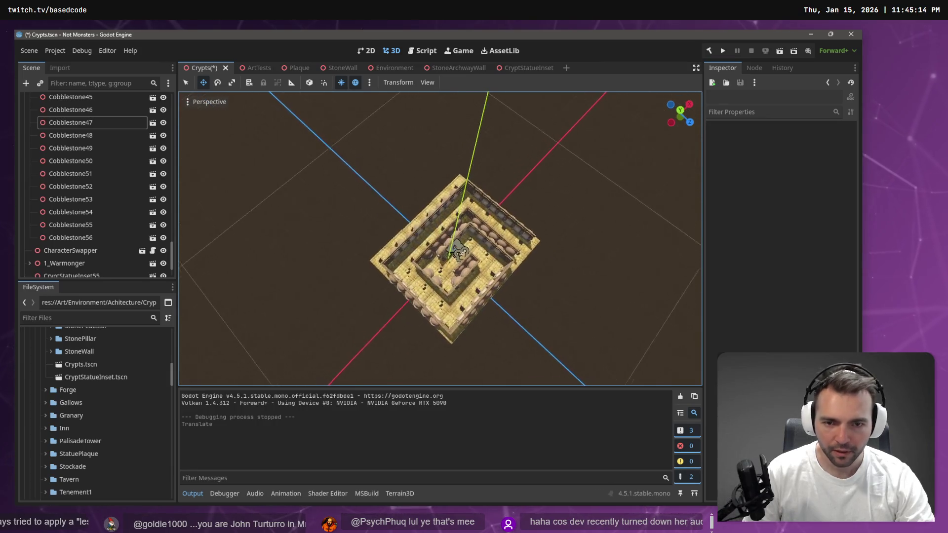
scroll(439, 237, "up", 8)
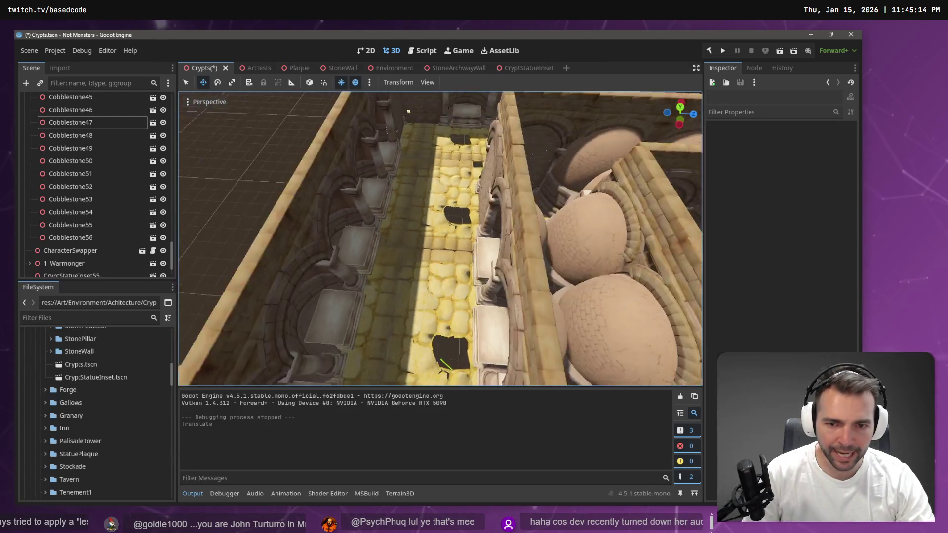
scroll(439, 237, "down", 10)
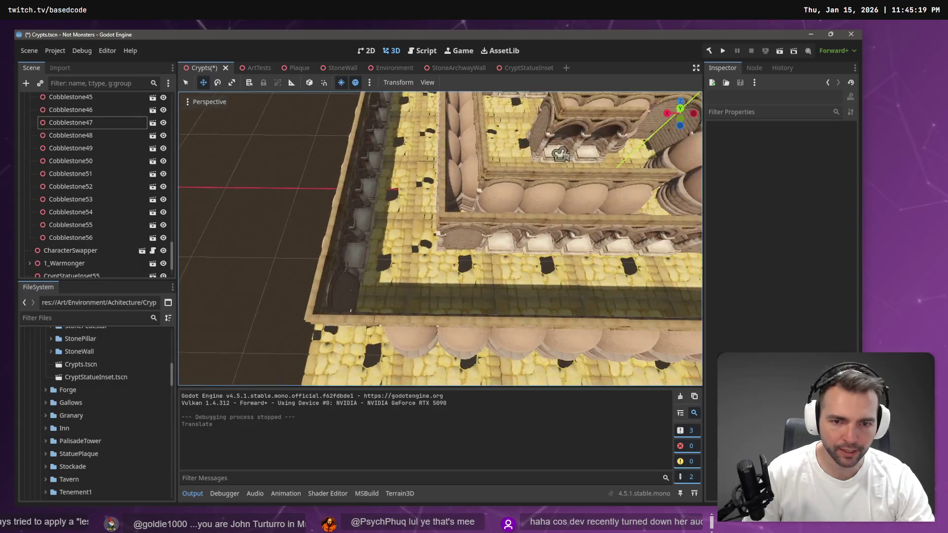
left_click(104, 125)
left_click(102, 252, "shift")
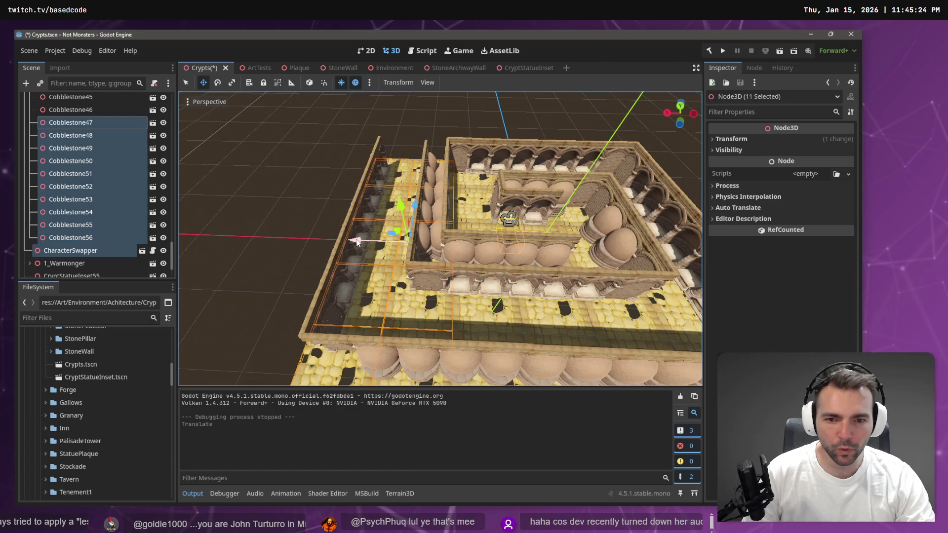
left_click_drag(356, 242, 358, 242)
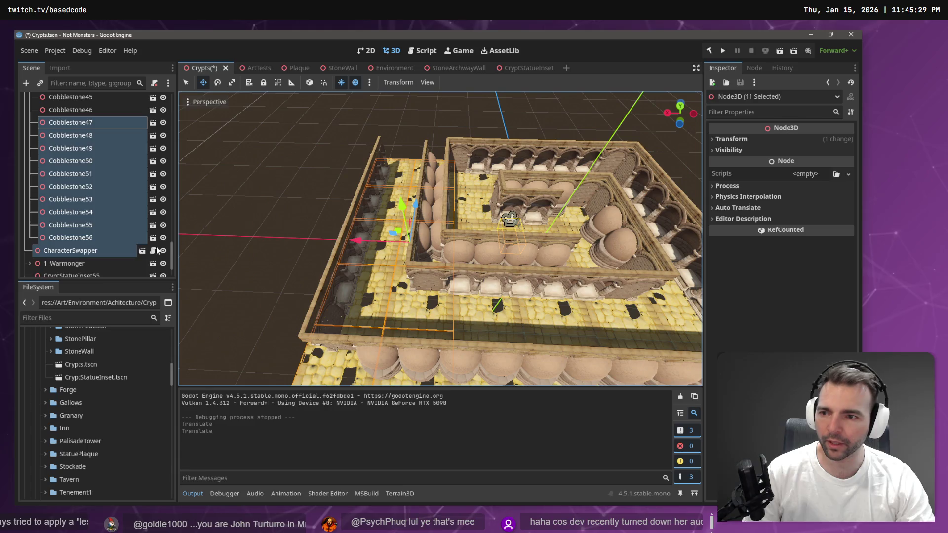
Select CharacterSwapper alone and fly the camera forward into the crypt
left_click(84, 250)
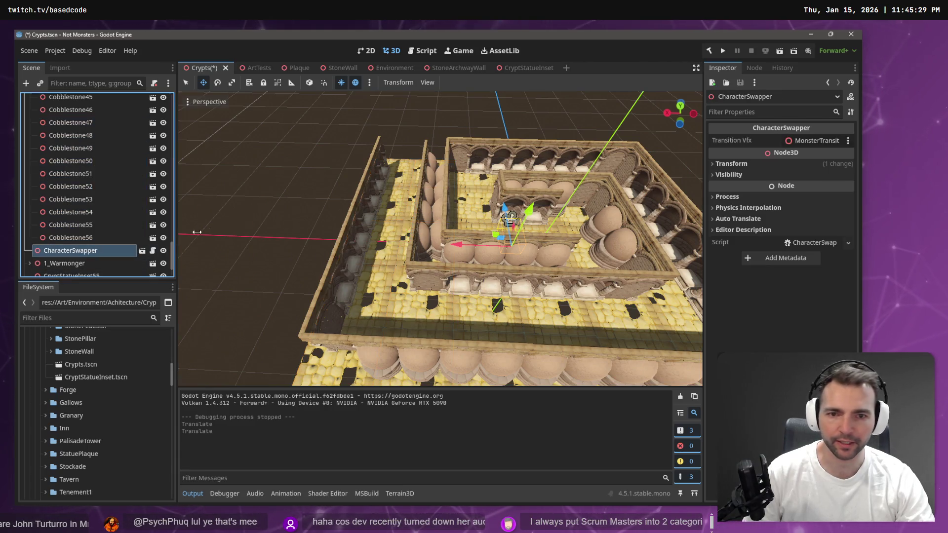
key("w")
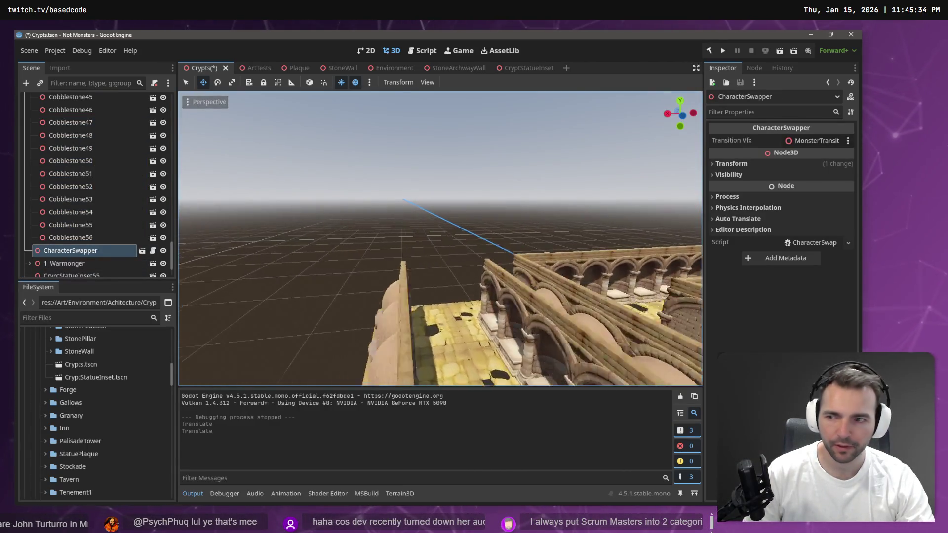
key("w")
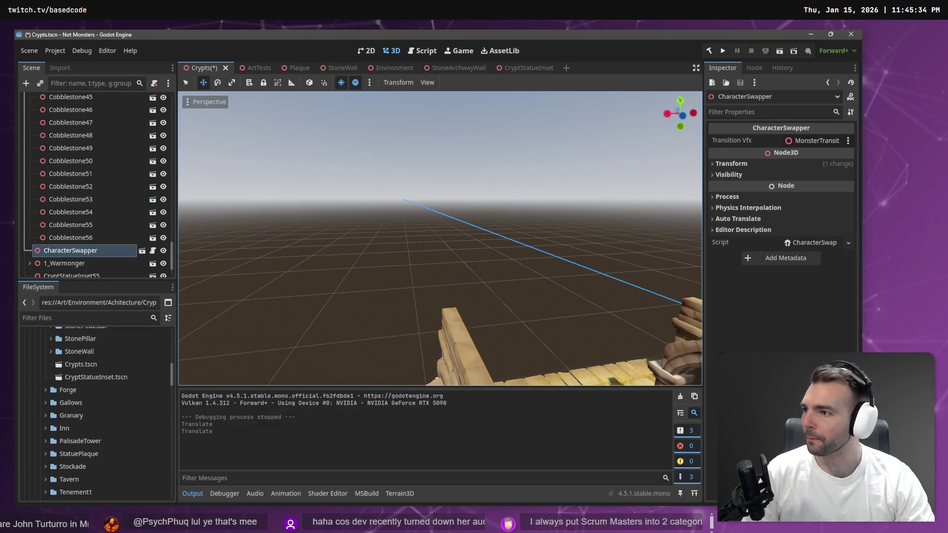
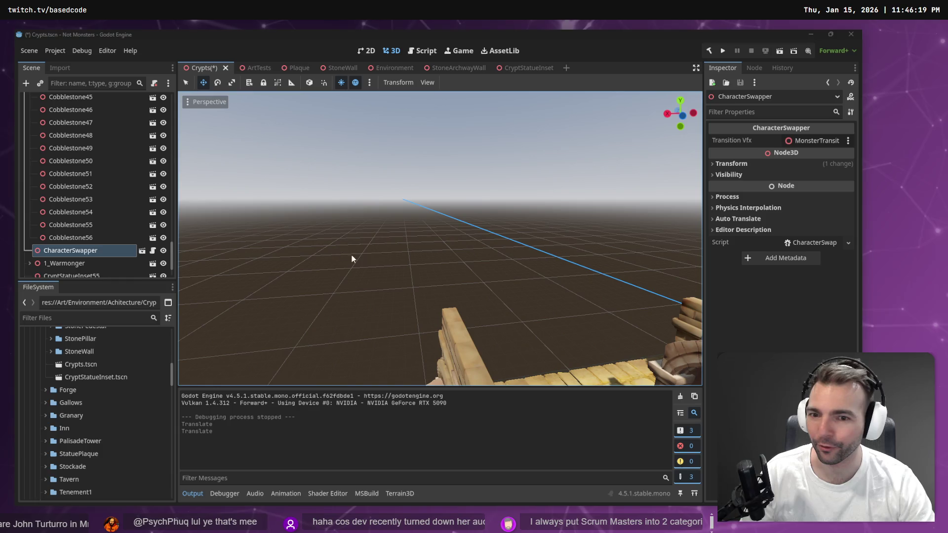
Orbit and fly the camera around the crypt to view its arched walls and corridor from above
left_click(373, 260)
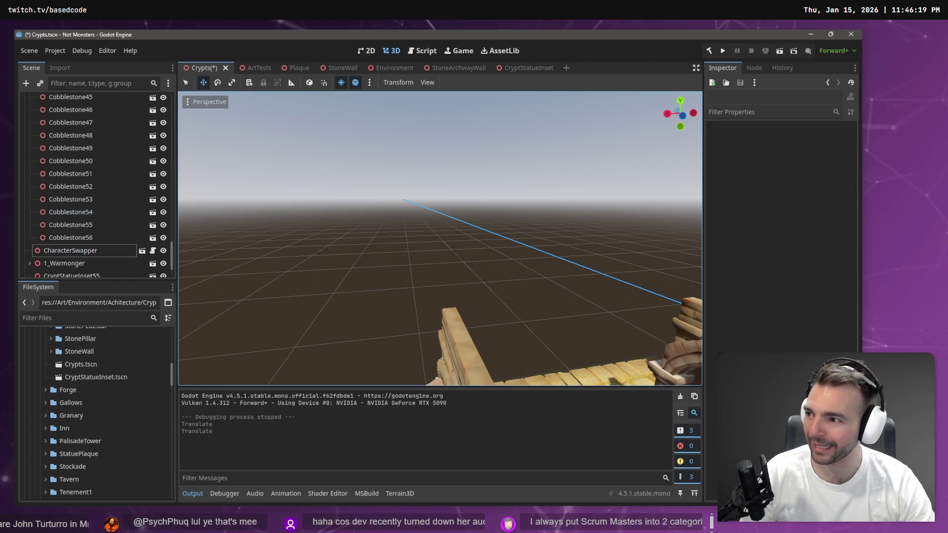
left_click_drag(439, 237, 592, 237)
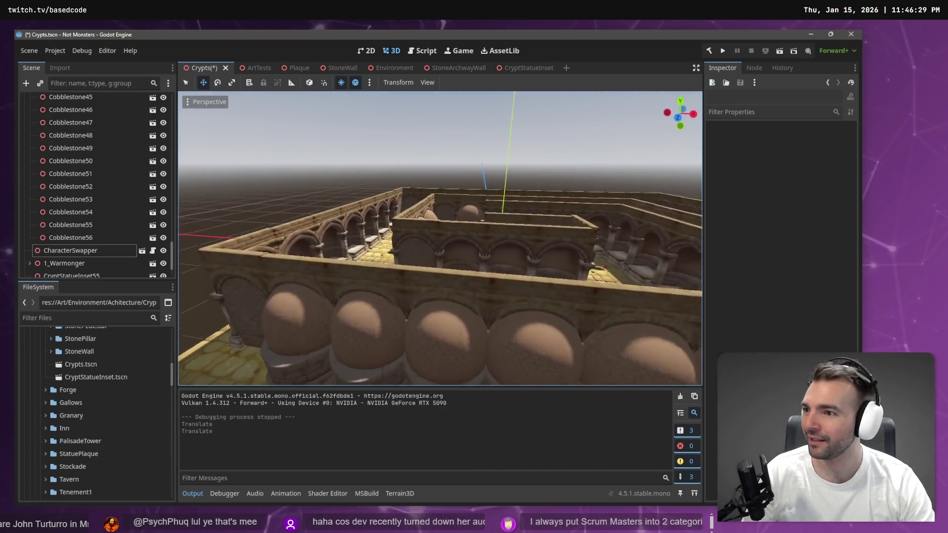
scroll(439, 237, "down", 5)
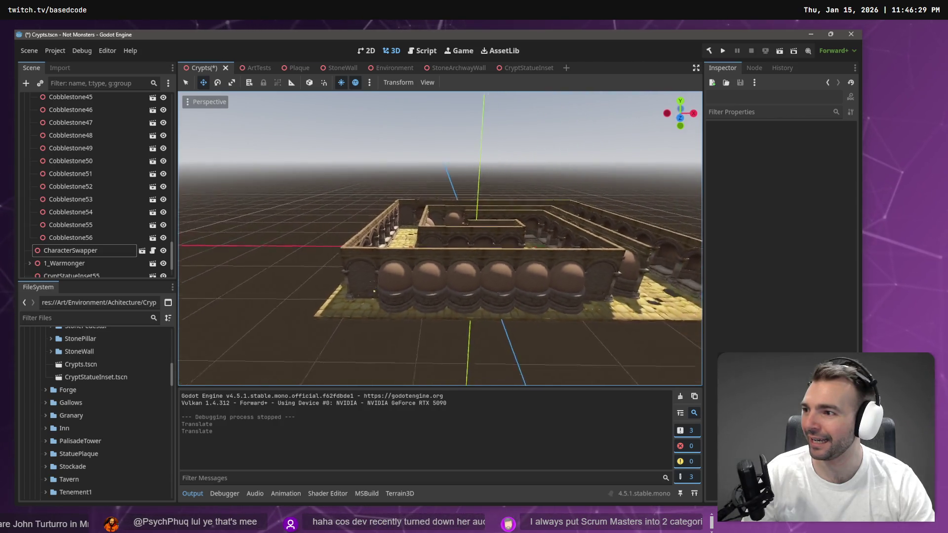
left_click_drag(346, 113, 380, 112)
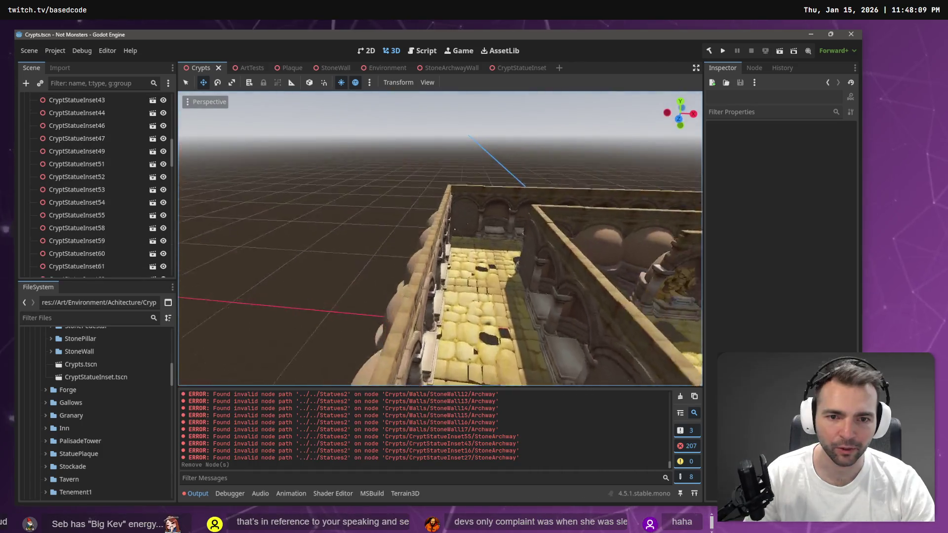
mouse_move(444, 237)
left_mouse_down()
mouse_move(494, 277)
mouse_move(658, 367)
mouse_move(632, 335)
mouse_move(642, 346)
left_mouse_up()
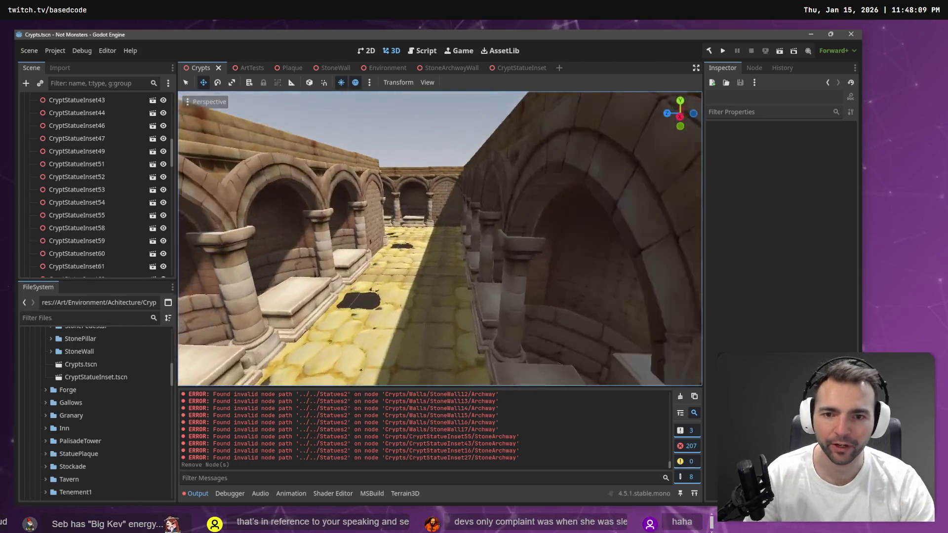
key("s")
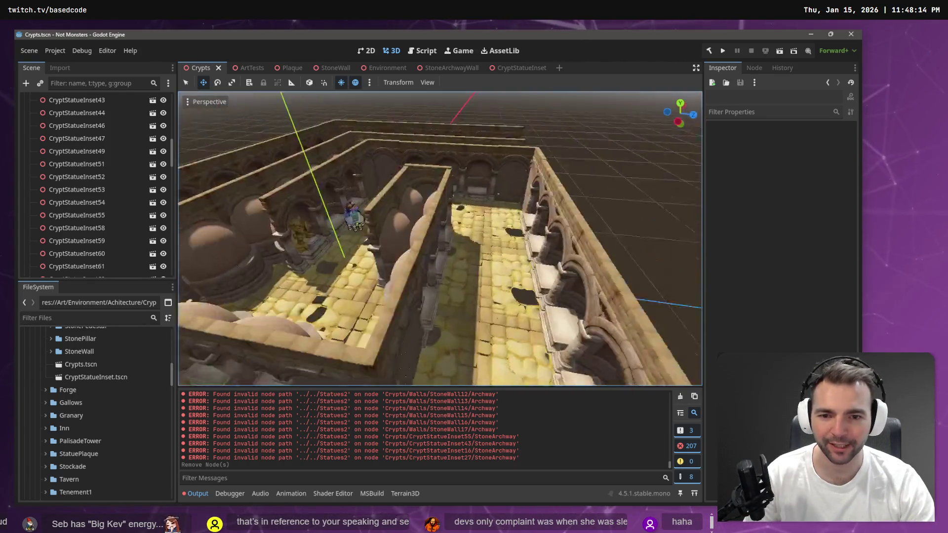
key("w")
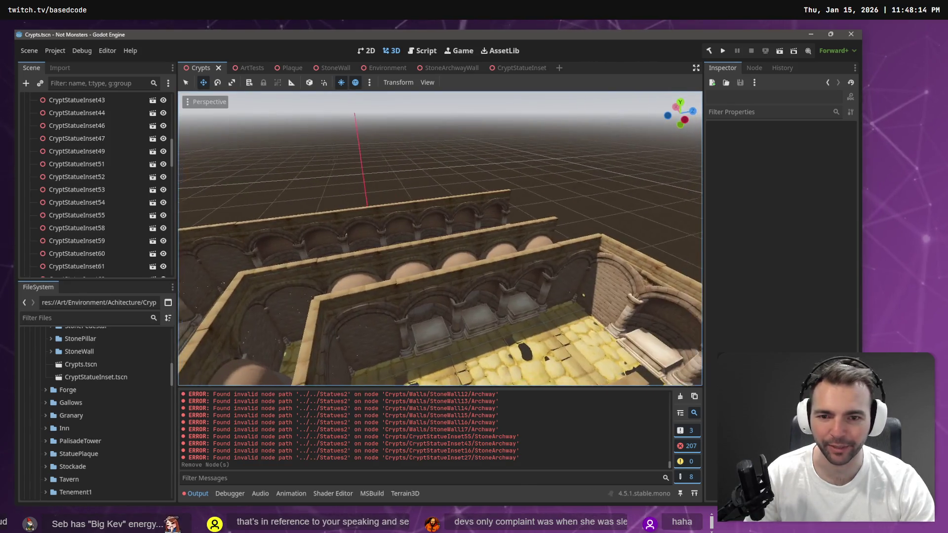
key("e")
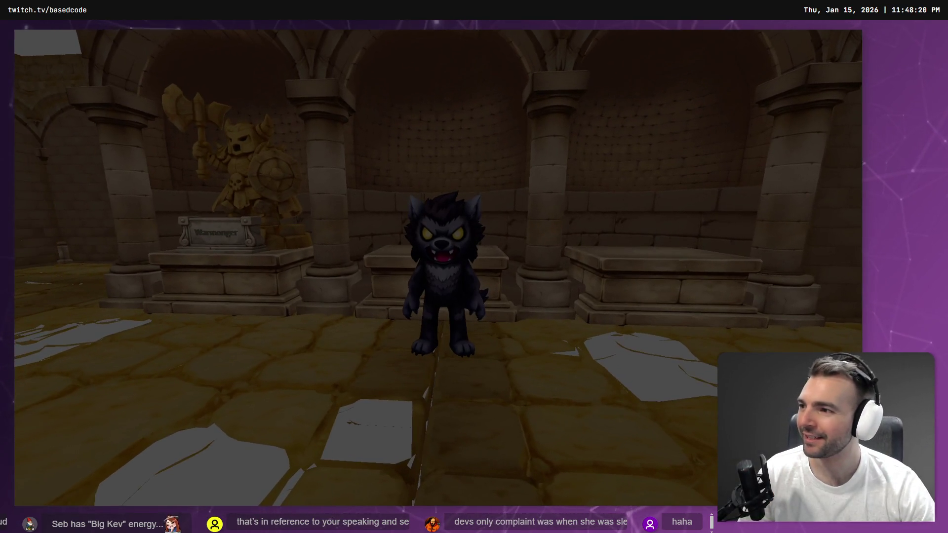
key("w")
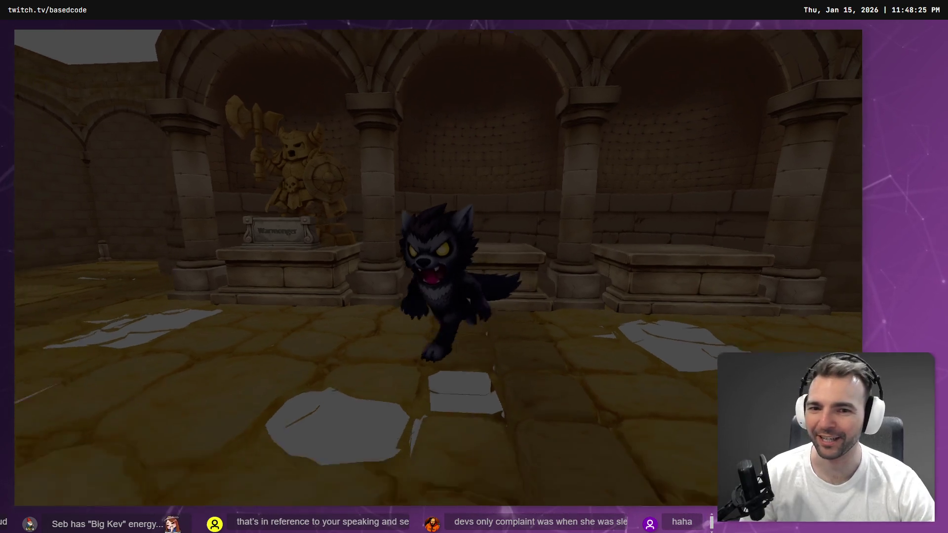
key("w")
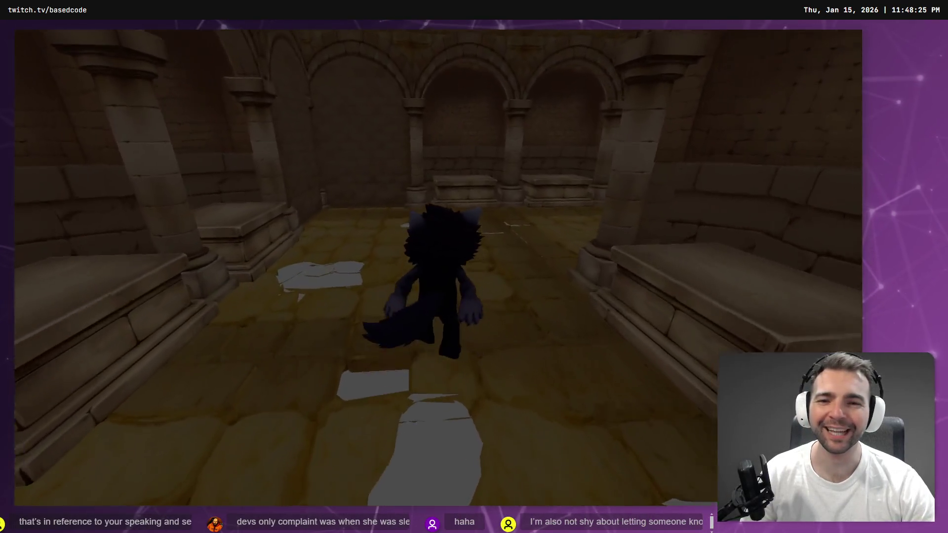
key("w")
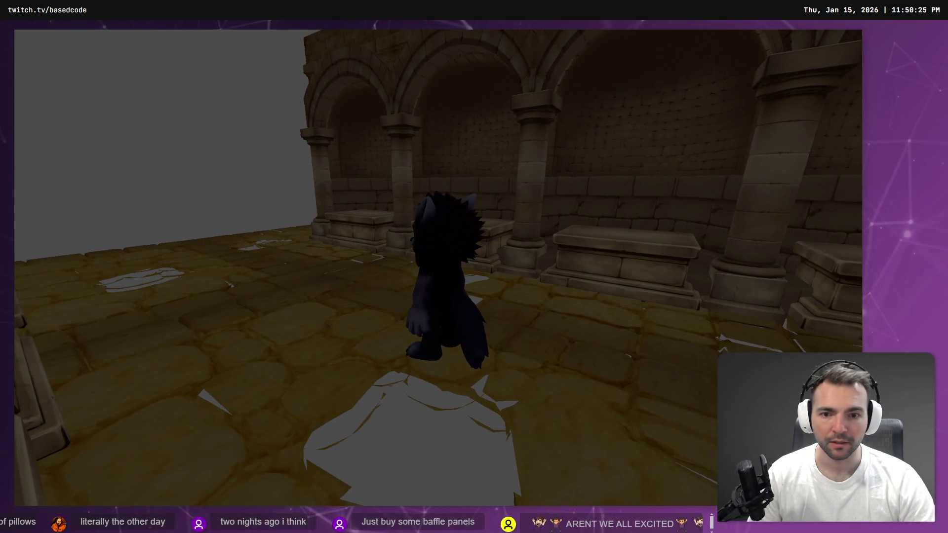
key("w")
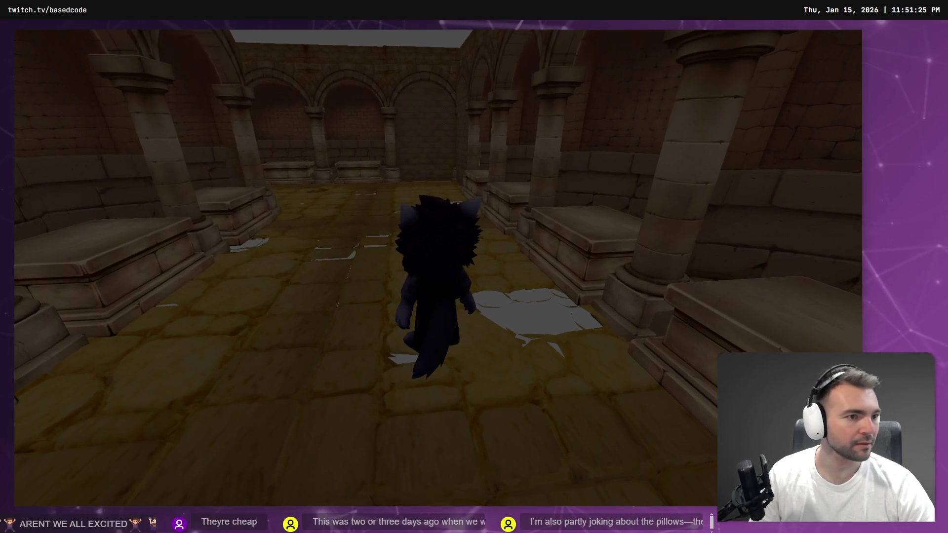
key("F8")
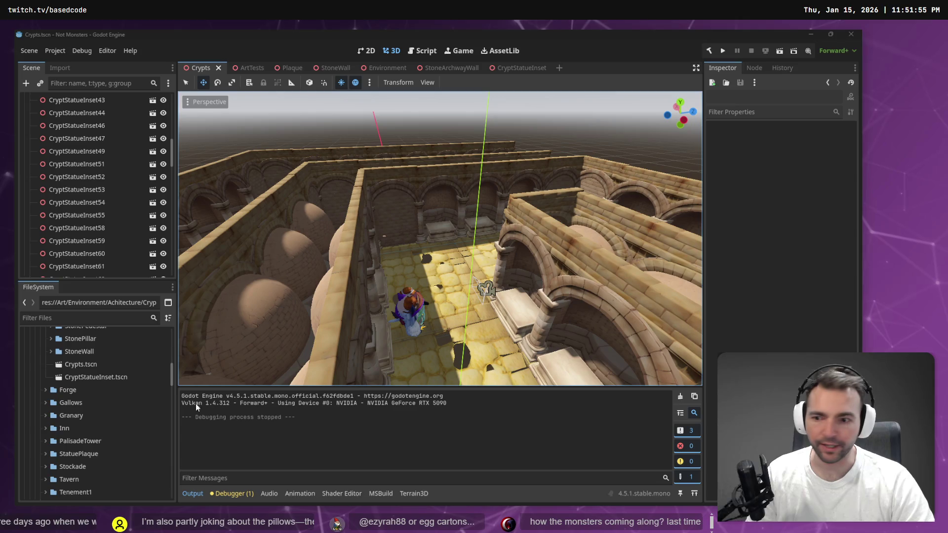
Create a StoneStairs folder inside Crypts and import StoneStairs.obj into it
left_click(80, 338)
scroll(85, 363, "up", 3)
scroll(83, 355, "up", 5)
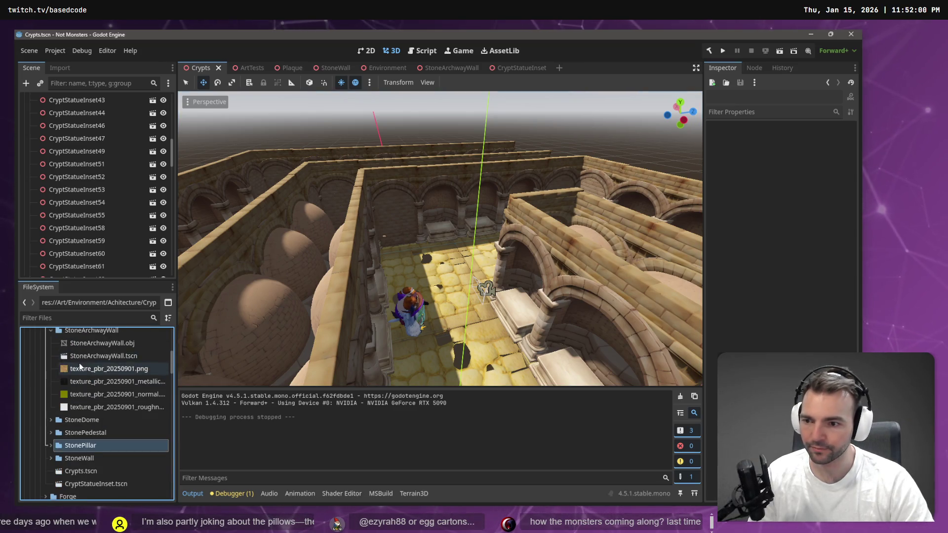
right_click(79, 336)
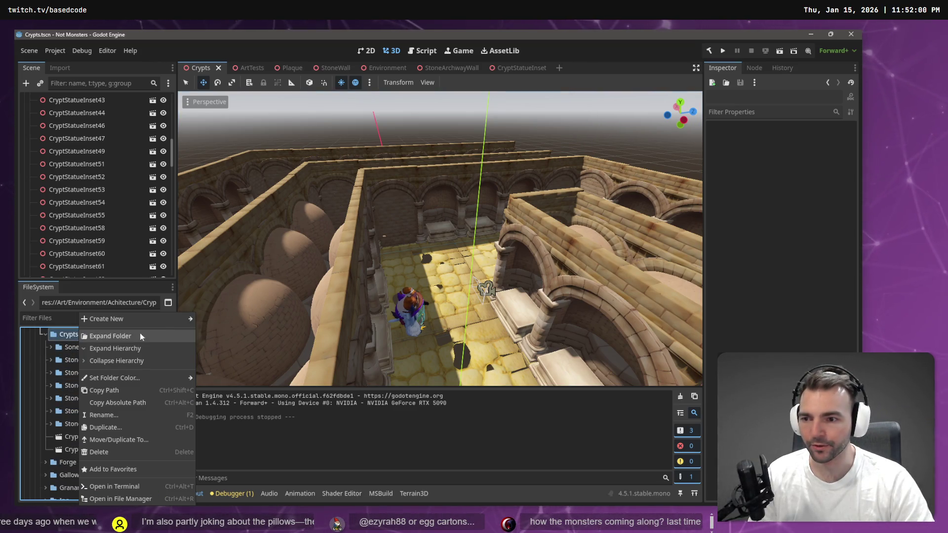
mouse_move(163, 319)
left_click(228, 324)
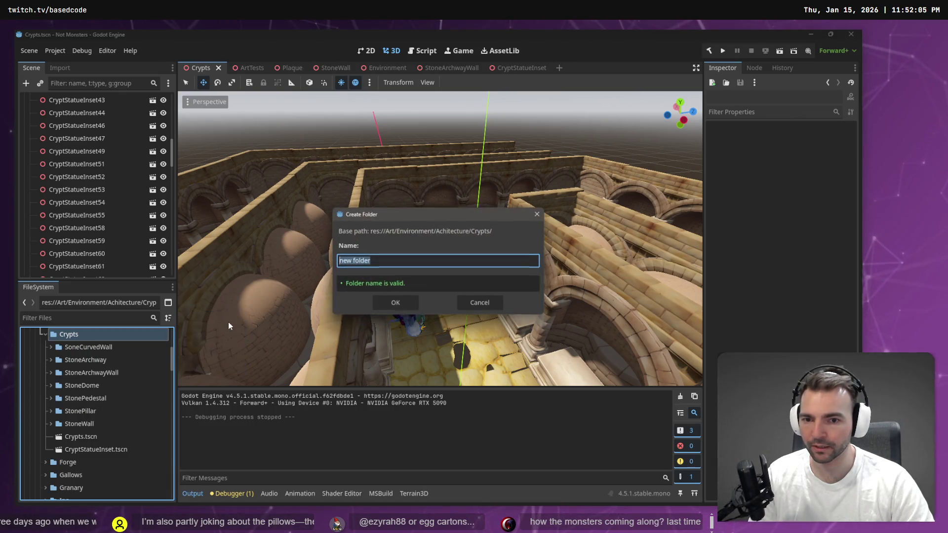
type("StoneStairs")
key("Return")
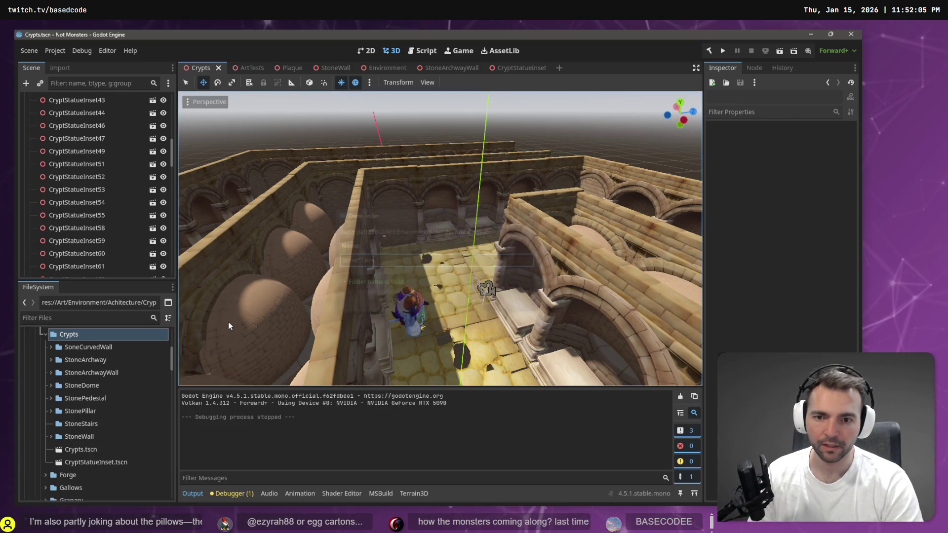
left_click(93, 424)
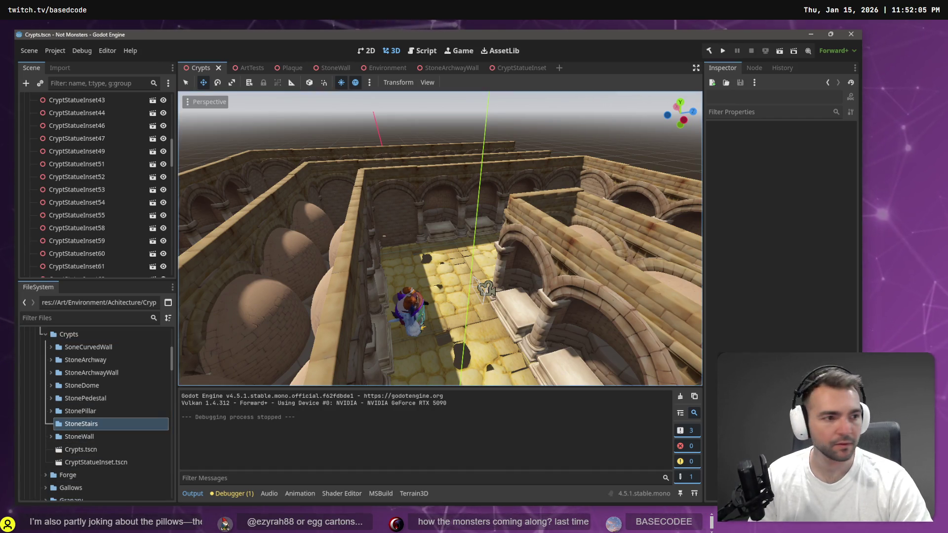
left_click_drag(173, 398, 84, 425)
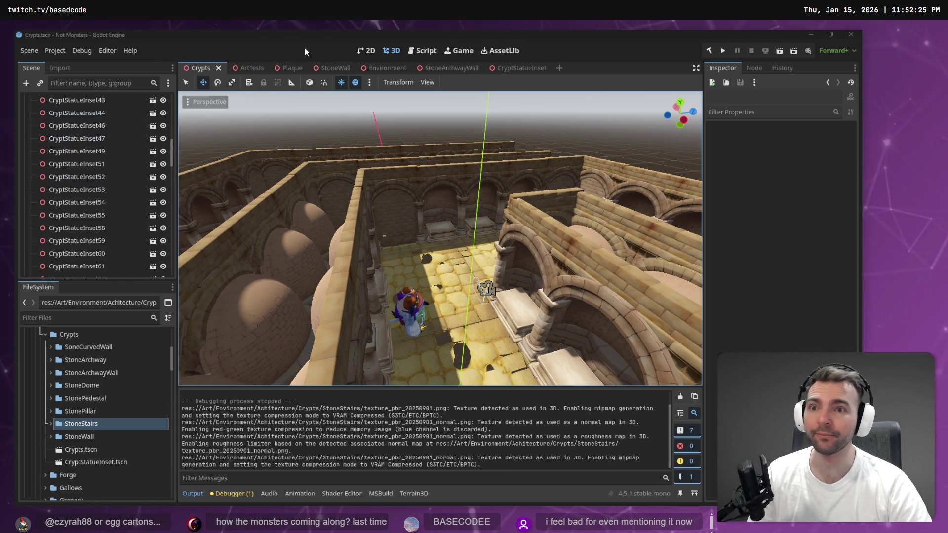
Switch through the ArtTests and Environment scenes for a wide town view
left_click(253, 67)
mouse_move(385, 67)
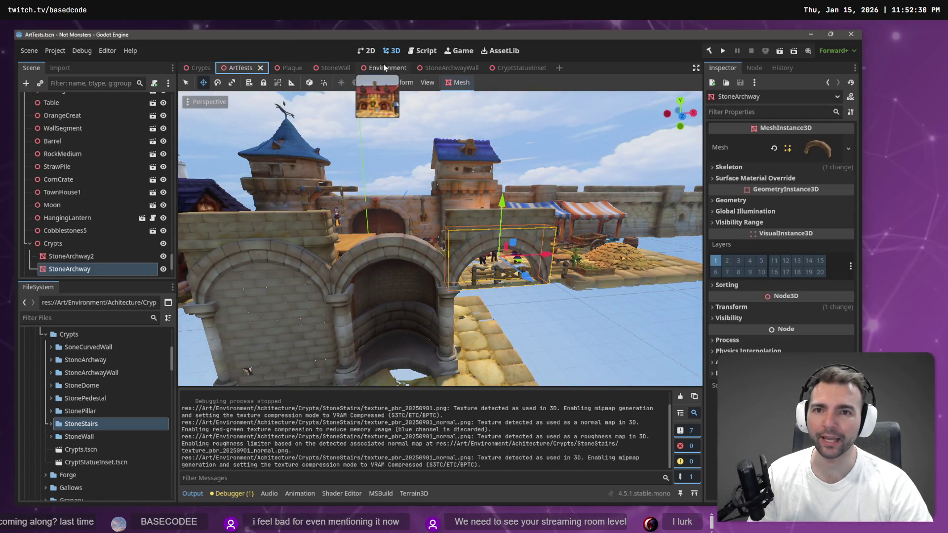
left_click(389, 69)
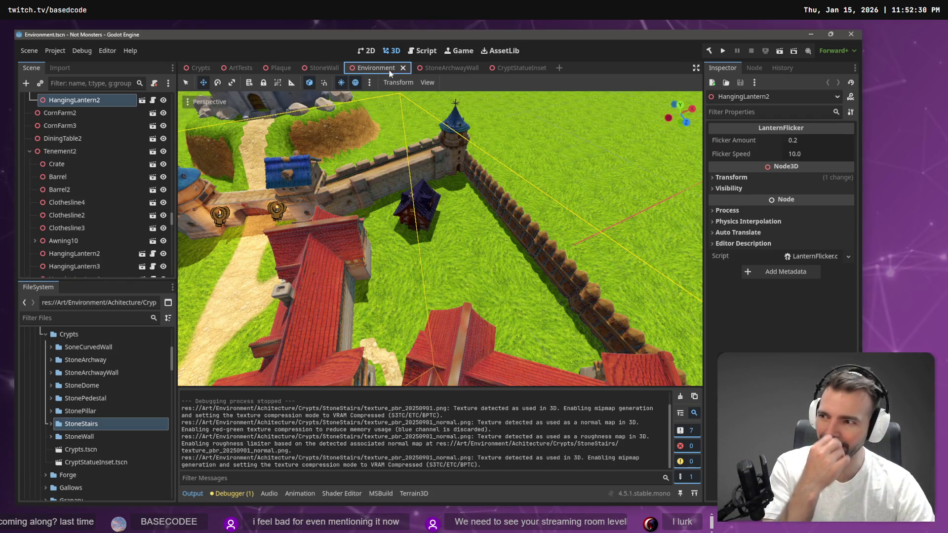
key("f")
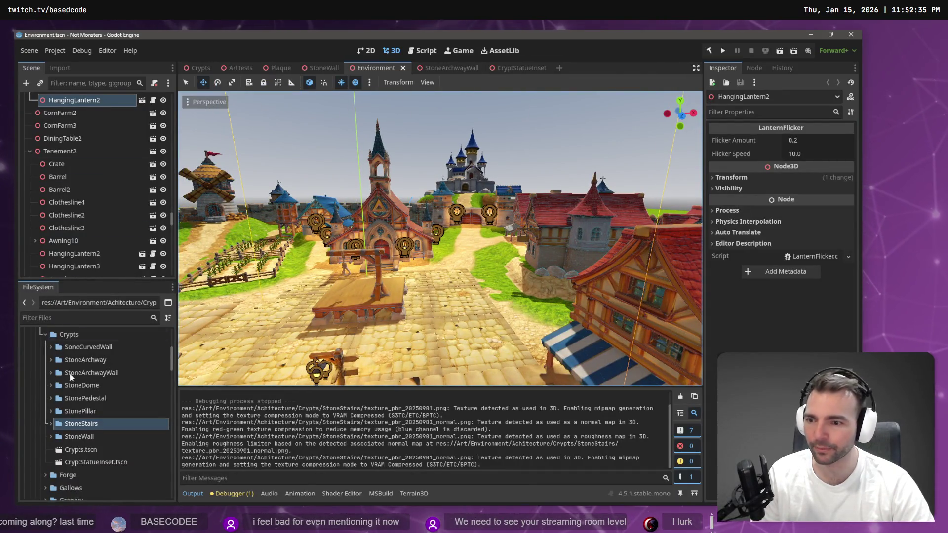
Filter the files for 'Main', open Main.tscn and launch the game with F5
left_click(89, 319)
type("Main")
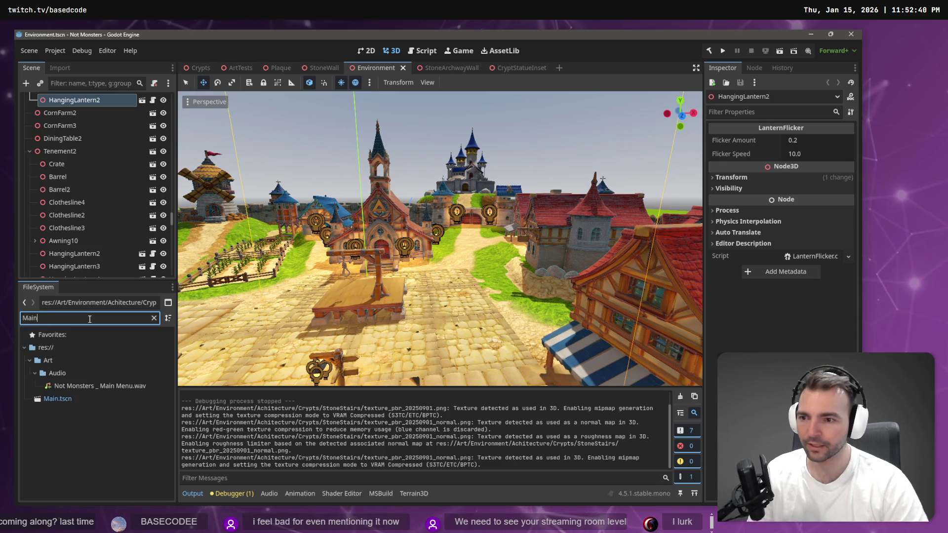
left_click(71, 400)
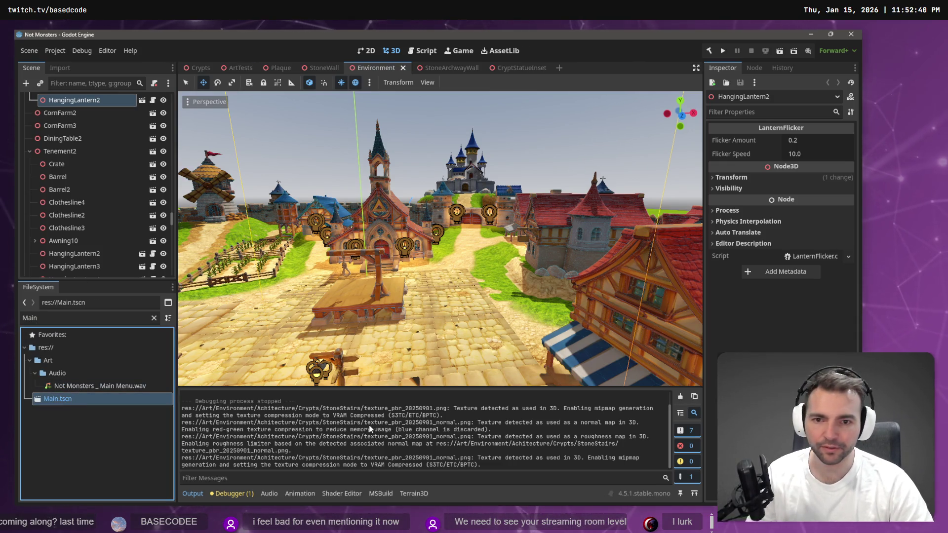
double_click(167, 400)
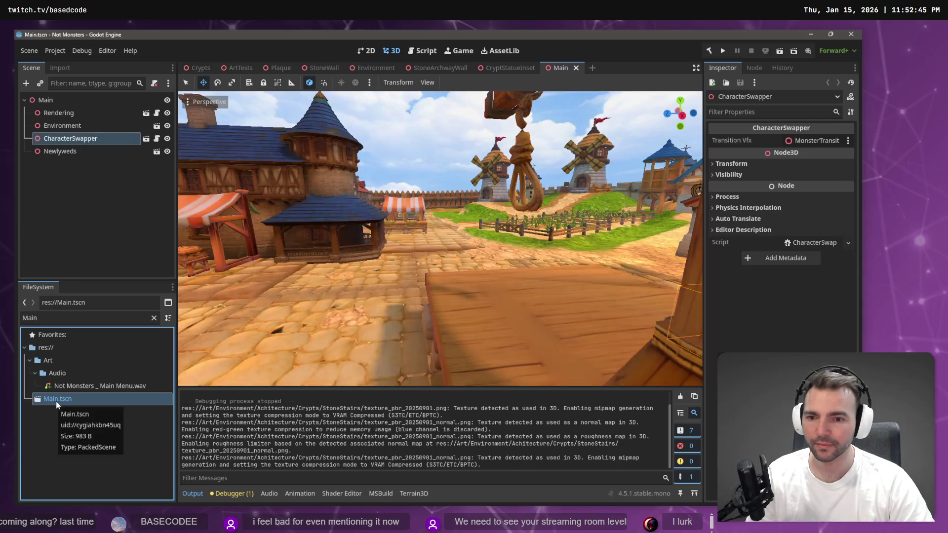
key("F5")
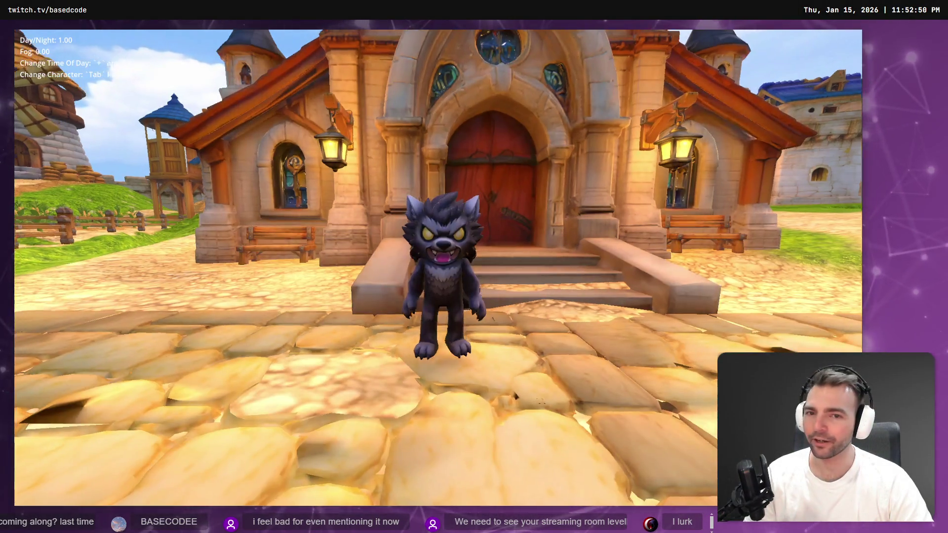
Run the werewolf across the town square onto the wooden platform, then stop the game with F8
key("d")
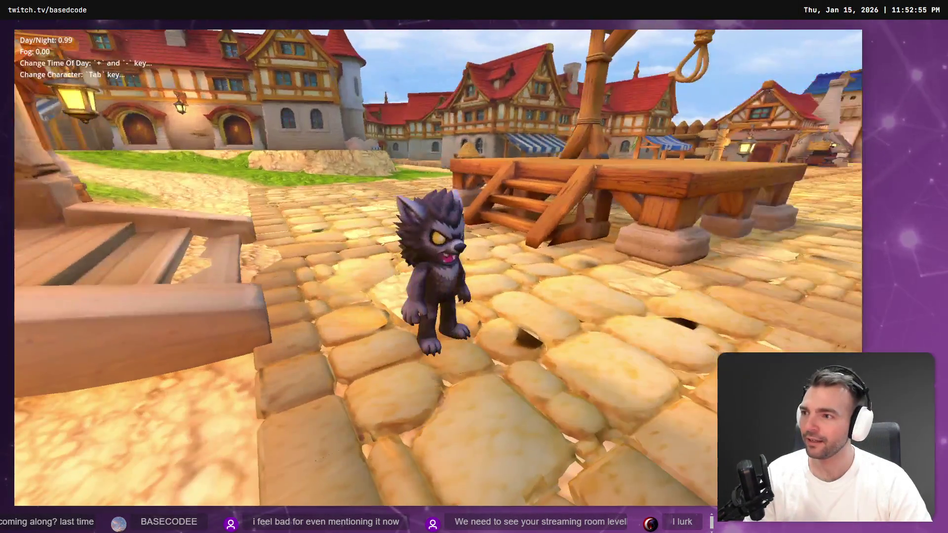
key("w")
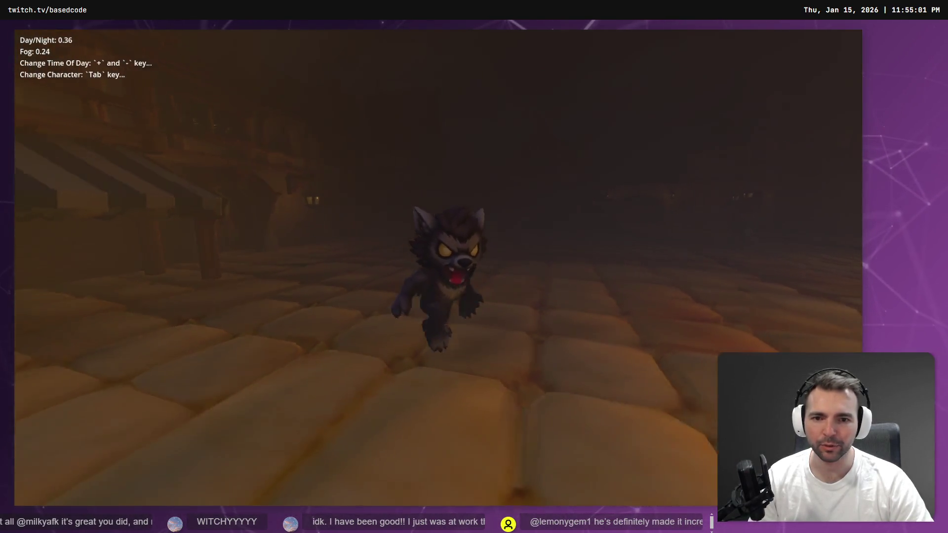
key("F8")
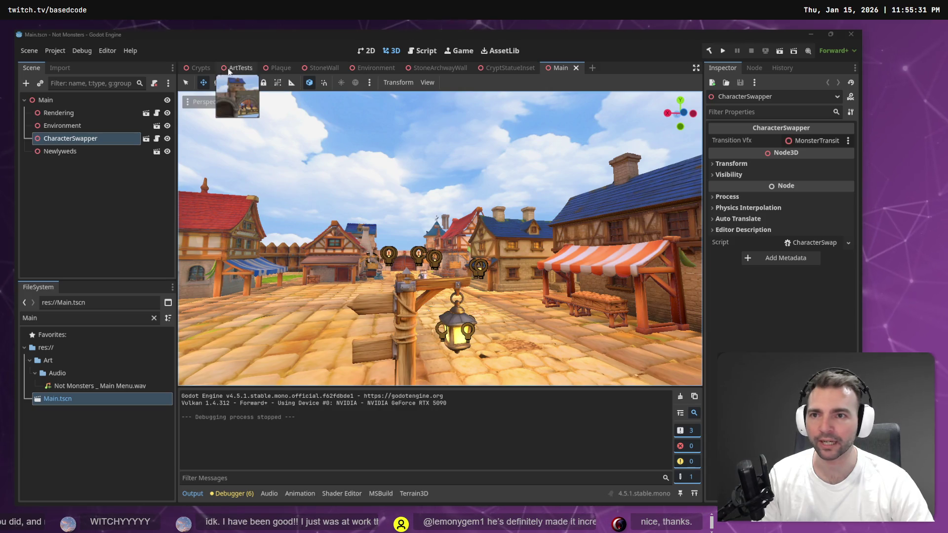
Return to the Crypts scene with its stone corridors
left_click(200, 69)
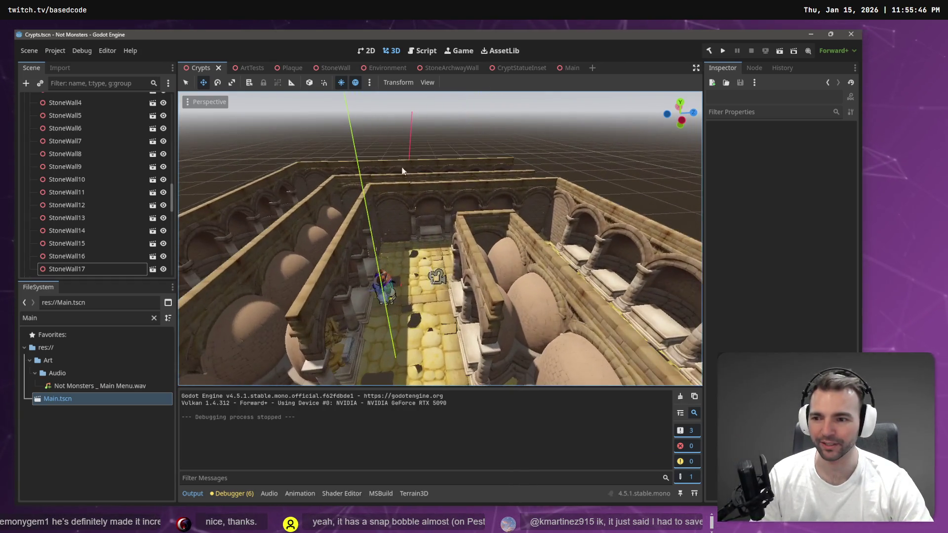
Clear the file filter, expand Crypts > StoneStairs to show its files, and switch to ArtTests
left_click(154, 318)
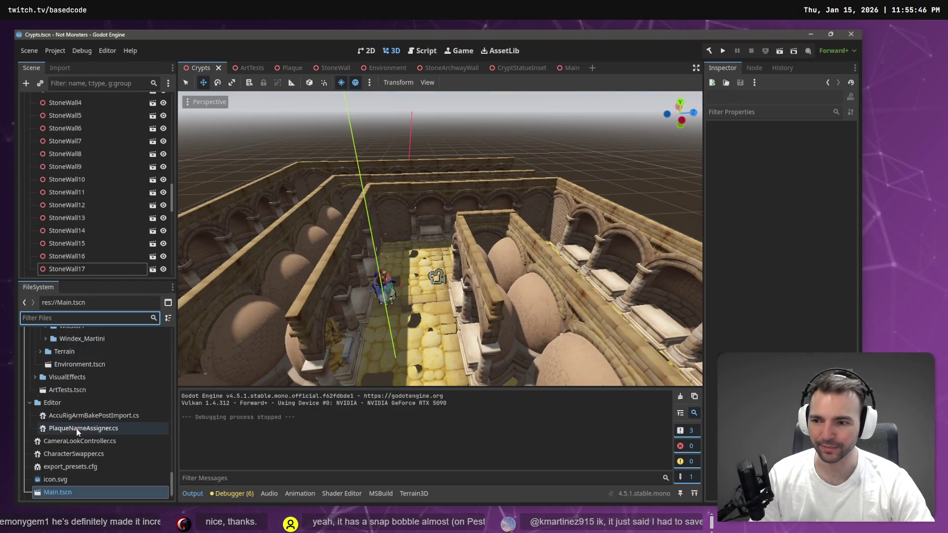
scroll(85, 410, "up", 10)
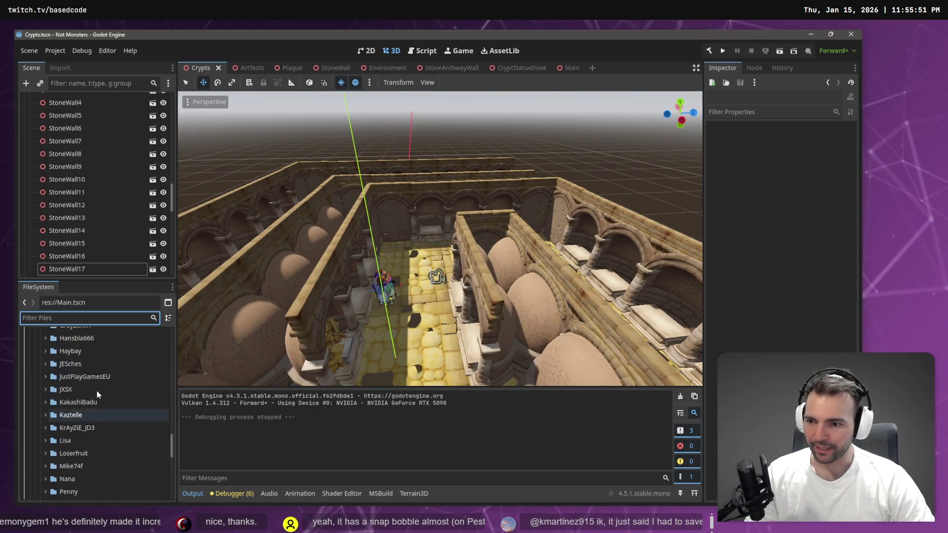
scroll(84, 393, "up", 10)
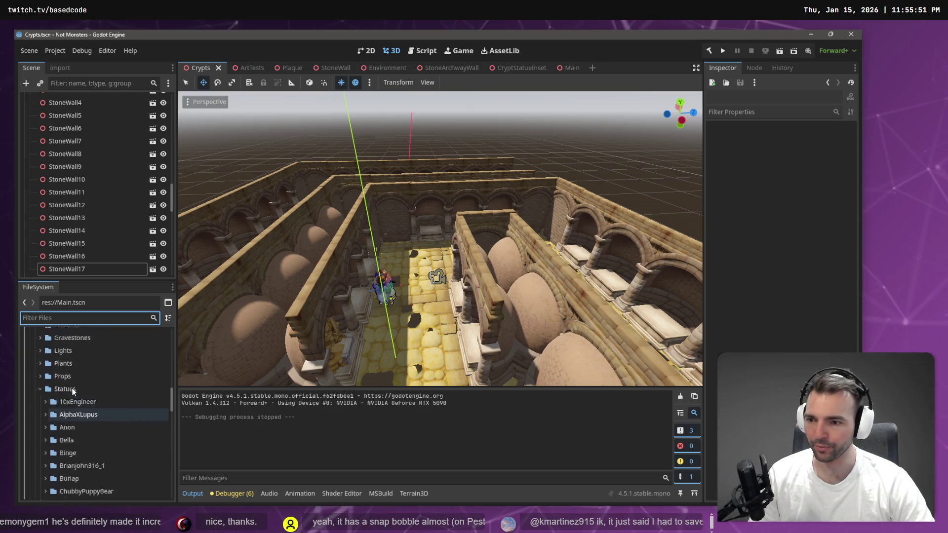
left_click(73, 430)
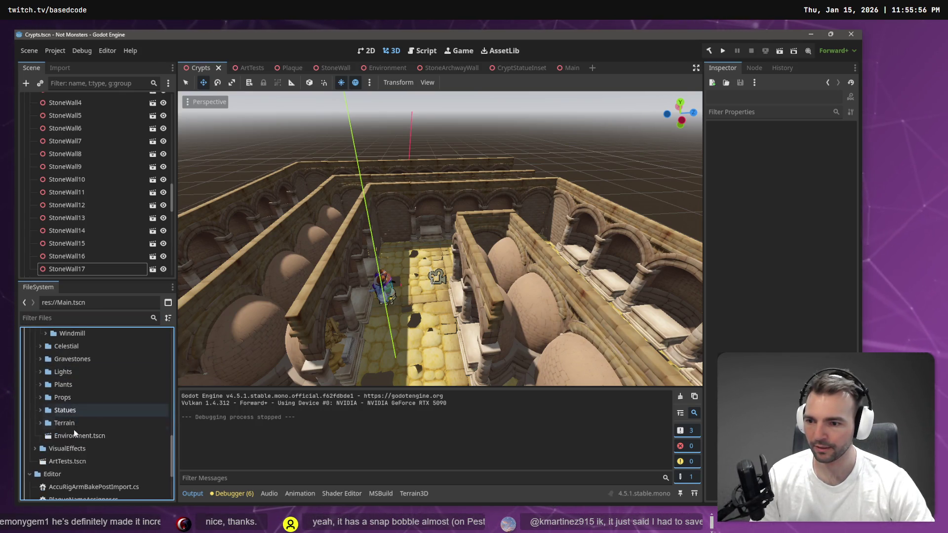
scroll(75, 428, "up", 1)
scroll(79, 435, "up", 3)
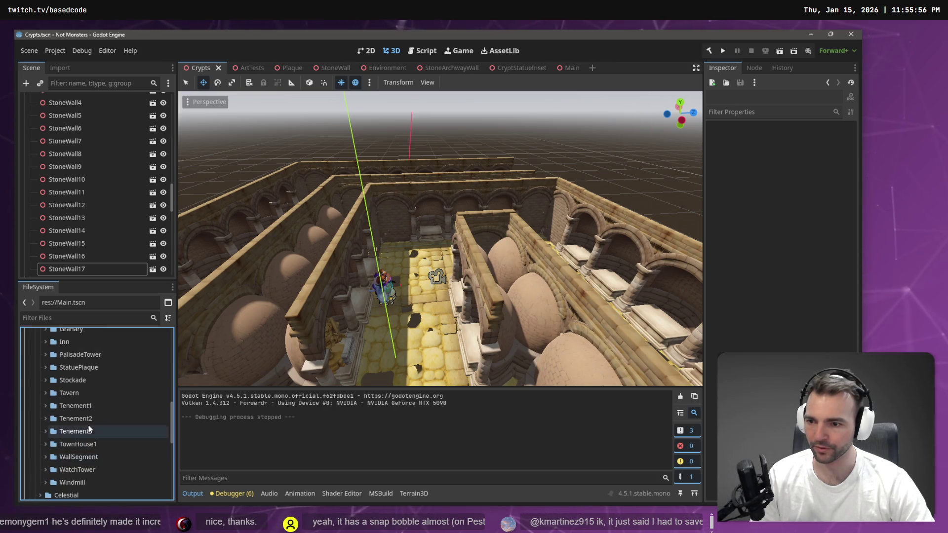
scroll(89, 428, "up", 5)
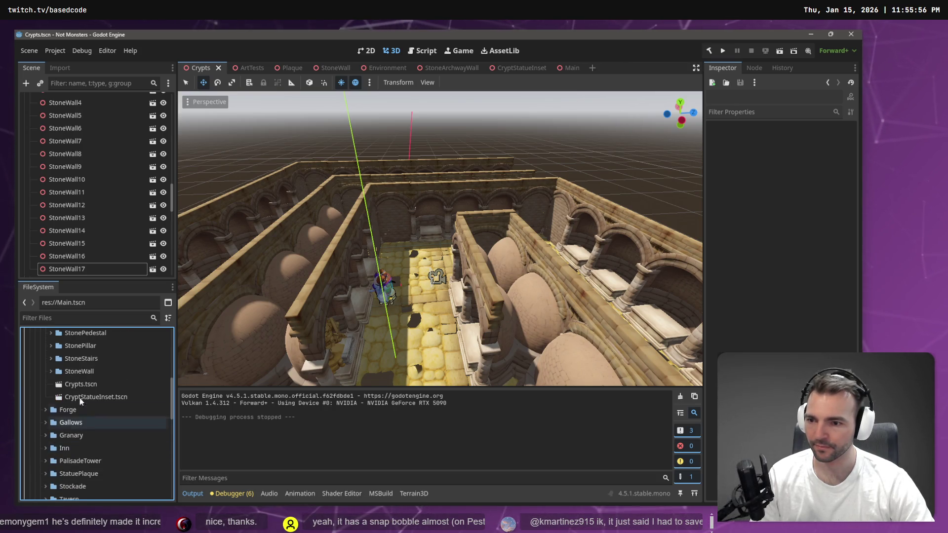
scroll(79, 385, "up", 5)
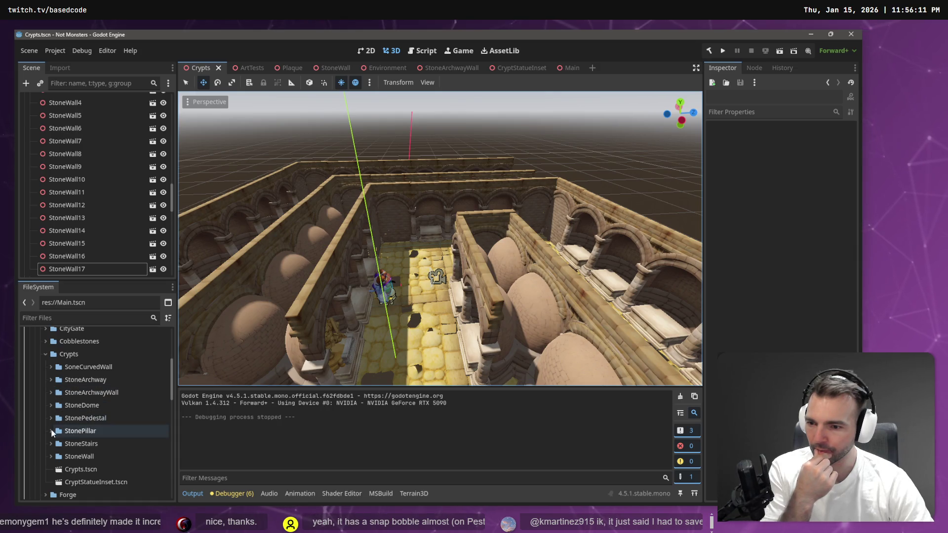
left_click(51, 443)
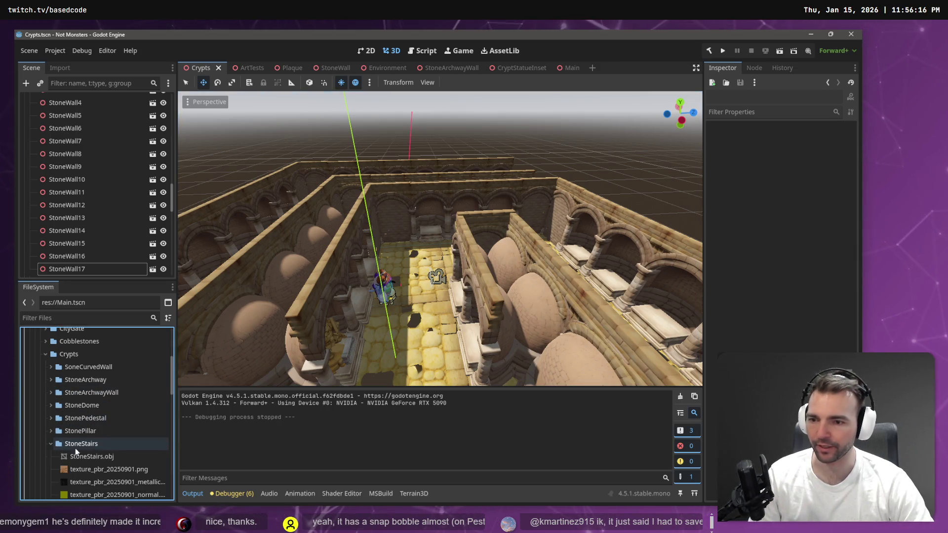
left_click(249, 68)
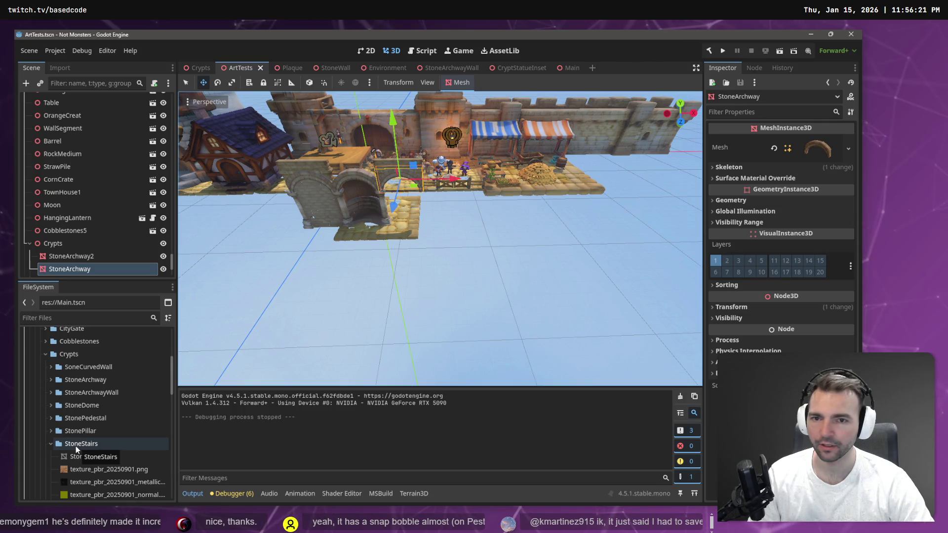
Drop StoneStairs.obj into the ArtTests scene and reimport it with Scale Mesh 2, 2, 2
mouse_move(76, 446)
left_mouse_down()
mouse_move(388, 201)
mouse_move(444, 224)
mouse_move(399, 192)
left_mouse_up()
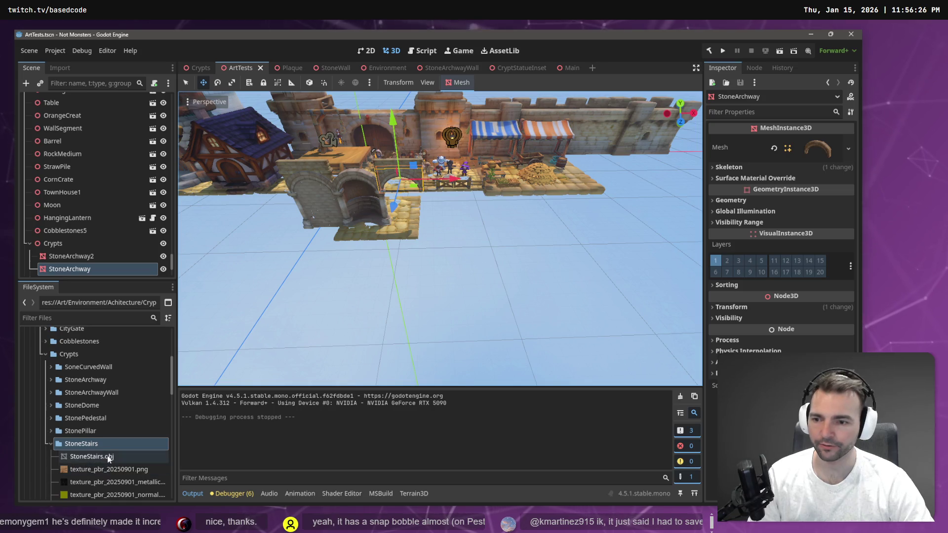
mouse_move(107, 456)
left_mouse_down()
mouse_move(357, 255)
mouse_move(413, 228)
mouse_move(405, 223)
left_mouse_up()
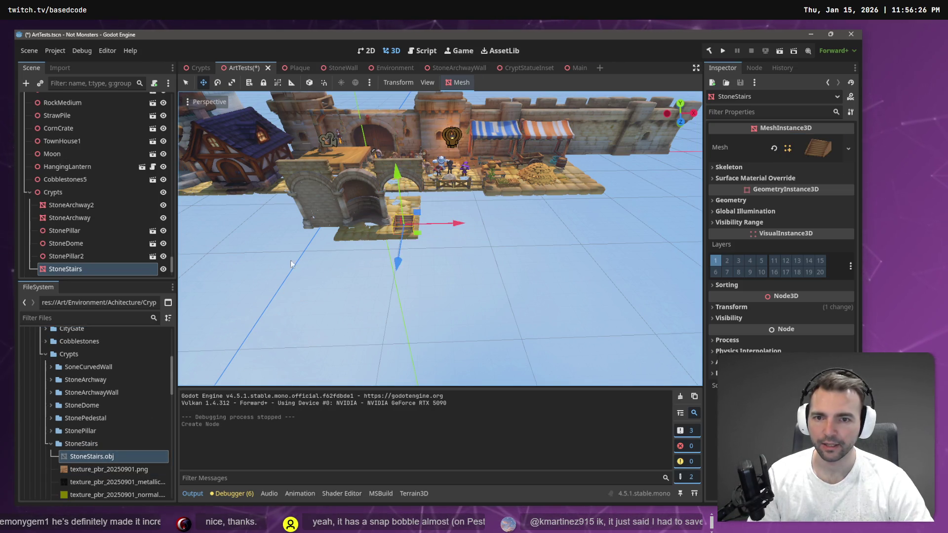
left_click(59, 67)
left_click(59, 197)
type("2")
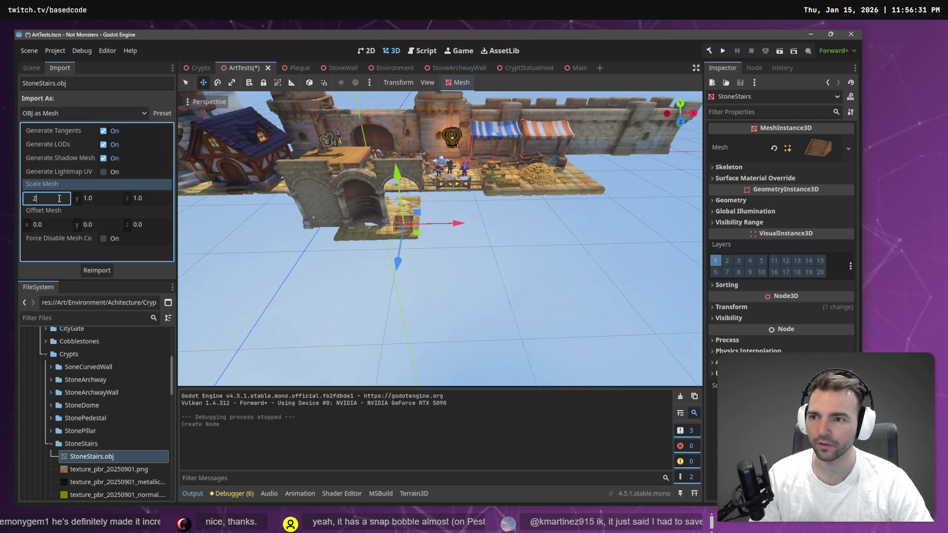
key("Tab")
type("2")
key("Tab")
type("2")
left_click(113, 274)
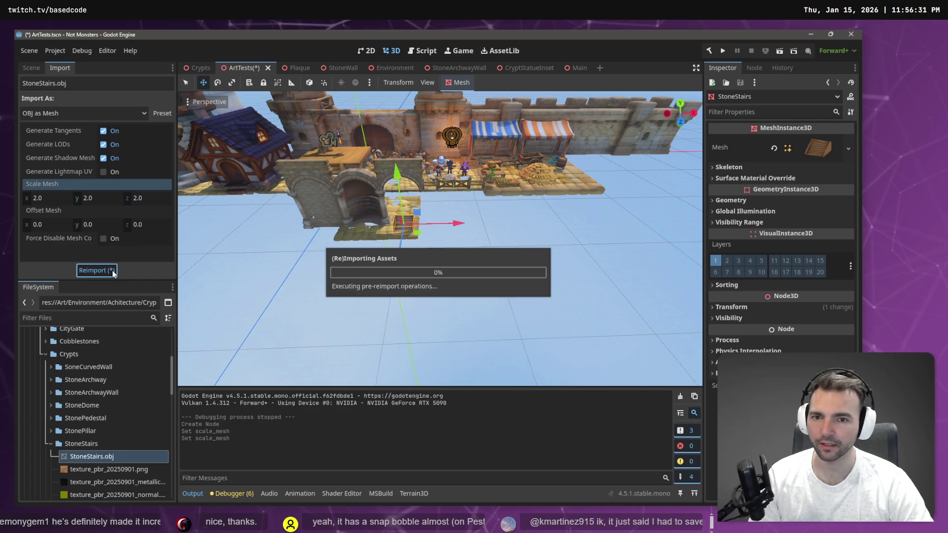
mouse_move(415, 259)
left_mouse_down()
mouse_move(395, 256)
mouse_move(415, 258)
left_mouse_up()
Raise the stairs, push them back along Z and lower them toward the right-hand arch
mouse_move(398, 226)
left_mouse_down()
mouse_move(407, 170)
mouse_move(412, 189)
left_mouse_up()
mouse_move(346, 234)
left_mouse_down()
mouse_move(437, 237)
mouse_move(425, 246)
left_mouse_up()
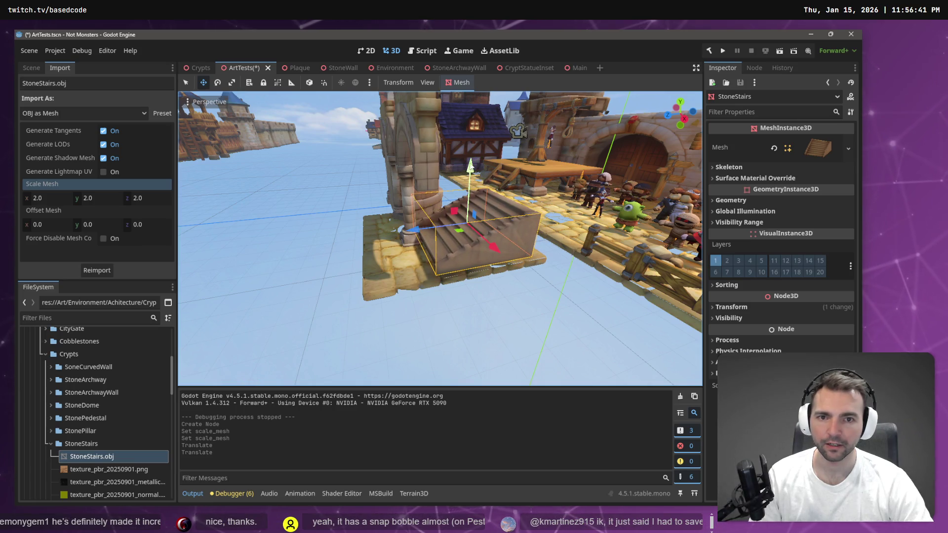
left_click_drag(471, 168, 470, 173)
key("f")
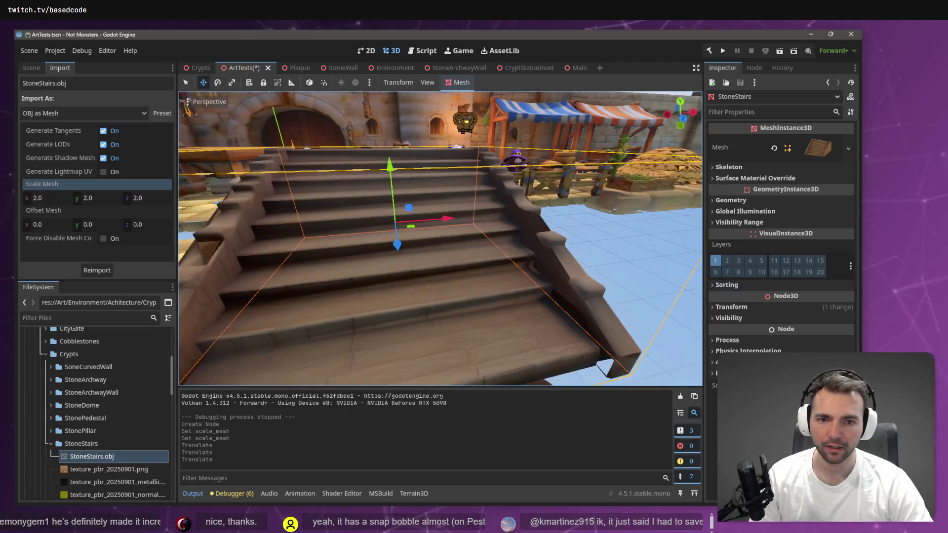
scroll(439, 237, "down", 3)
left_click_drag(439, 237, 498, 240)
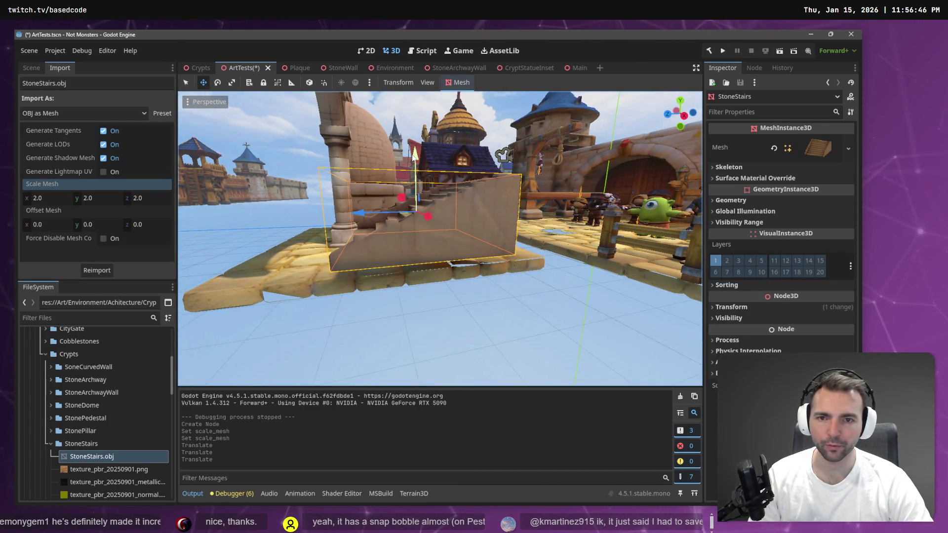
left_click_drag(413, 154, 415, 162)
key("f")
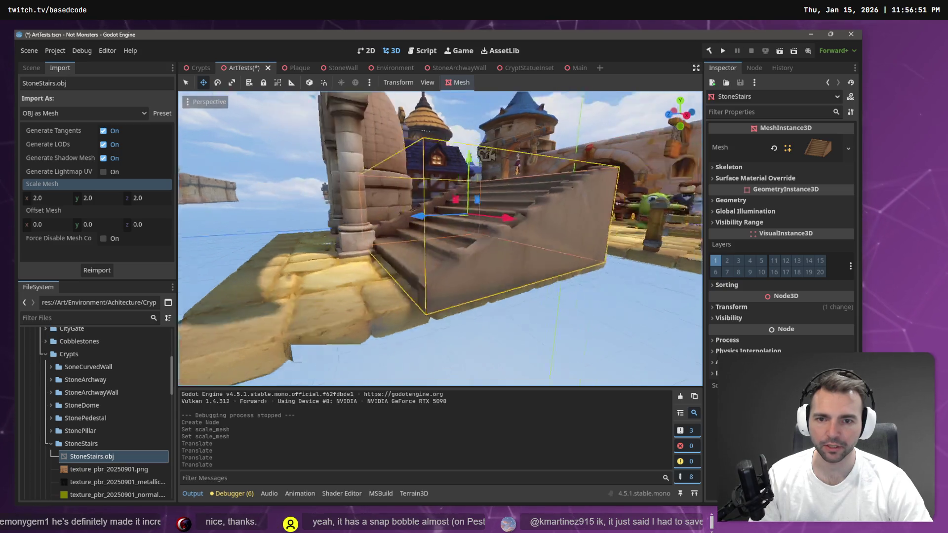
mouse_move(440, 237)
left_mouse_down()
mouse_move(489, 239)
mouse_move(449, 237)
mouse_move(479, 240)
mouse_move(420, 207)
mouse_move(403, 184)
mouse_move(431, 238)
left_mouse_up()
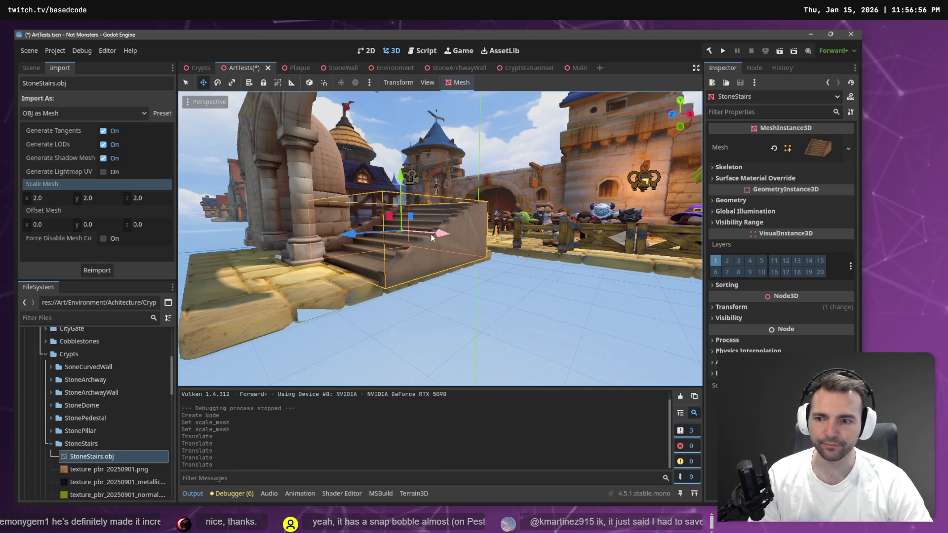
Fine-tune the stairs inside the archway opening, shifting them slightly along X
scroll(121, 447, "down", 5)
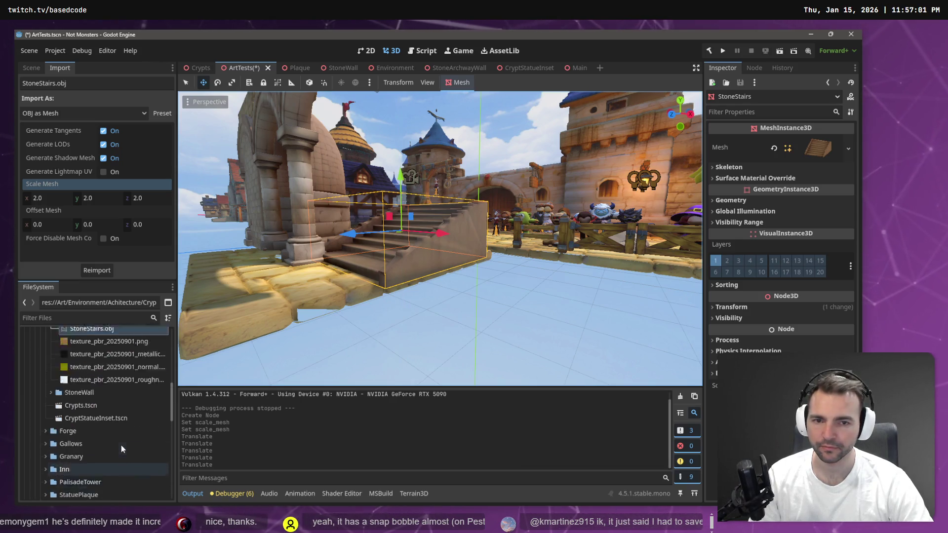
scroll(120, 445, "up", 4)
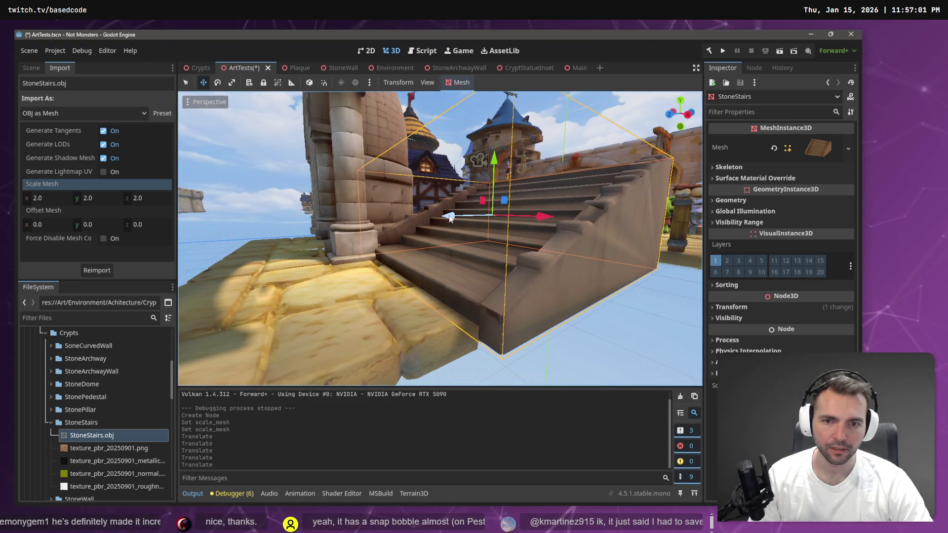
left_click_drag(451, 219, 489, 218)
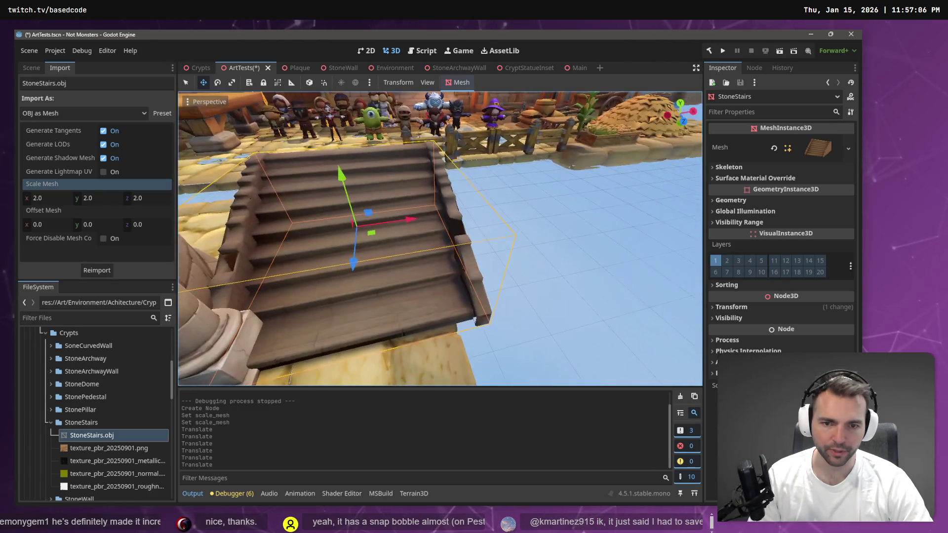
left_click(559, 249)
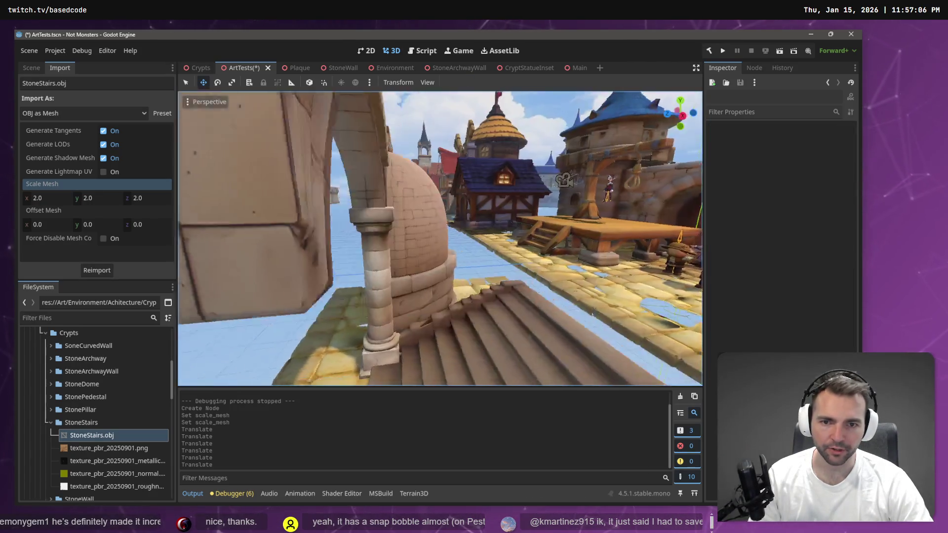
key("s")
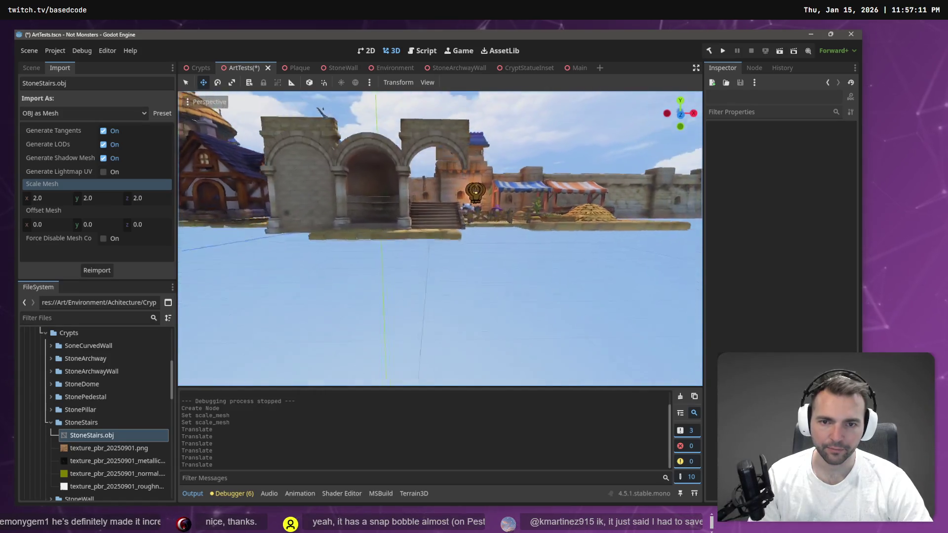
key("w")
key("s")
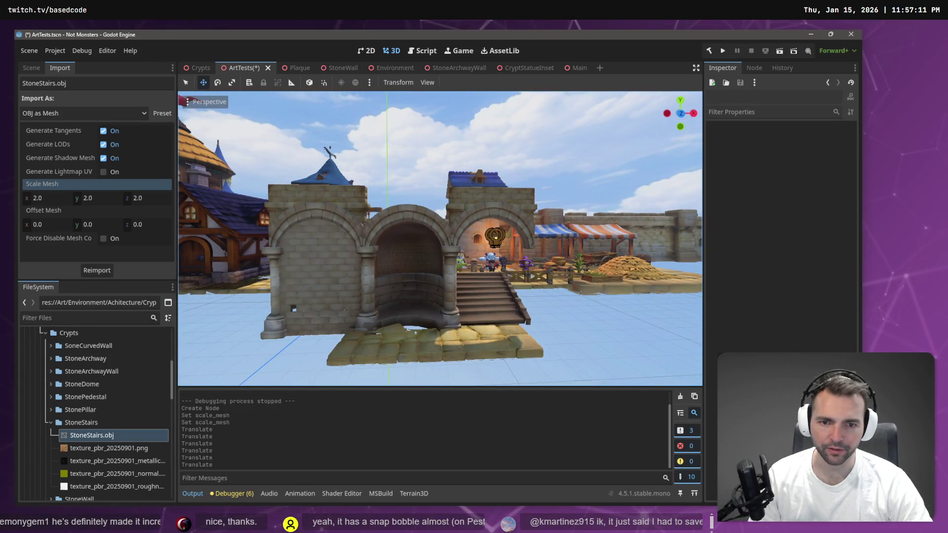
left_click(471, 300)
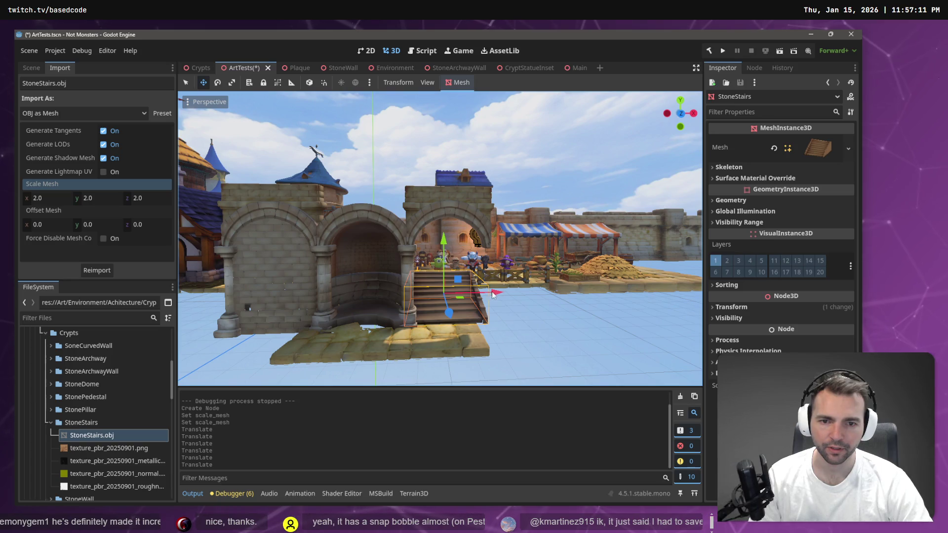
left_click_drag(489, 296, 501, 295)
left_click(105, 422)
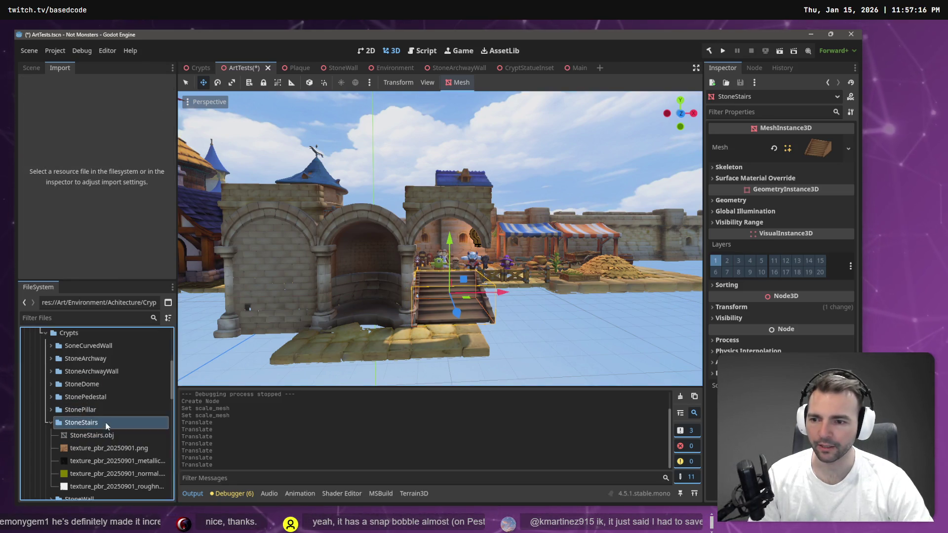
Create a new scene named StoneStairs in the StoneStairs folder
right_click(106, 422)
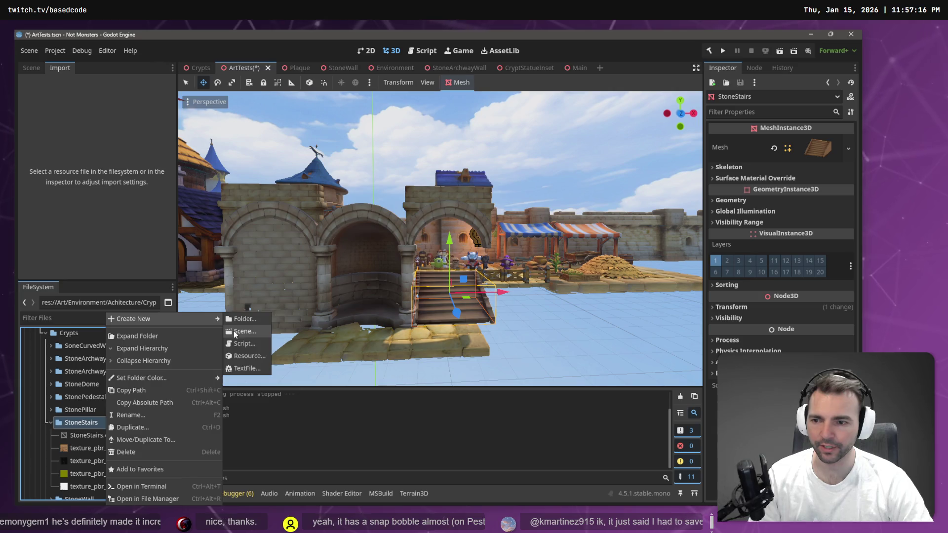
left_click(233, 331)
type("StoneStairs")
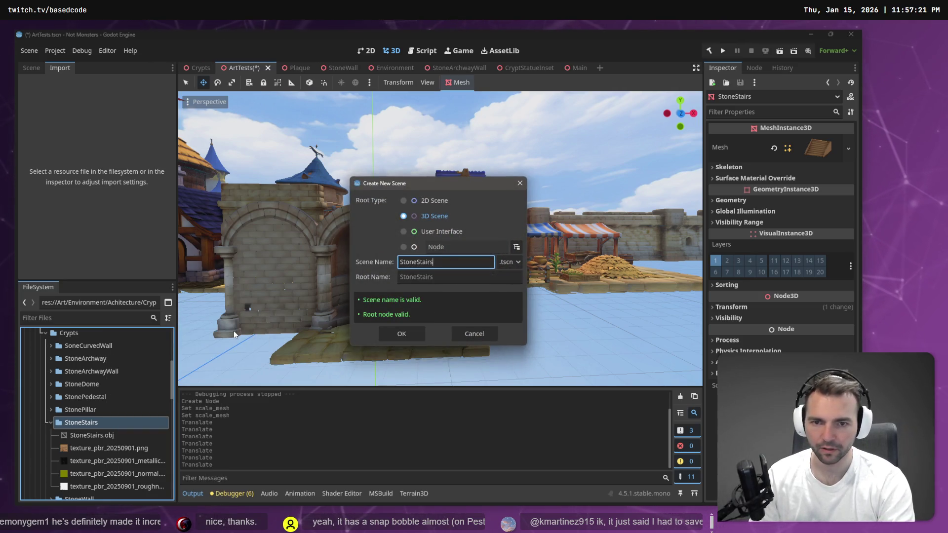
key("Return")
Place the stairs mesh at the origin and raise it 0.855 m so it sits on the ground
mouse_move(92, 435)
left_mouse_down()
mouse_move(104, 440)
mouse_move(296, 222)
mouse_move(423, 262)
left_mouse_up()
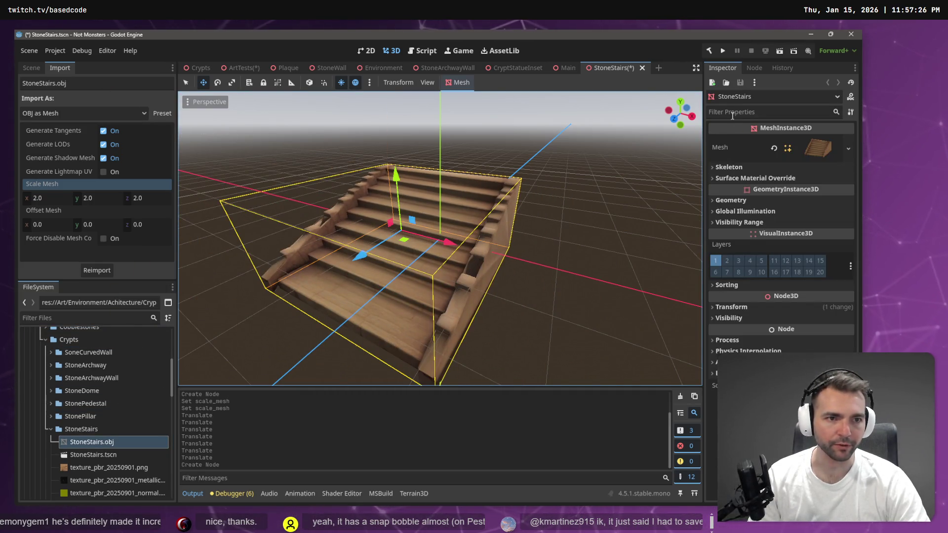
left_click(720, 307)
left_click(729, 333)
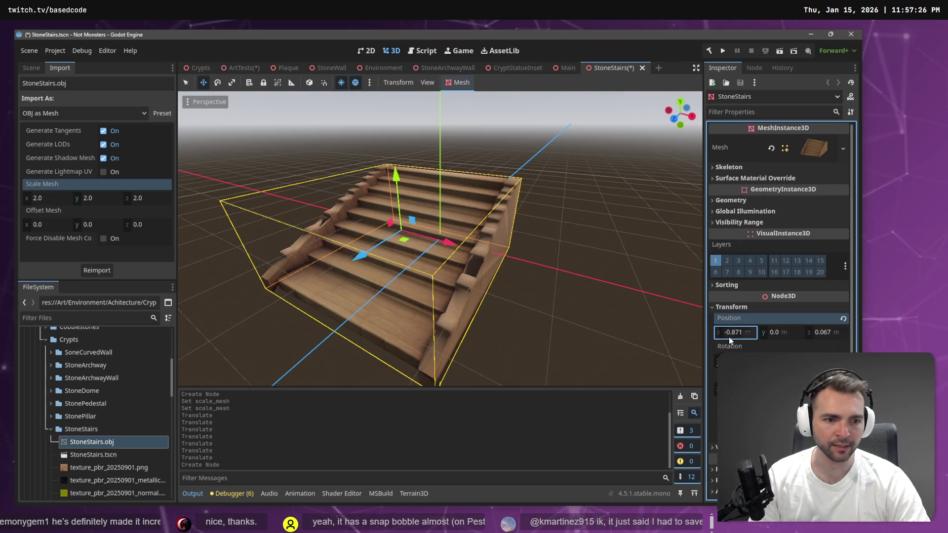
left_click(843, 318)
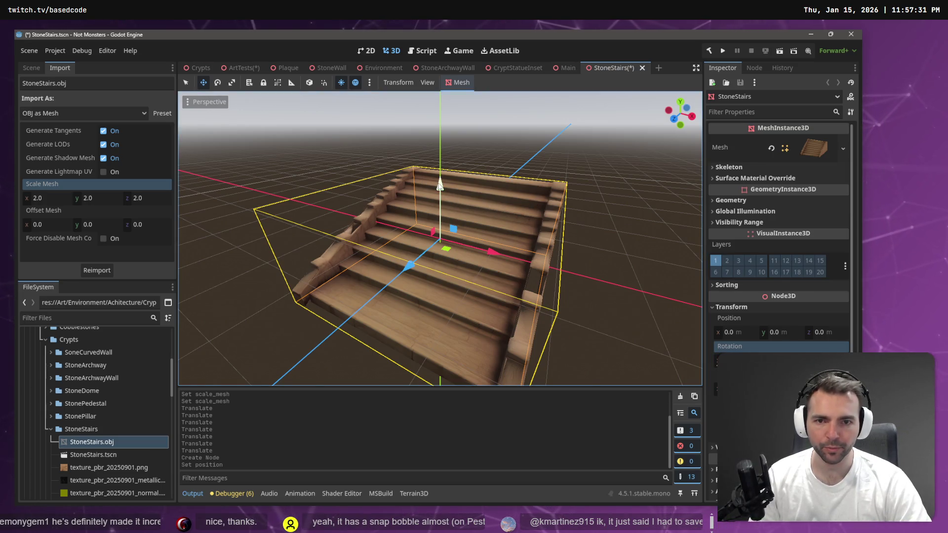
left_click_drag(456, 183, 463, 126)
left_click(394, 117)
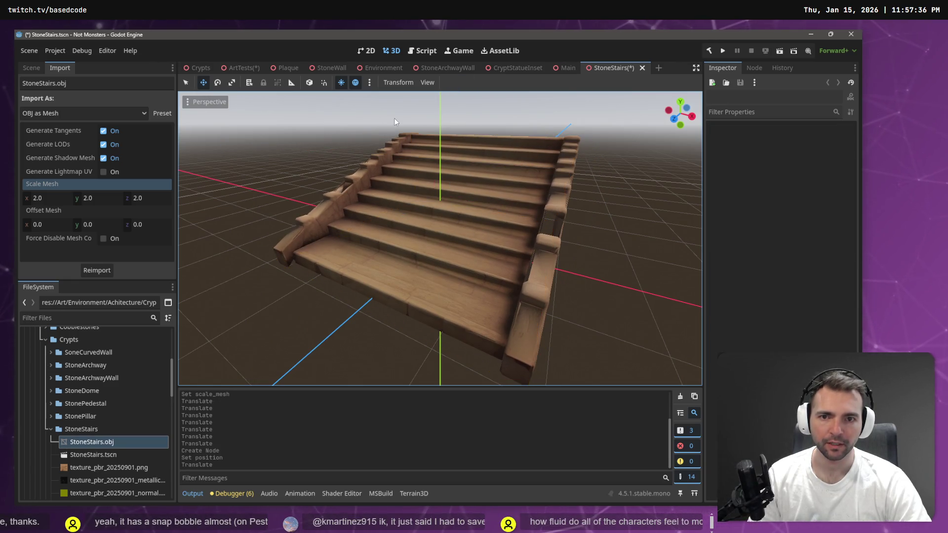
Save StoneStairs.tscn and go back to the ArtTests scene
key("ctrl+s")
scroll(439, 237, "down", 5)
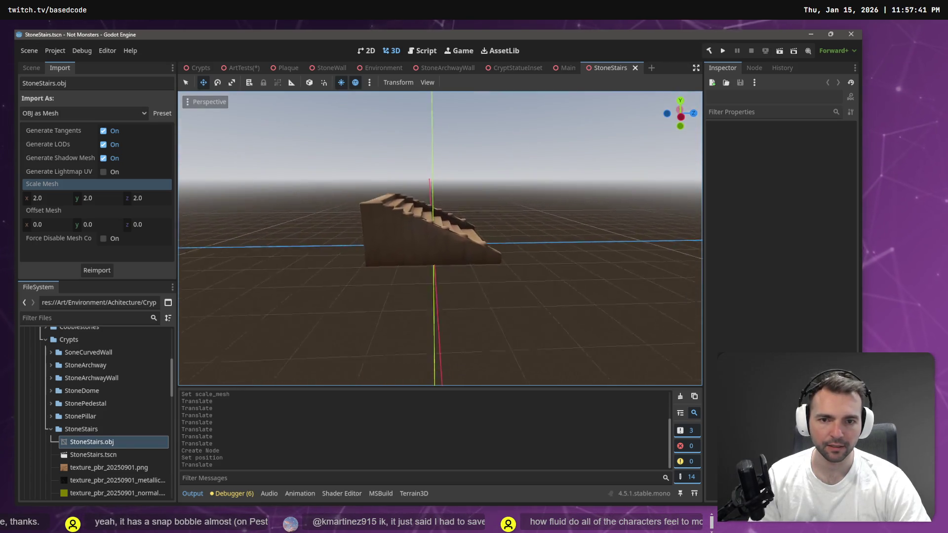
left_click(238, 64)
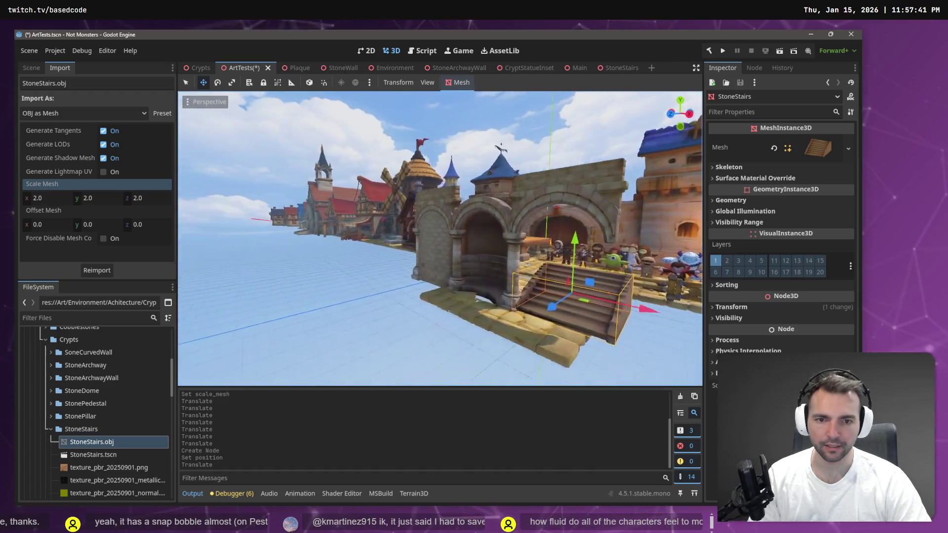
Save ArtTests, switch to the Crypts scene and collapse its Walls and Ground branches
key("ctrl+s")
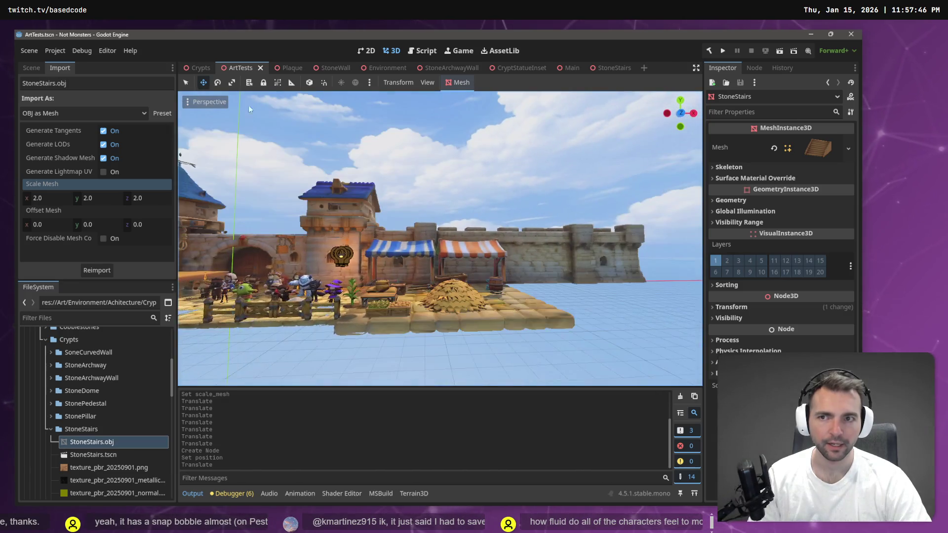
left_click(196, 69)
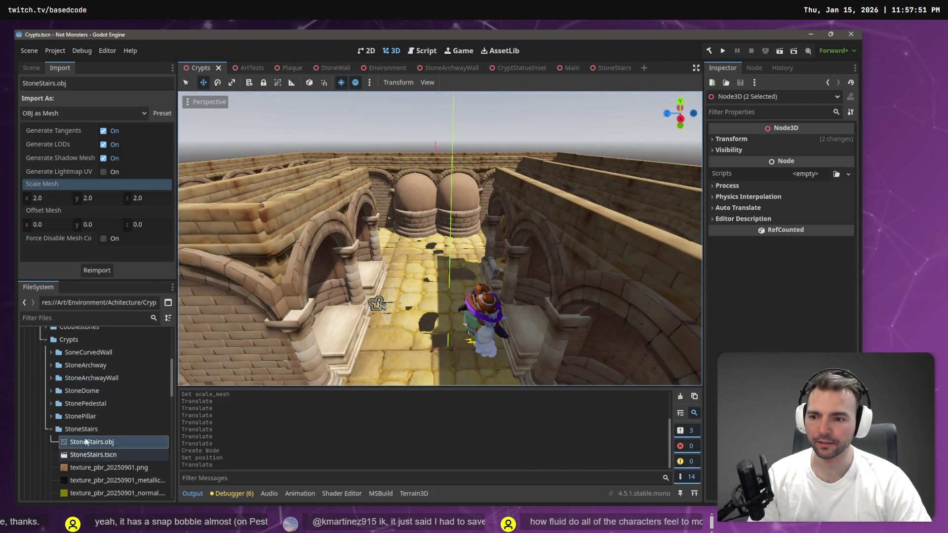
left_click(35, 71)
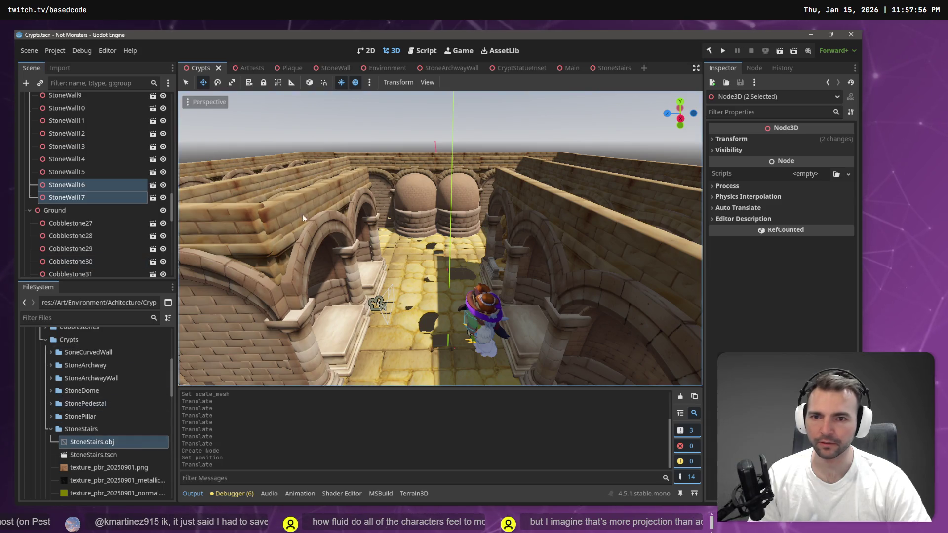
left_click(408, 123)
scroll(96, 207, "up", 10)
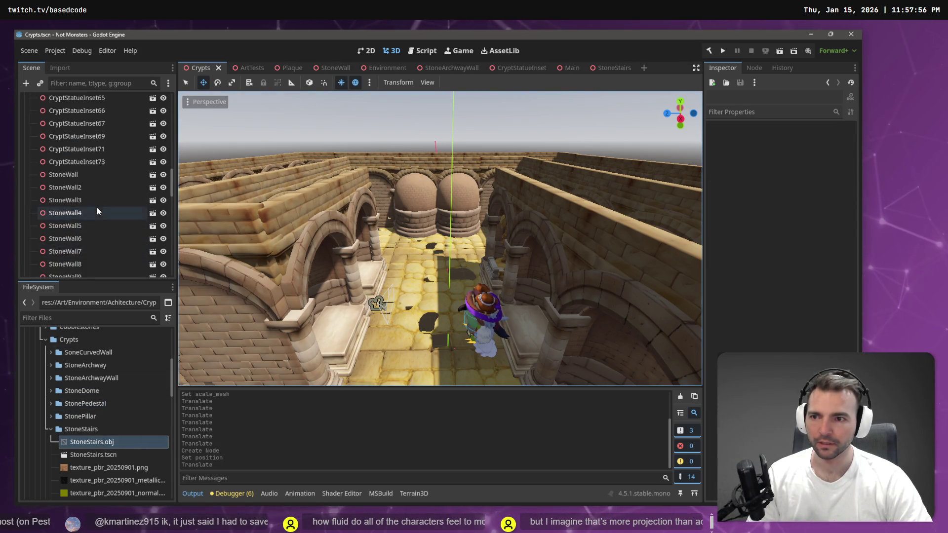
scroll(83, 184, "up", 5)
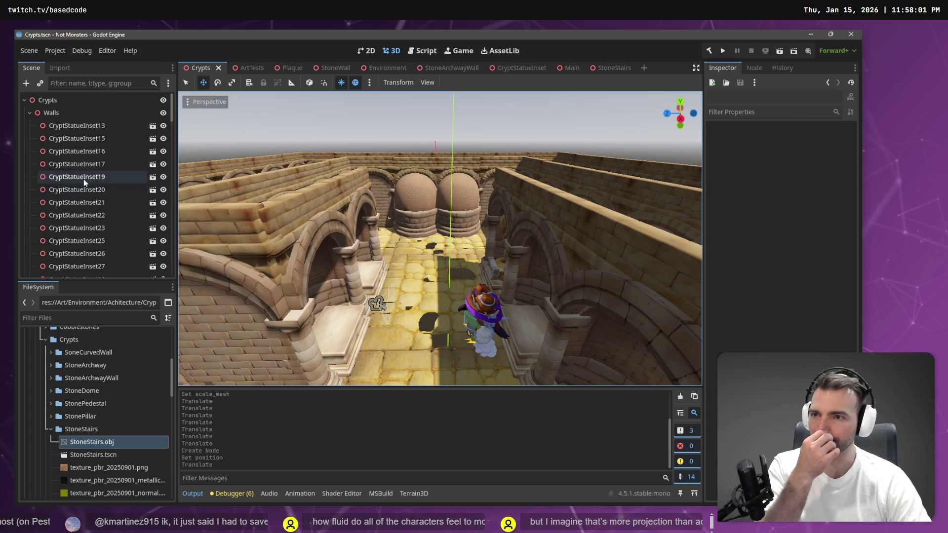
left_click(29, 113)
left_click(29, 126)
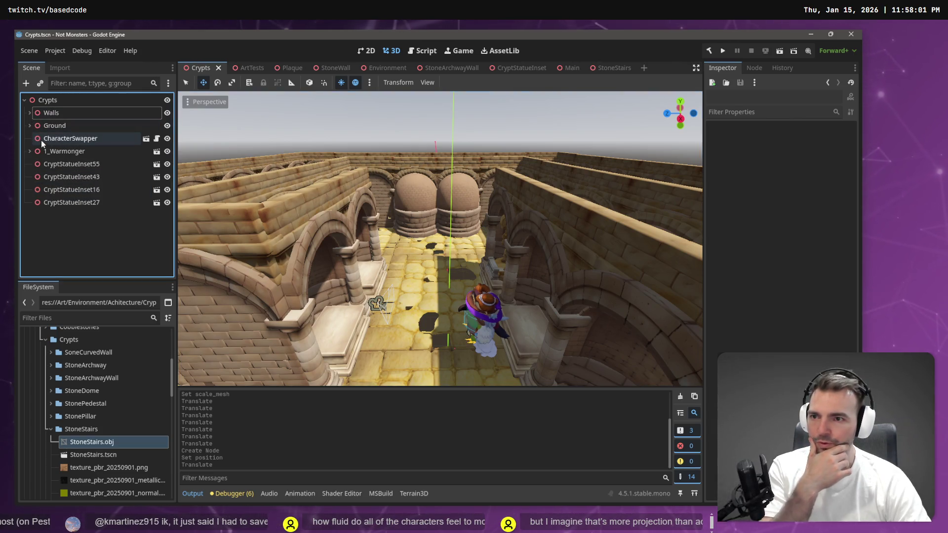
Move the four CryptStatueInset nodes, 55 through 27, under Walls
left_click(78, 165)
left_click(89, 202, "shift")
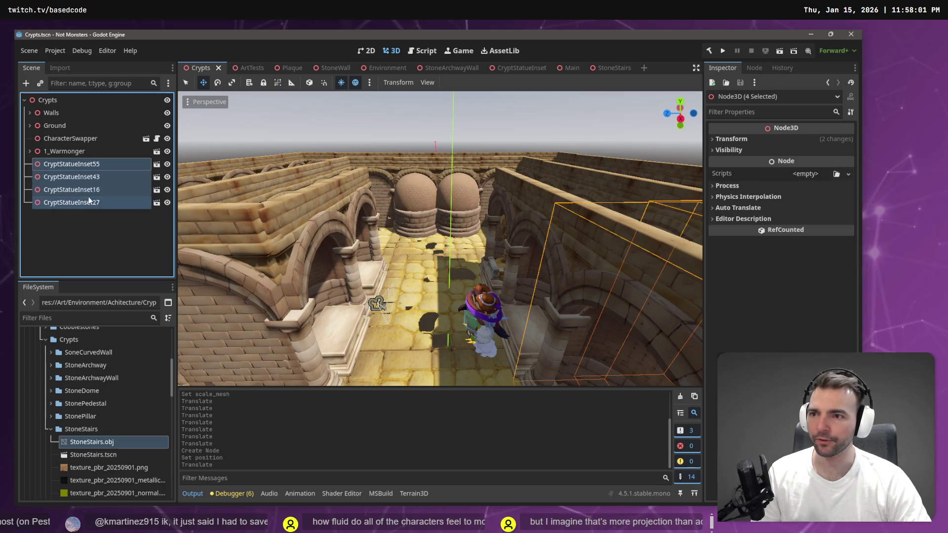
left_click_drag(89, 201, 52, 113)
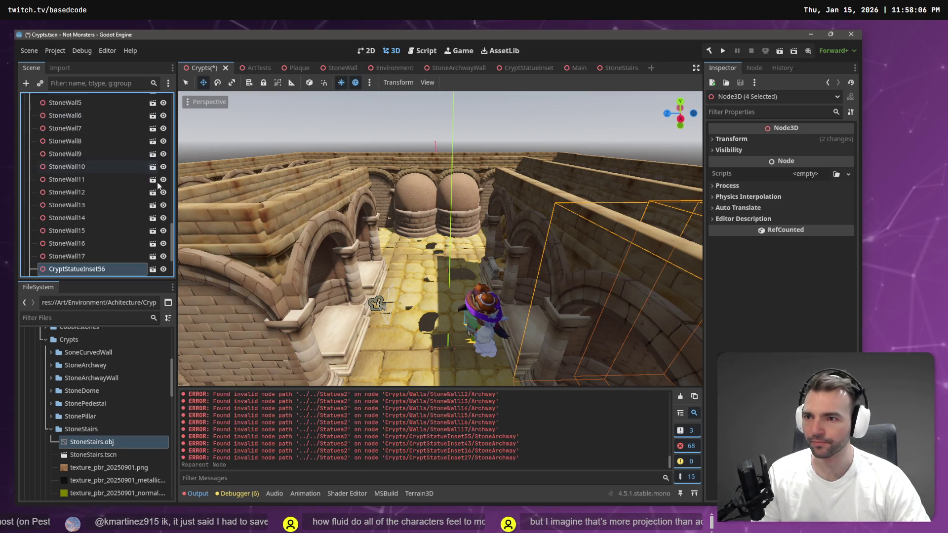
scroll(98, 148, "up", 10)
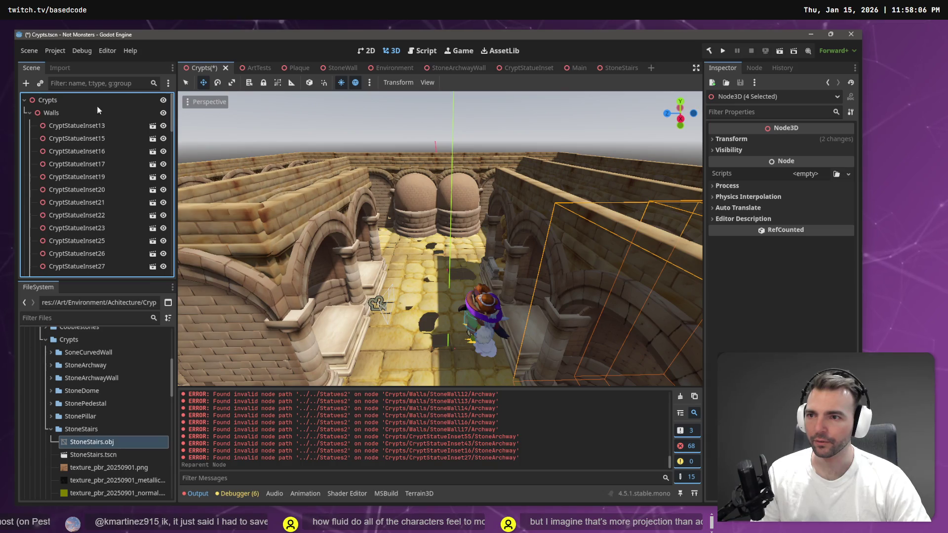
left_click(29, 113)
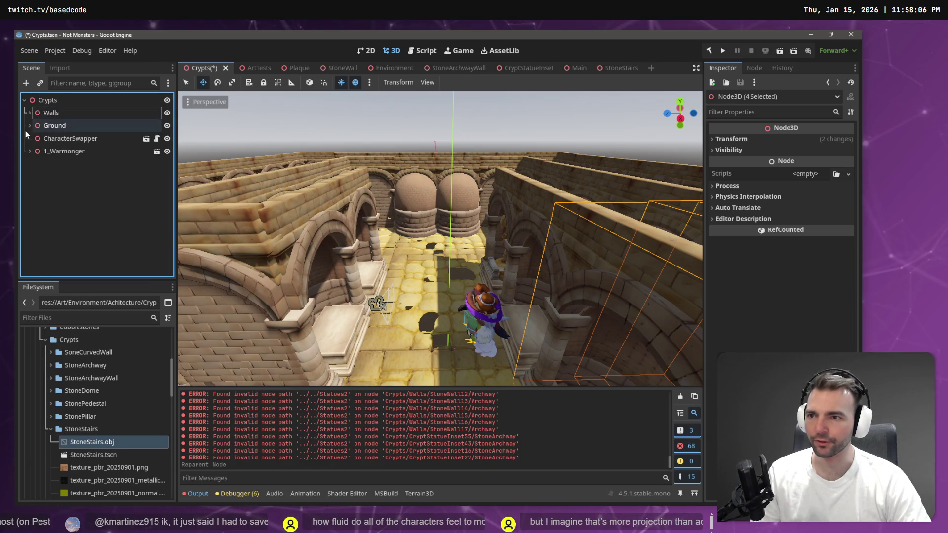
Add a Node3D named Statues under Crypts and move 1_Warmonger into it
right_click(47, 100)
left_click(69, 110)
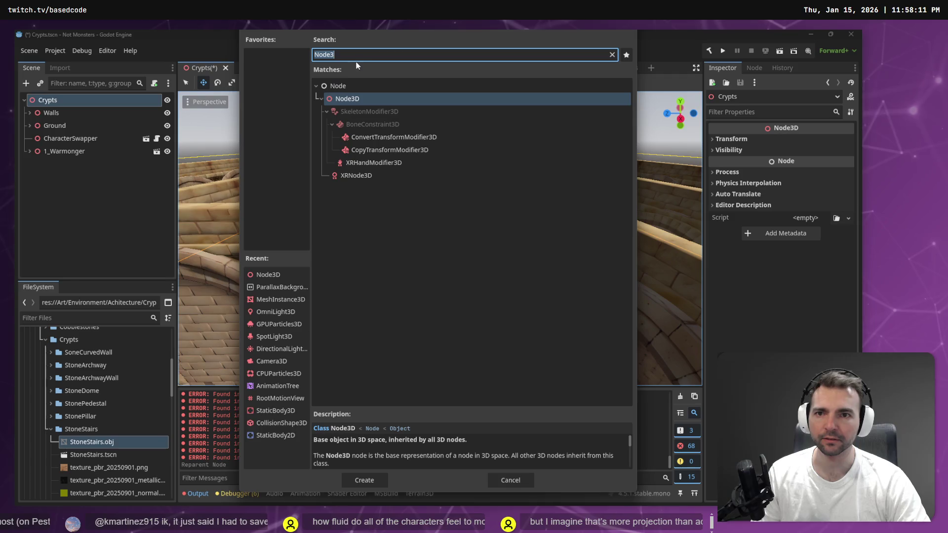
key("Return")
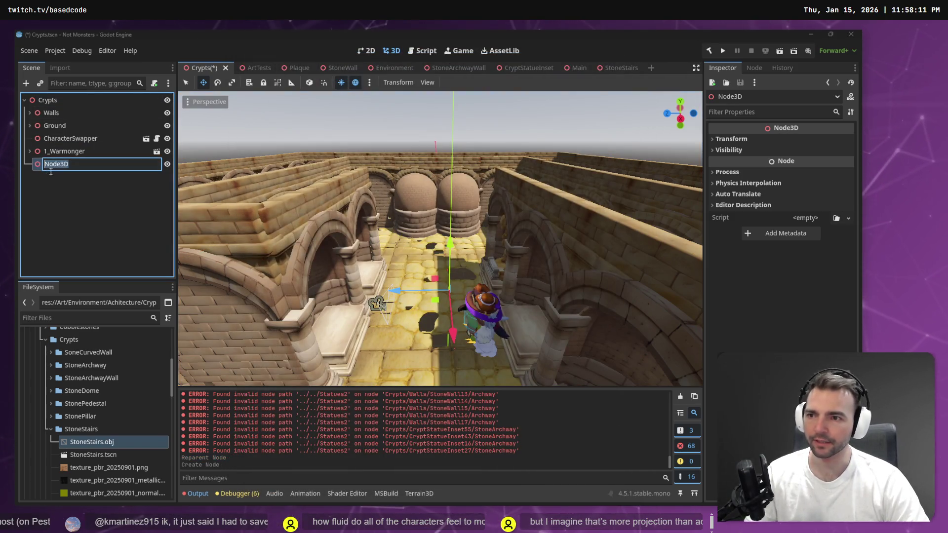
type("Statues")
key("Return")
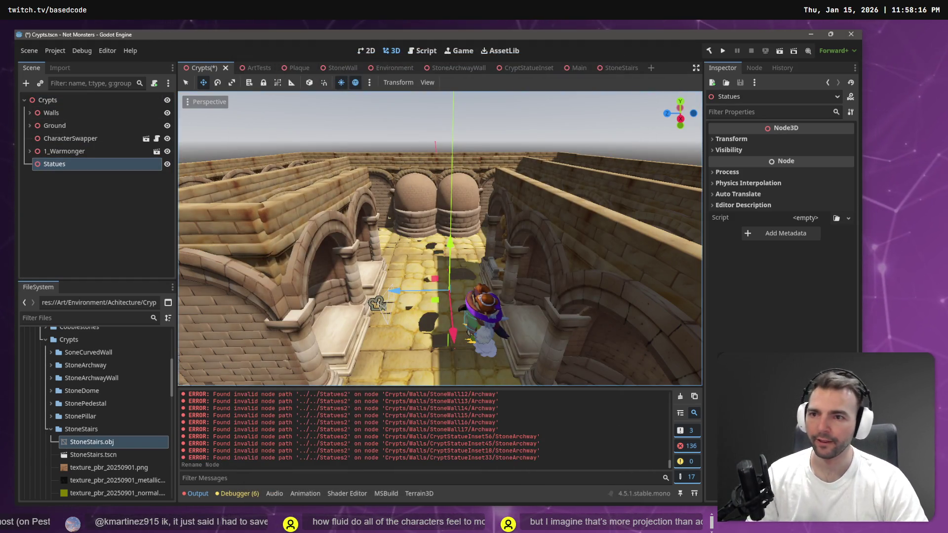
left_click(59, 152)
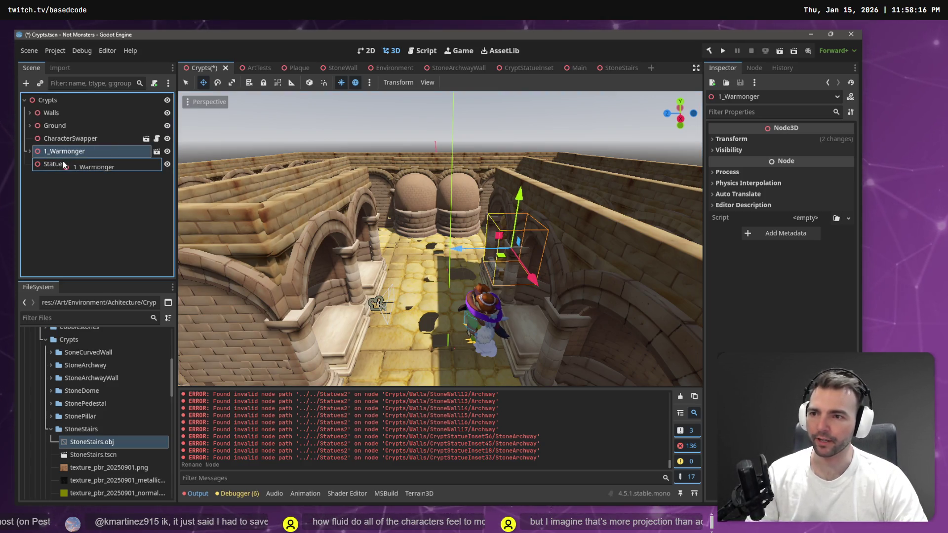
left_click_drag(63, 164, 64, 165)
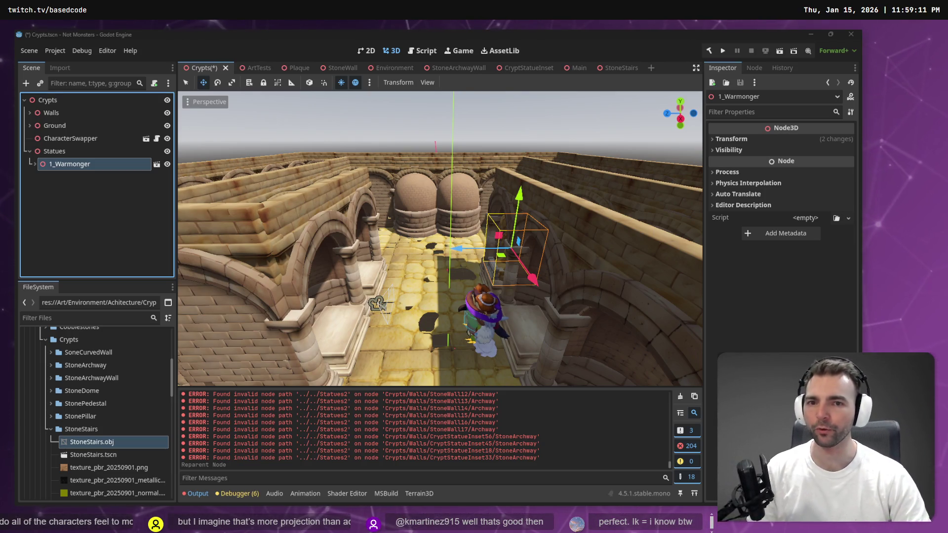
left_click(399, 127)
scroll(398, 127, "down", 5)
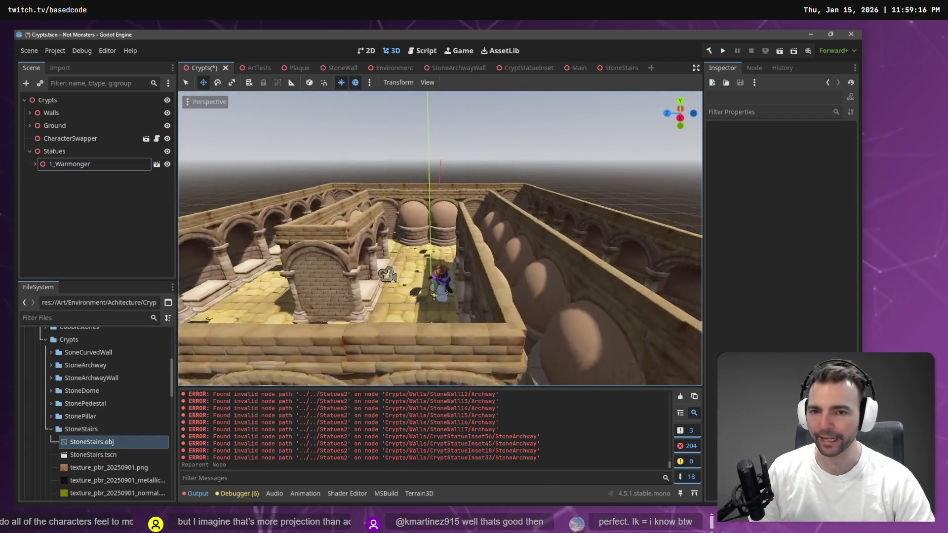
scroll(401, 127, "down", 5)
key("e")
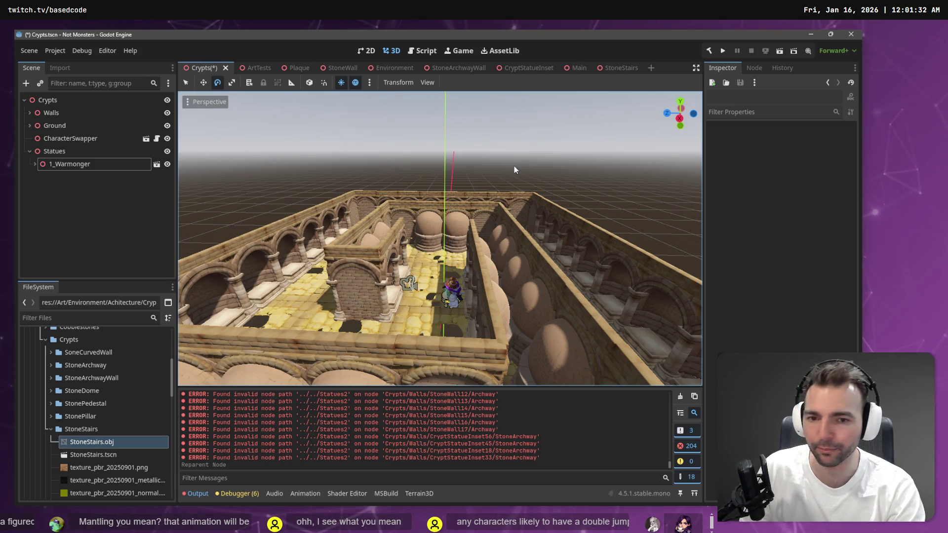
key("w")
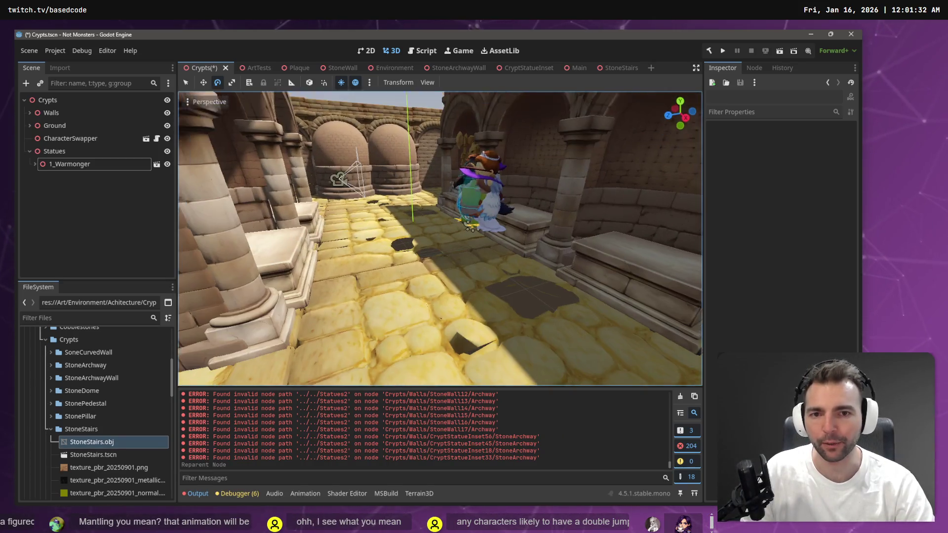
key("s")
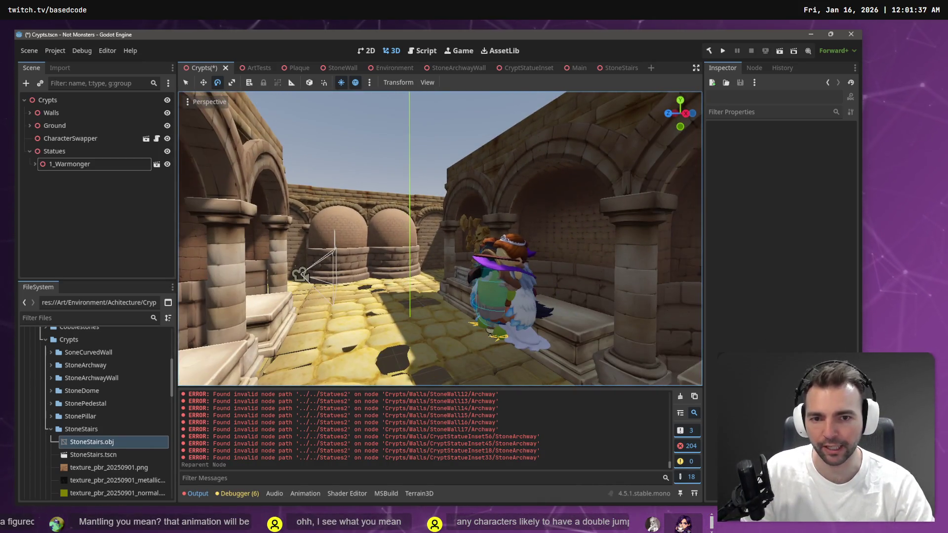
key("w")
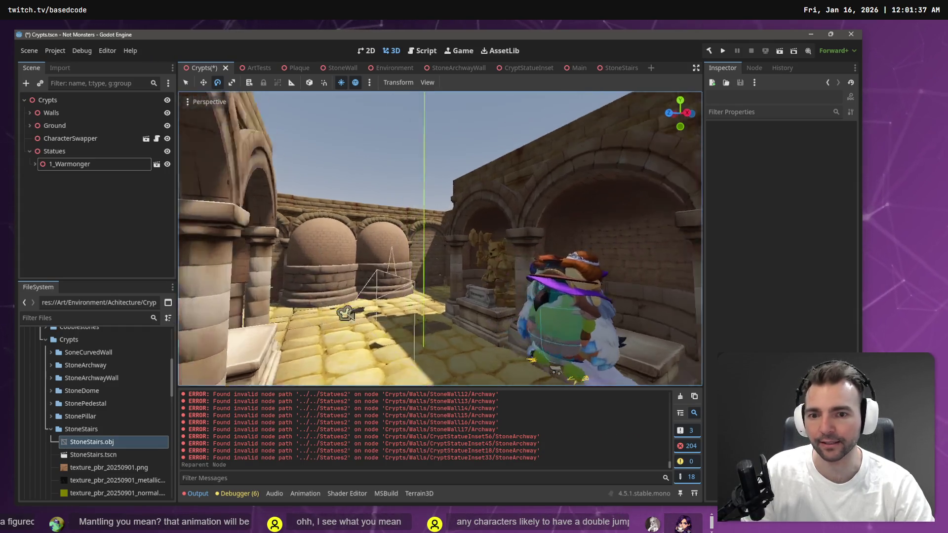
key("s")
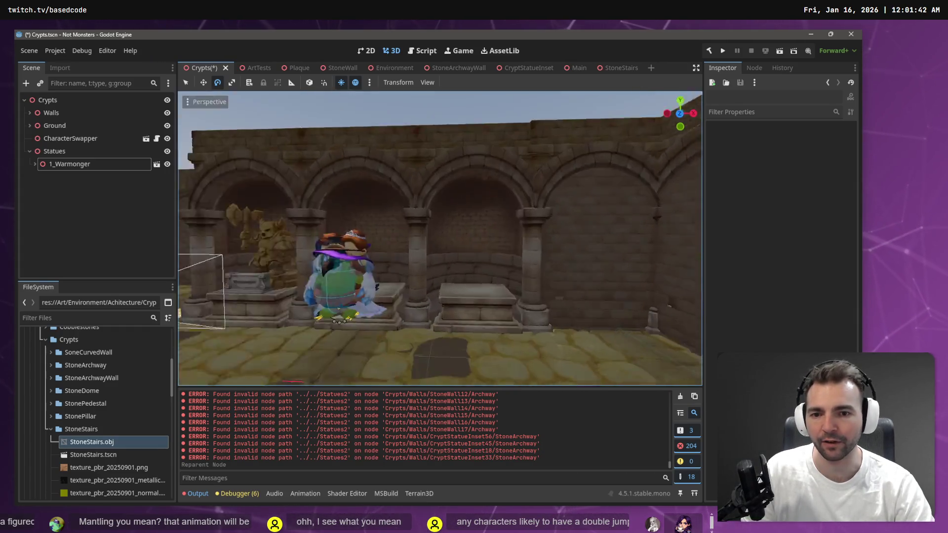
key("w")
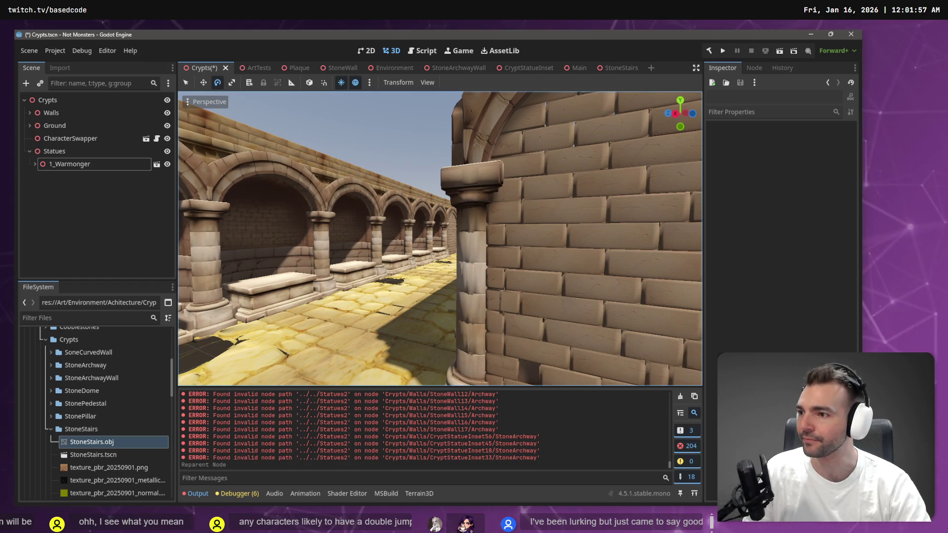
key("w")
key("w")
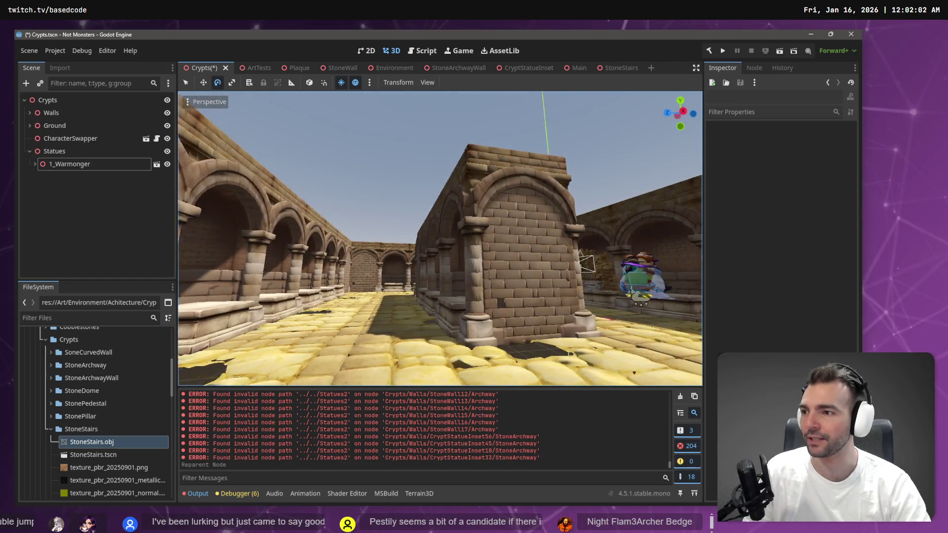
key("s")
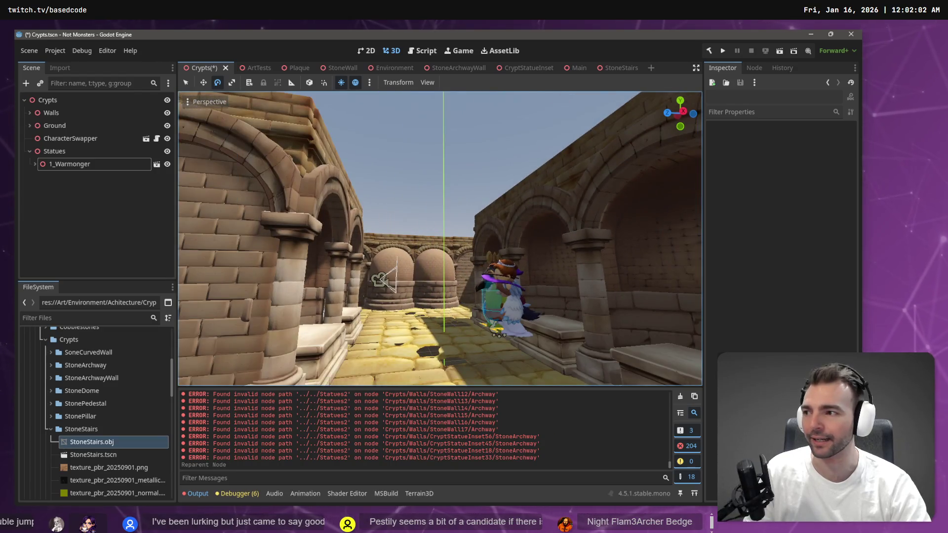
key("s")
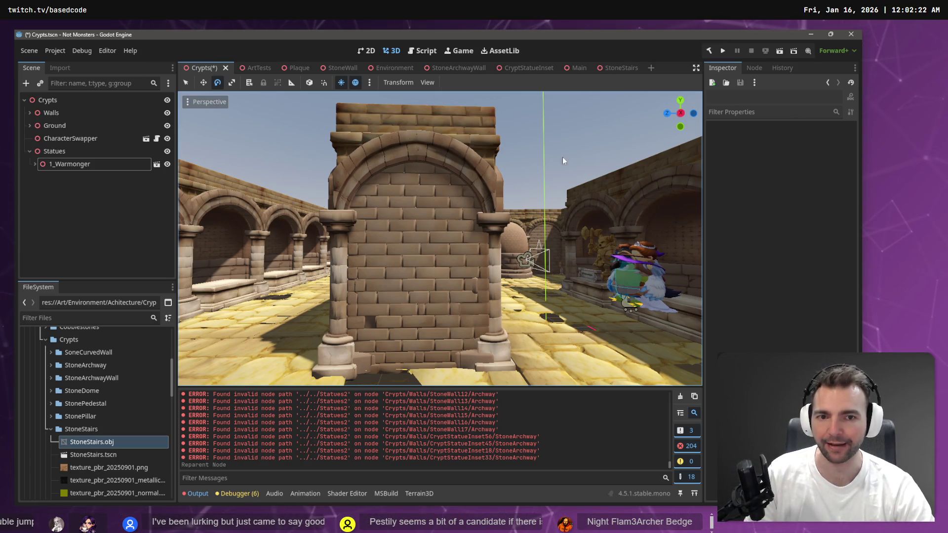
key("d")
key("w")
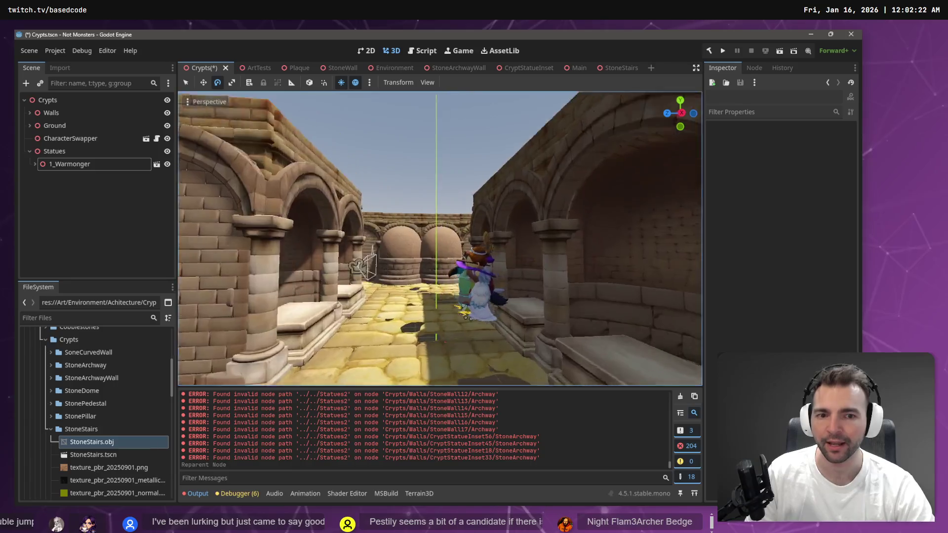
key("w")
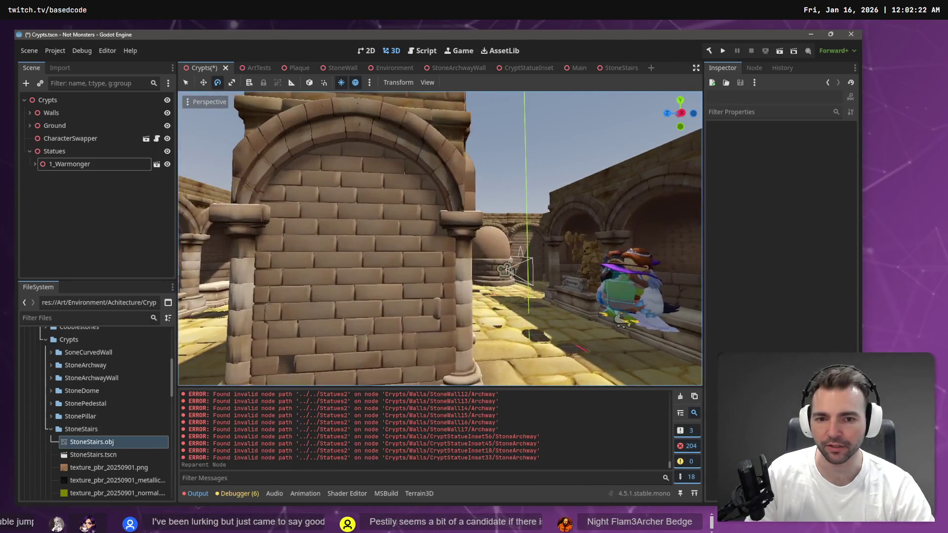
key("w")
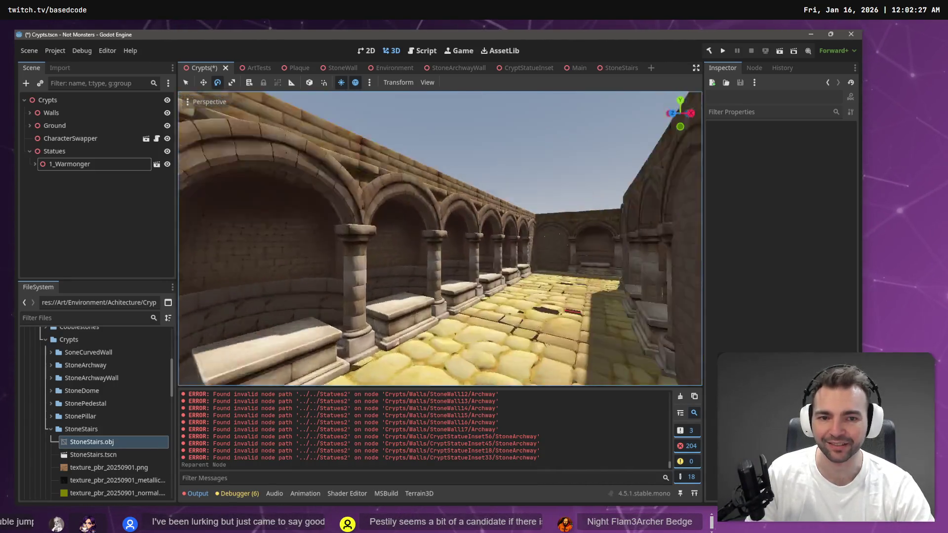
key("w")
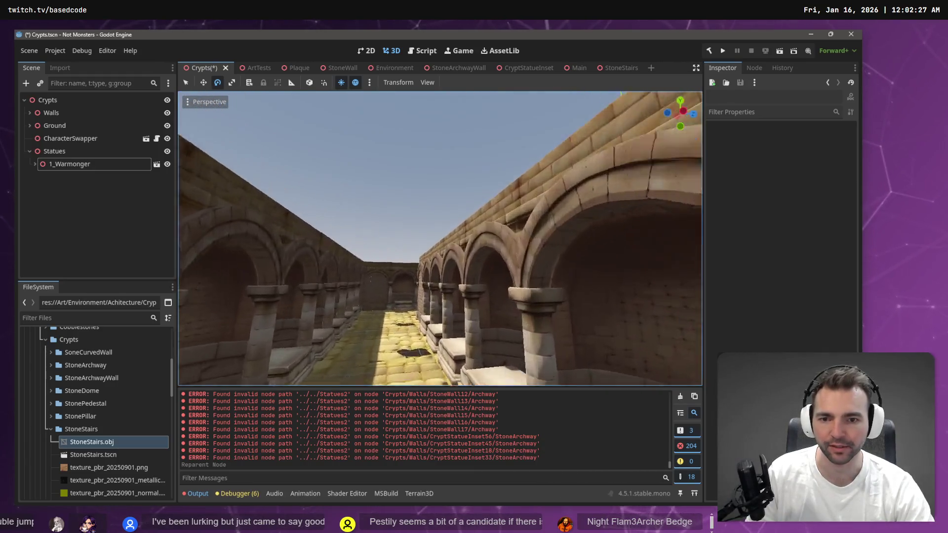
key("w")
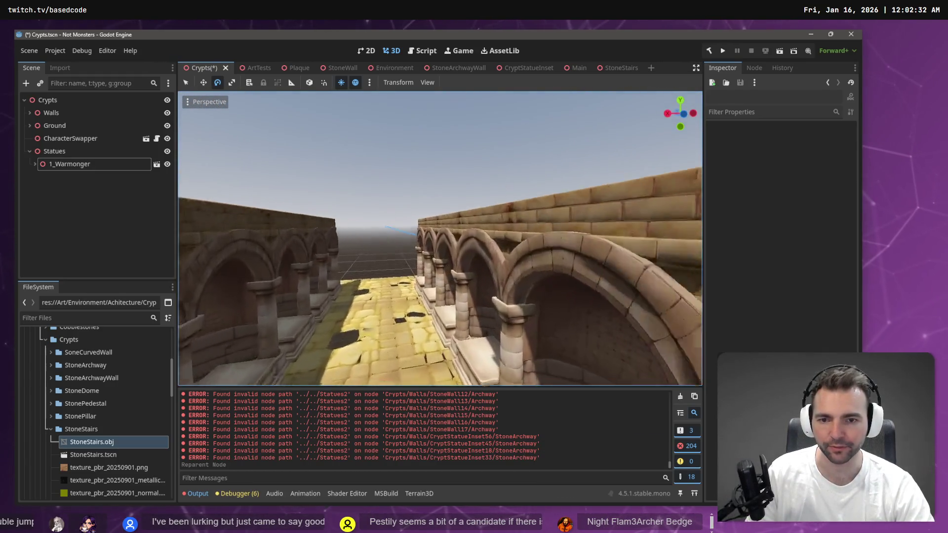
key("s")
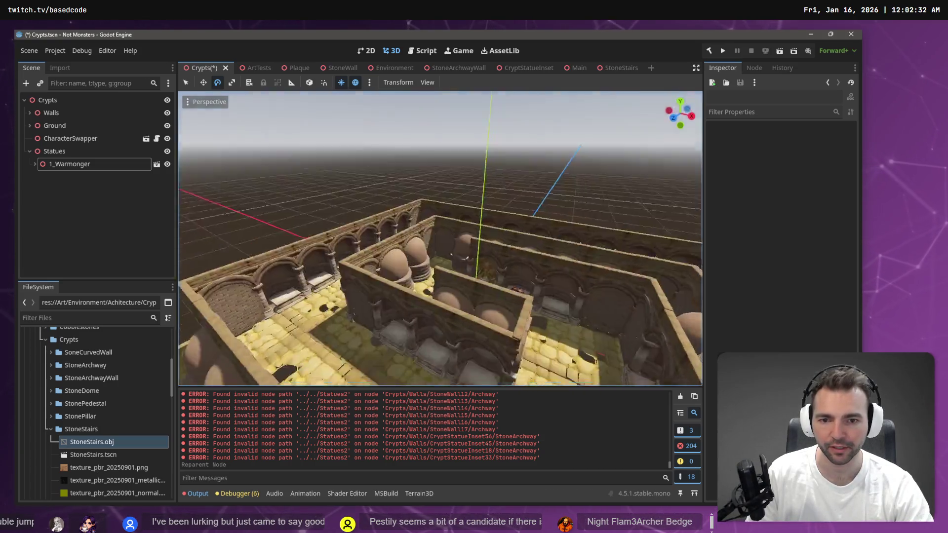
key("w")
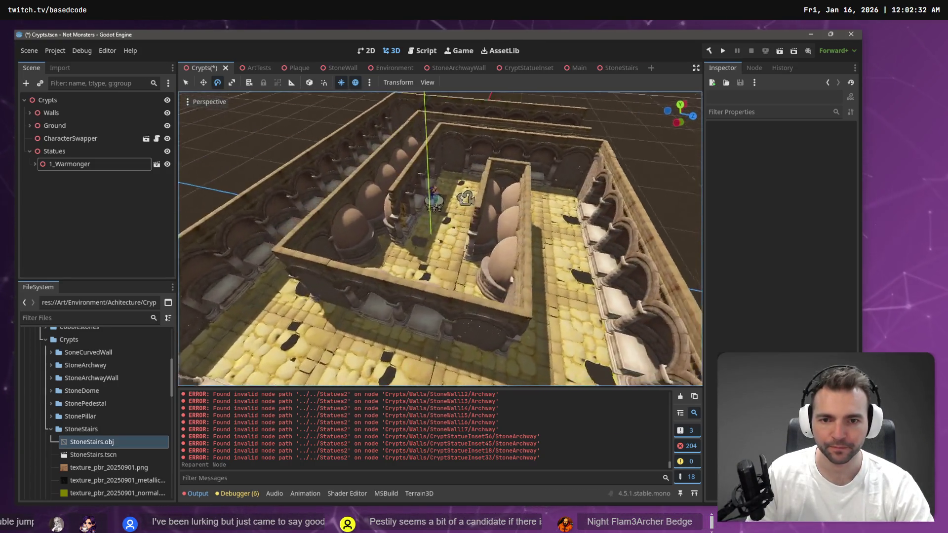
key("w")
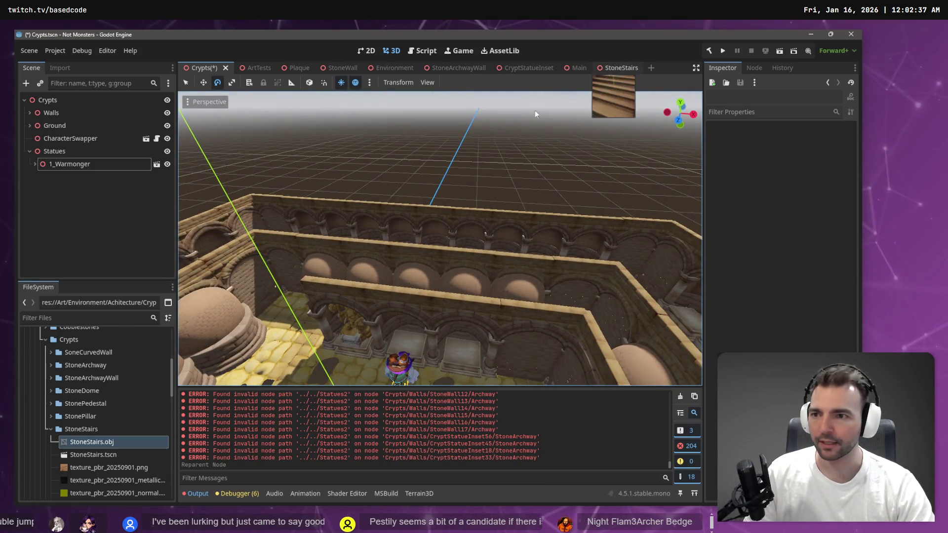
Drop a StoneStairs instance into the Crypts scene and turn it 60 degrees about the vertical
mouse_move(83, 455)
left_mouse_down()
mouse_move(163, 454)
mouse_move(279, 375)
mouse_move(296, 345)
left_mouse_up()
key("w")
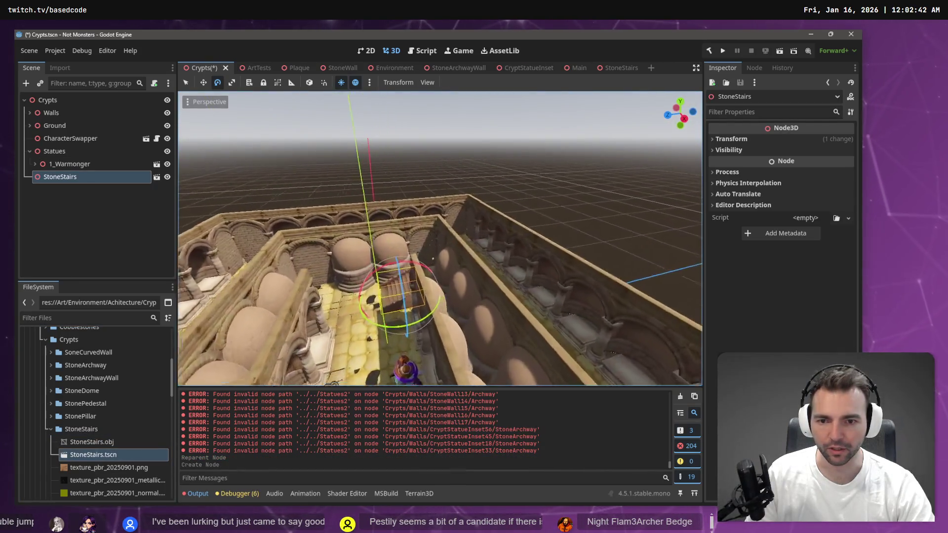
mouse_move(444, 316)
left_mouse_down()
mouse_move(470, 314)
mouse_move(491, 297)
left_mouse_up()
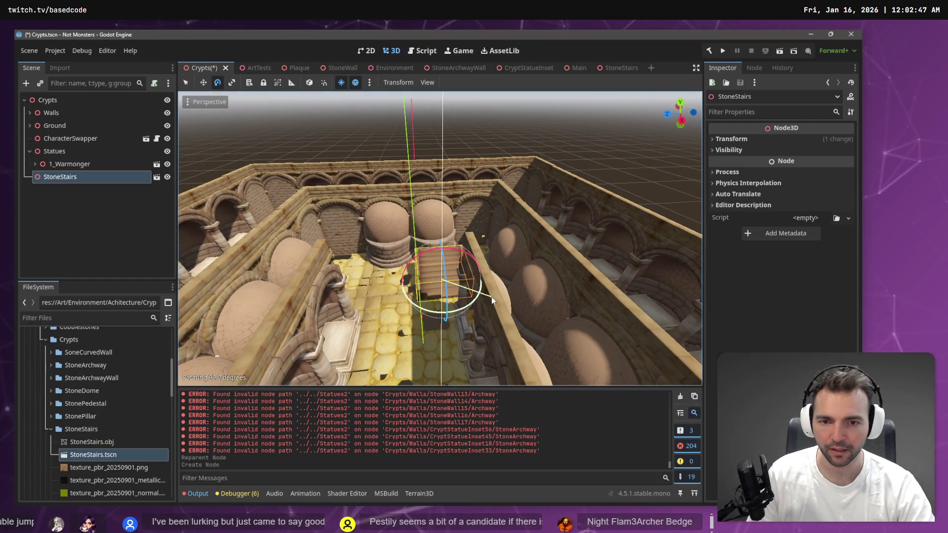
key("d")
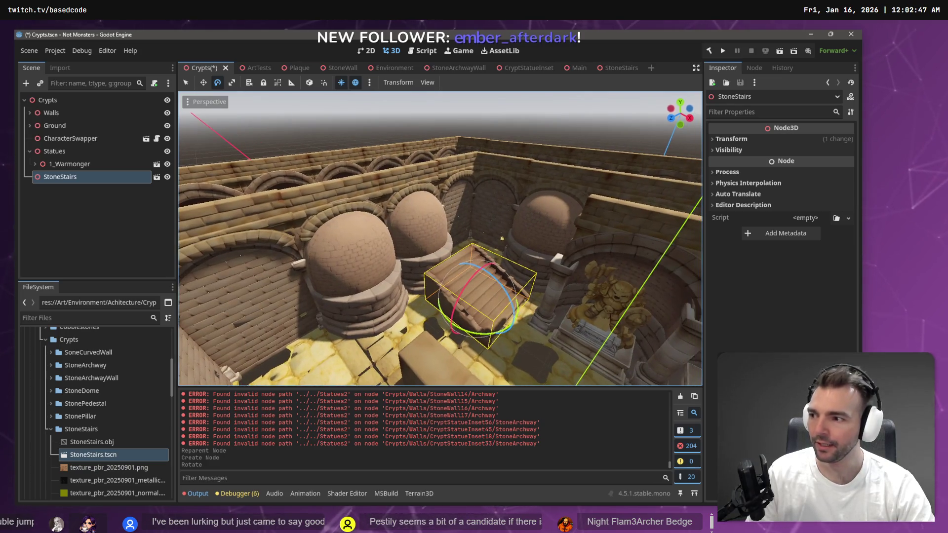
mouse_move(490, 296)
left_mouse_down()
mouse_move(455, 372)
mouse_move(470, 288)
left_mouse_up()
Slide the stairs across the corridor floor toward the archway, then shift them slightly left
key("w")
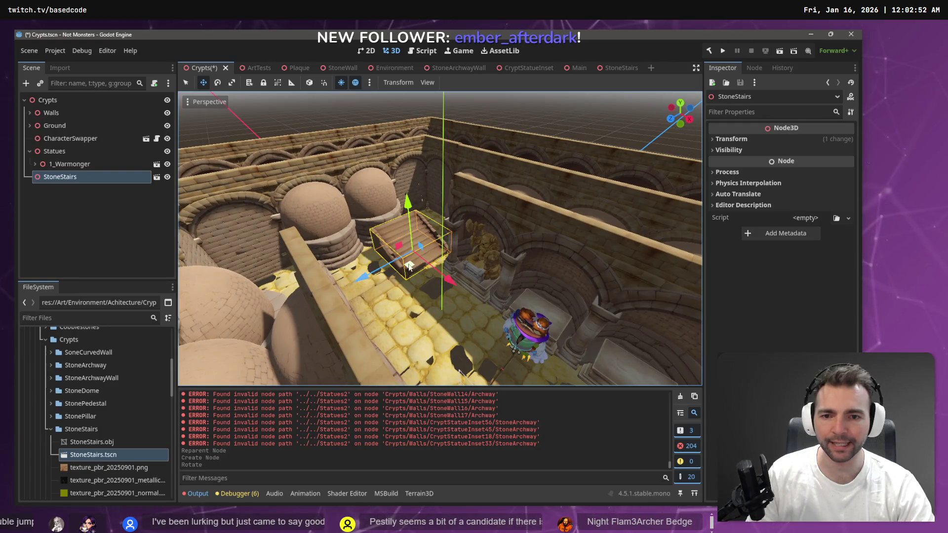
mouse_move(395, 269)
left_mouse_down()
mouse_move(406, 297)
mouse_move(491, 374)
left_mouse_up()
scroll(552, 297, "down", 5)
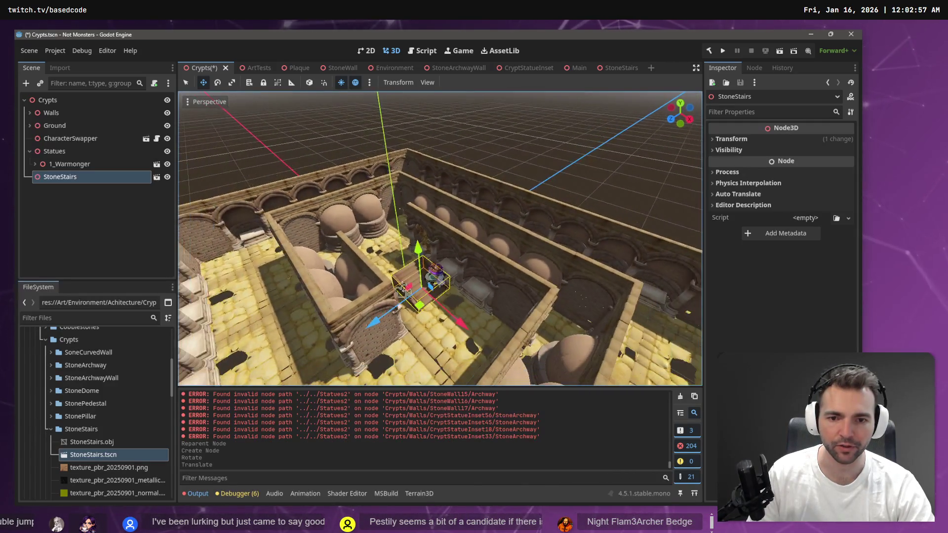
scroll(435, 286, "up", 5)
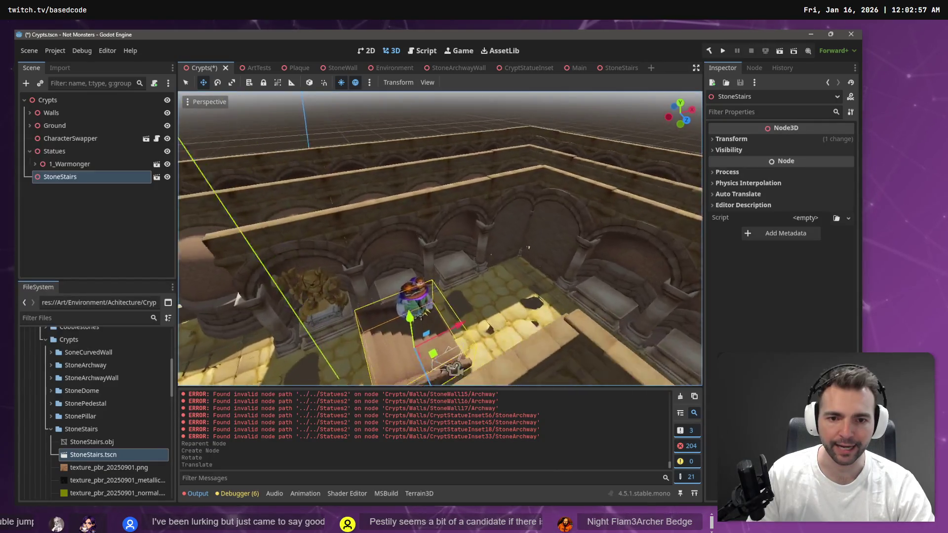
scroll(439, 237, "down", 5)
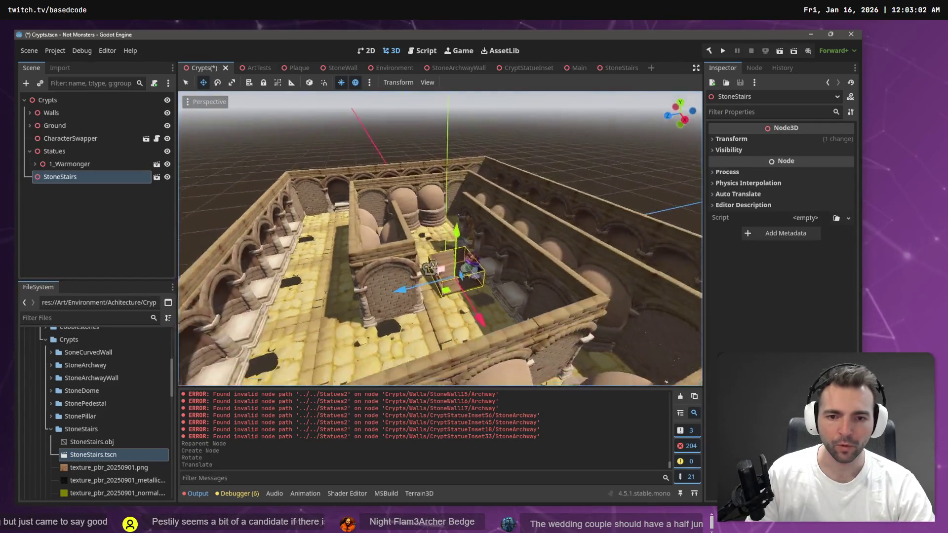
scroll(558, 292, "up", 5)
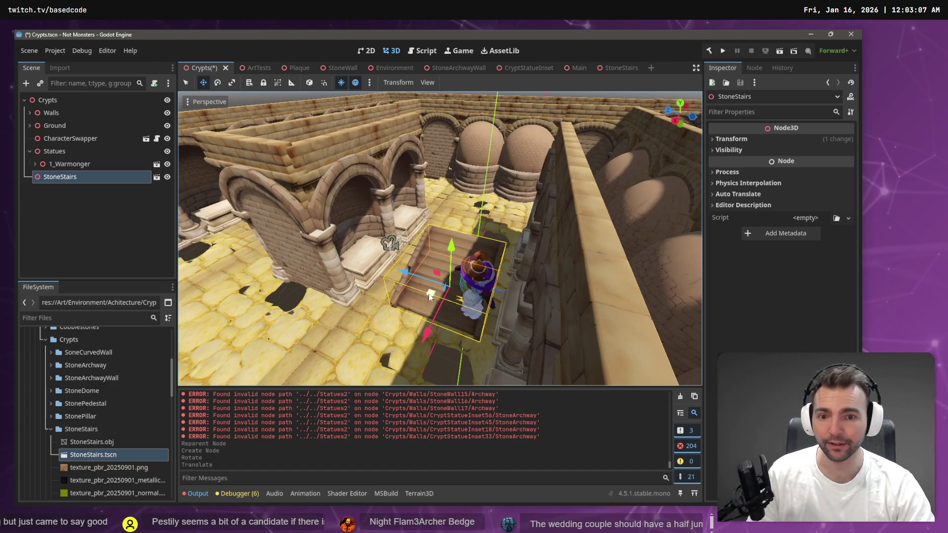
left_click_drag(430, 295, 389, 290)
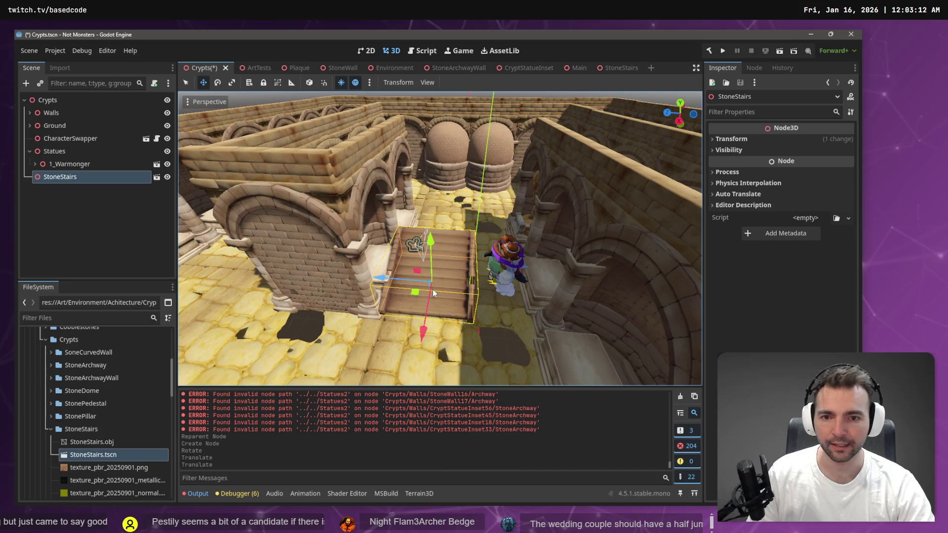
scroll(454, 289, "down", 3)
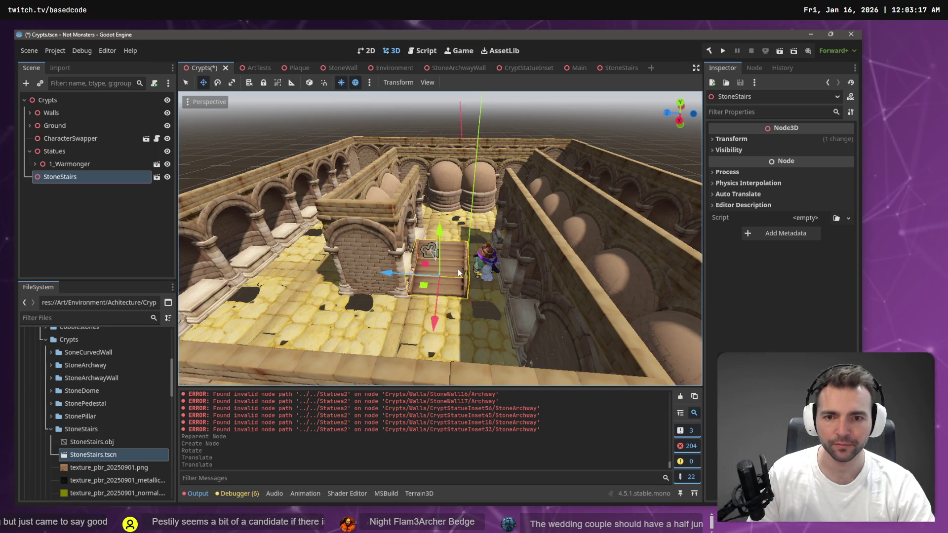
scroll(457, 268, "down", 5)
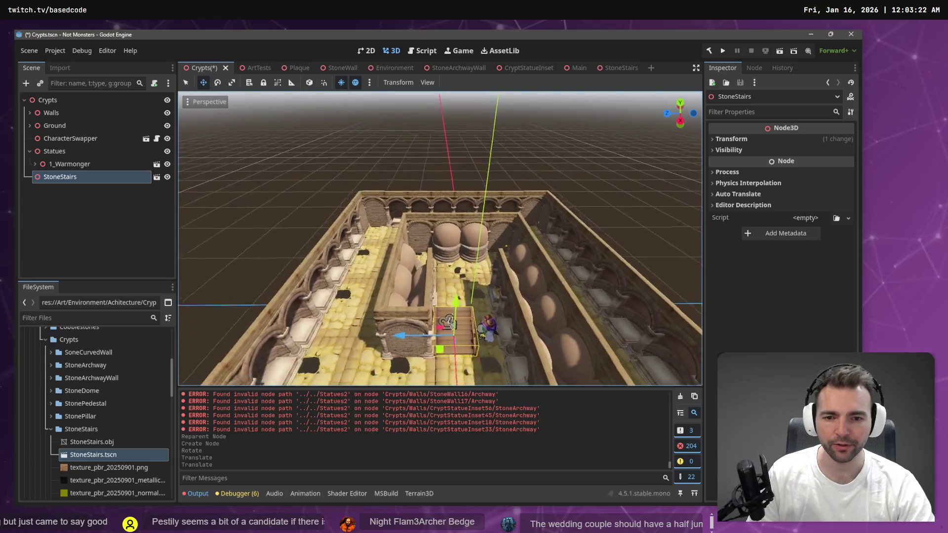
scroll(439, 237, "up", 3)
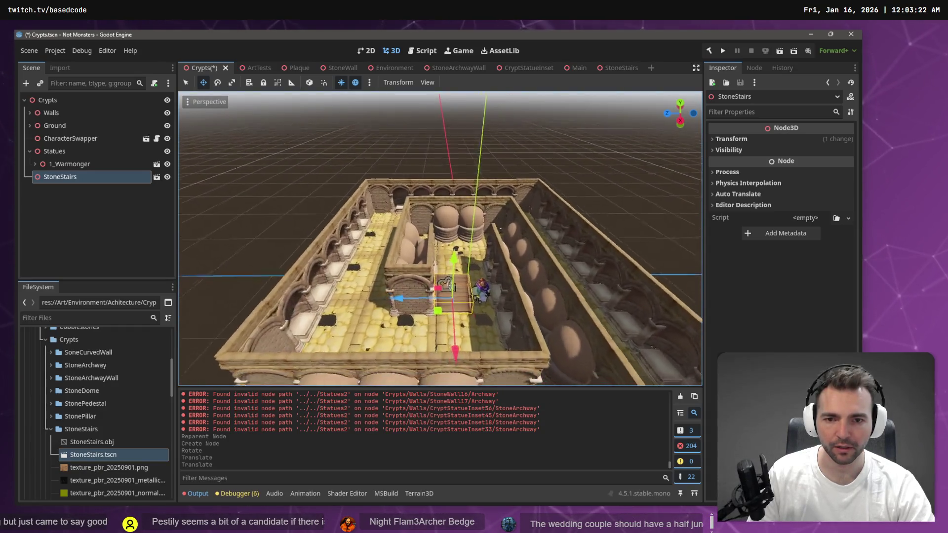
Line the stairs up along one axis right next to the archway wall
left_click(428, 245)
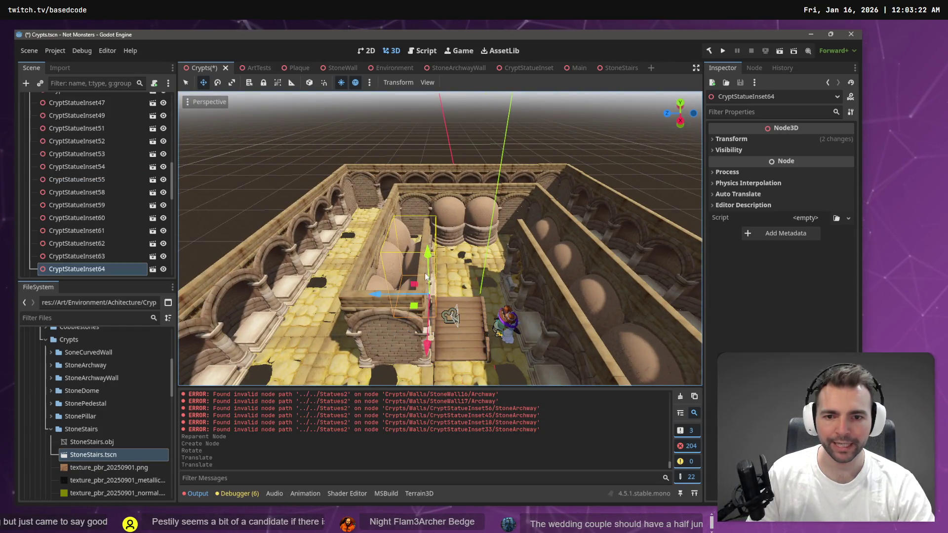
scroll(432, 292, "down", 3)
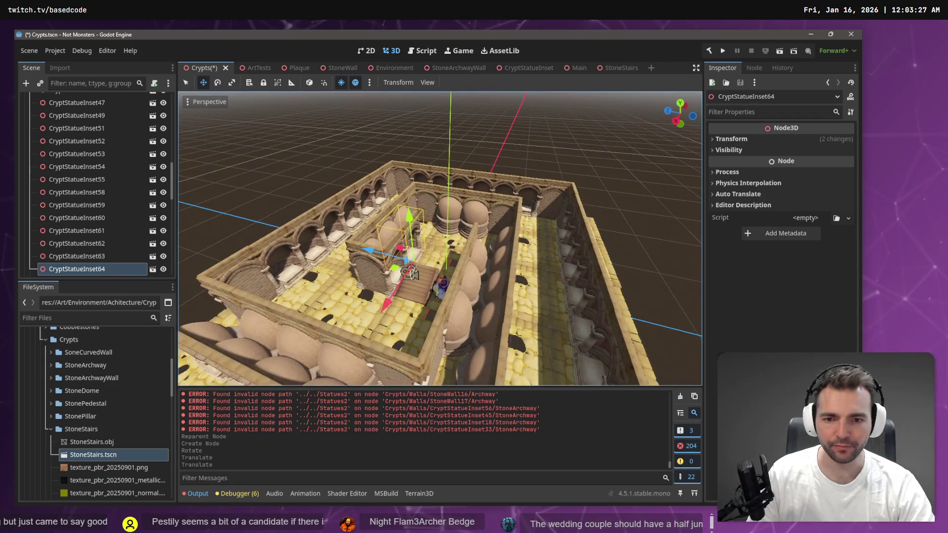
left_click_drag(415, 296, 429, 305)
left_click(405, 299)
scroll(434, 296, "up", 3)
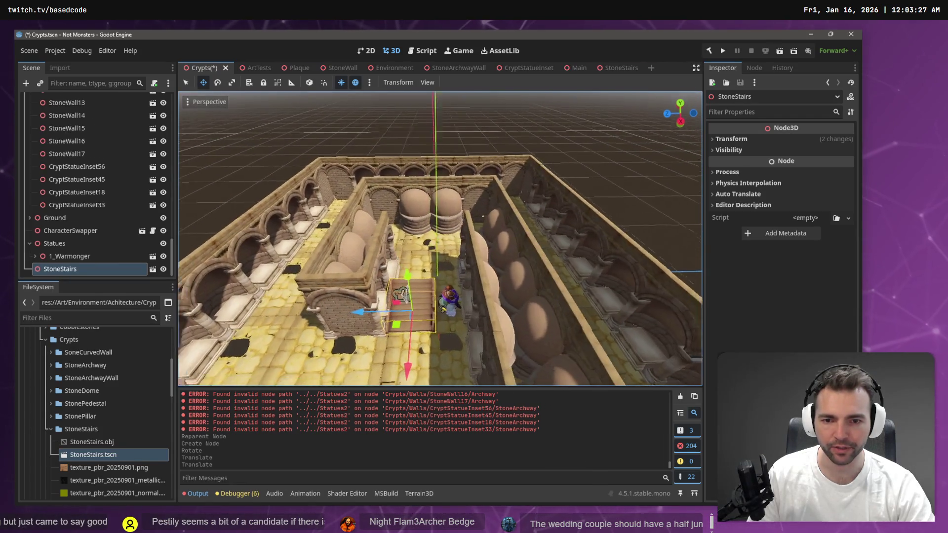
left_click_drag(391, 310, 424, 310)
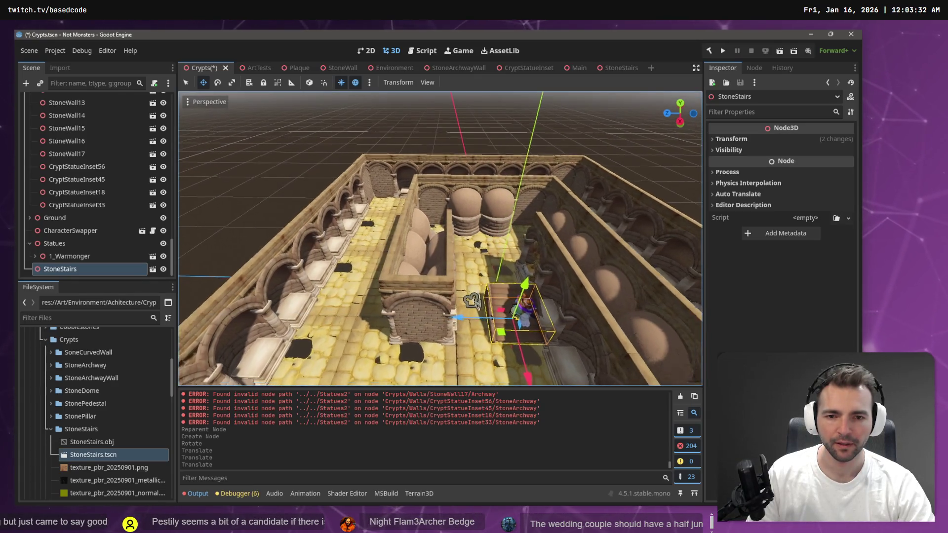
scroll(472, 301, "down", 3)
scroll(471, 302, "up", 5)
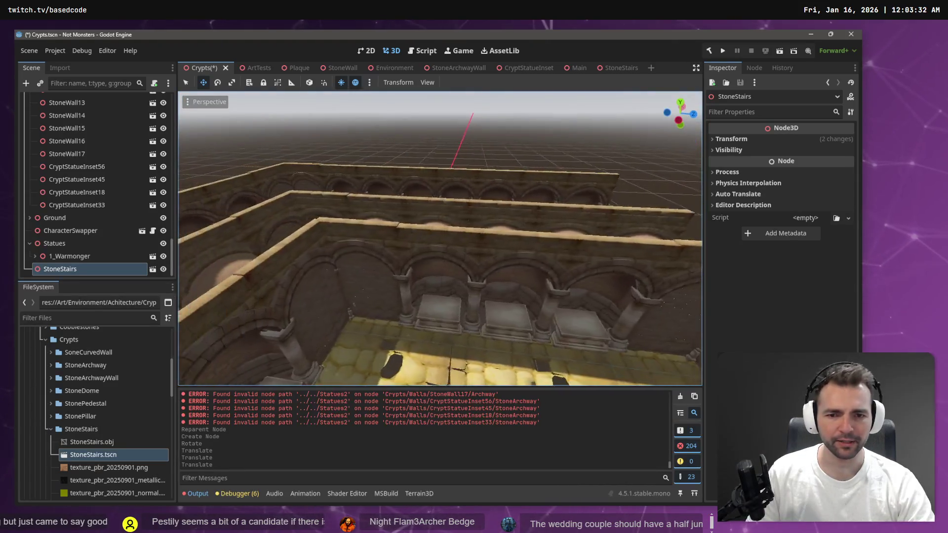
scroll(439, 237, "down", 6)
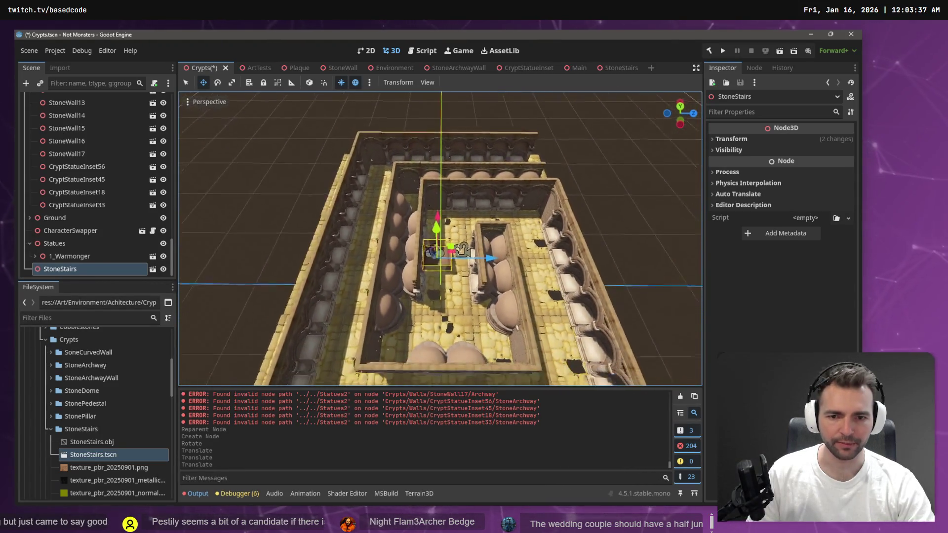
scroll(439, 237, "up", 6)
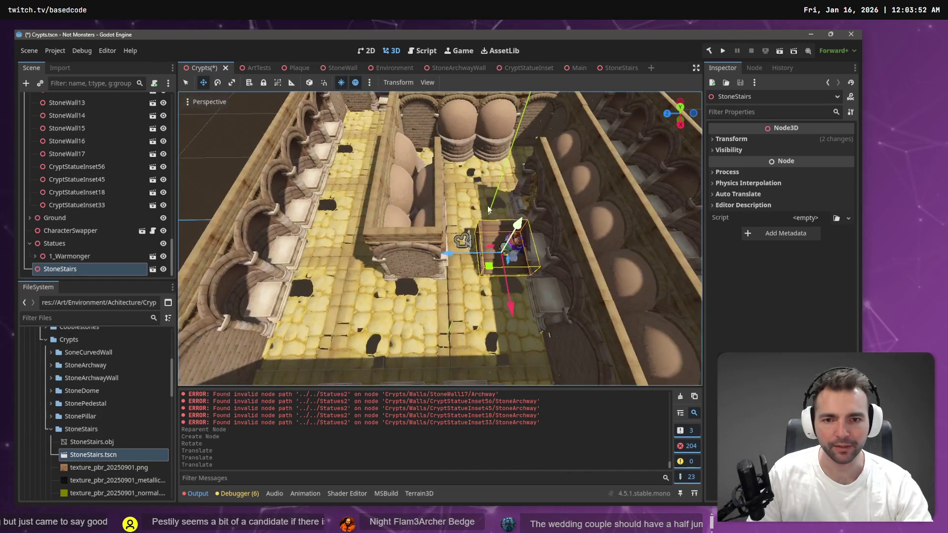
left_click(439, 216)
Shift statue insets CryptStatueInset64 and 65 together by 2.63 along Z
left_click(437, 159, "shift")
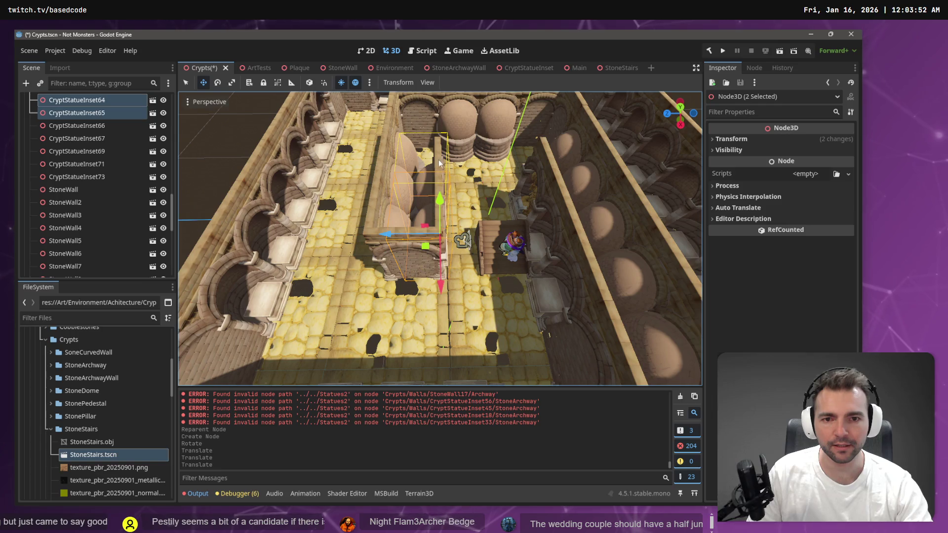
left_click_drag(387, 235, 422, 237)
left_click(407, 250)
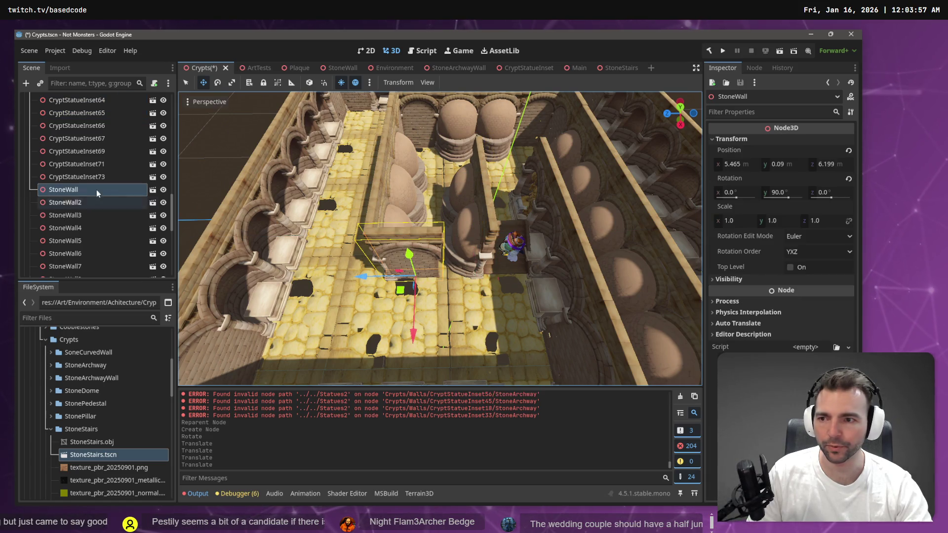
left_click(81, 180)
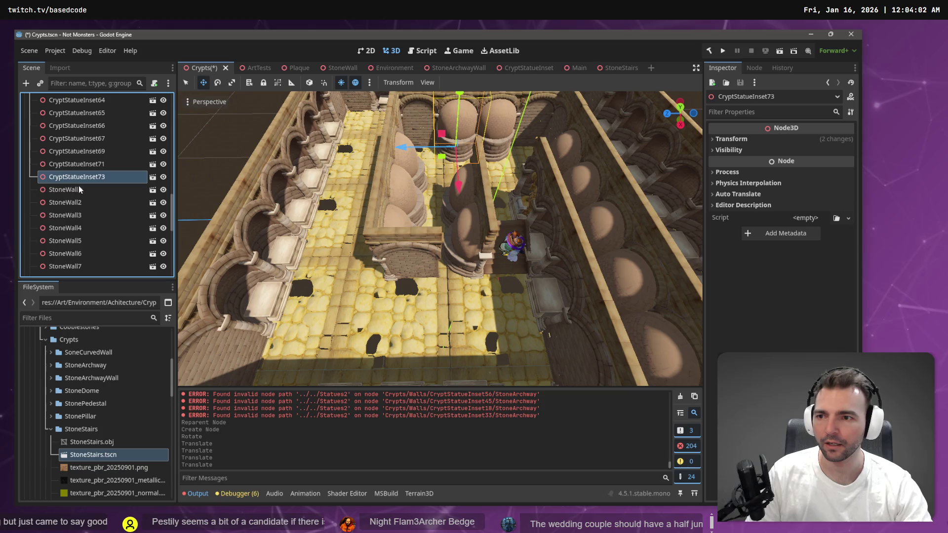
left_click(76, 188)
Paste a wall copy under the Walls group as StoneWall18, after undoing a misplaced paste
key("ctrl+v")
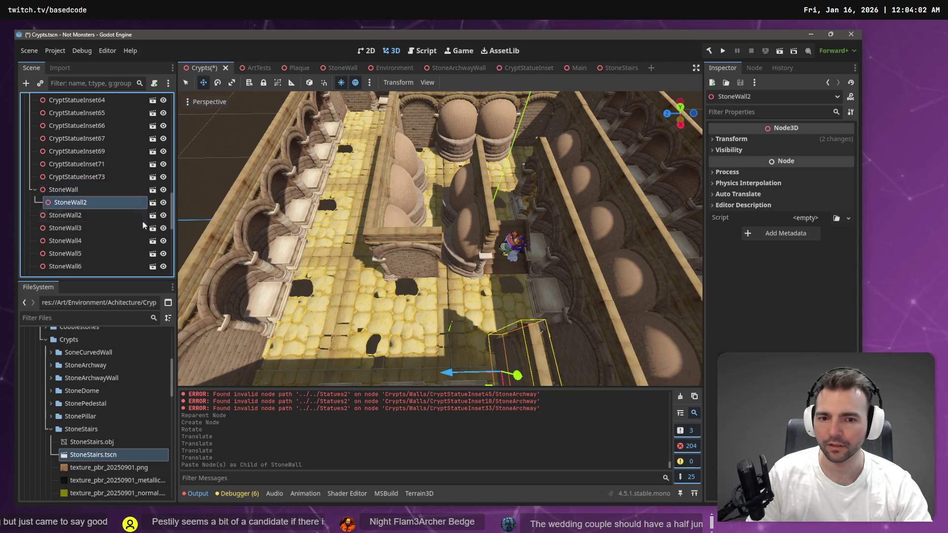
key("ctrl+z")
scroll(84, 185, "up", 5)
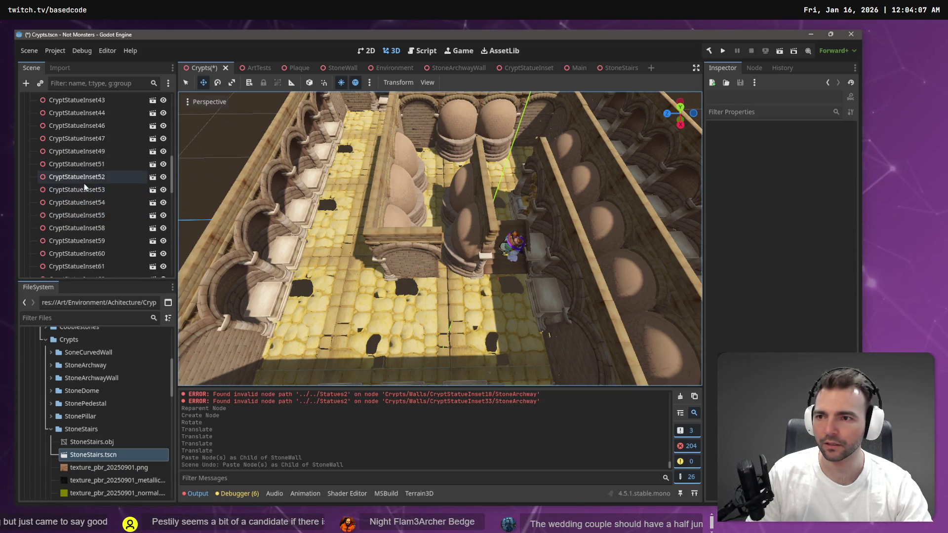
scroll(85, 188, "down", 8)
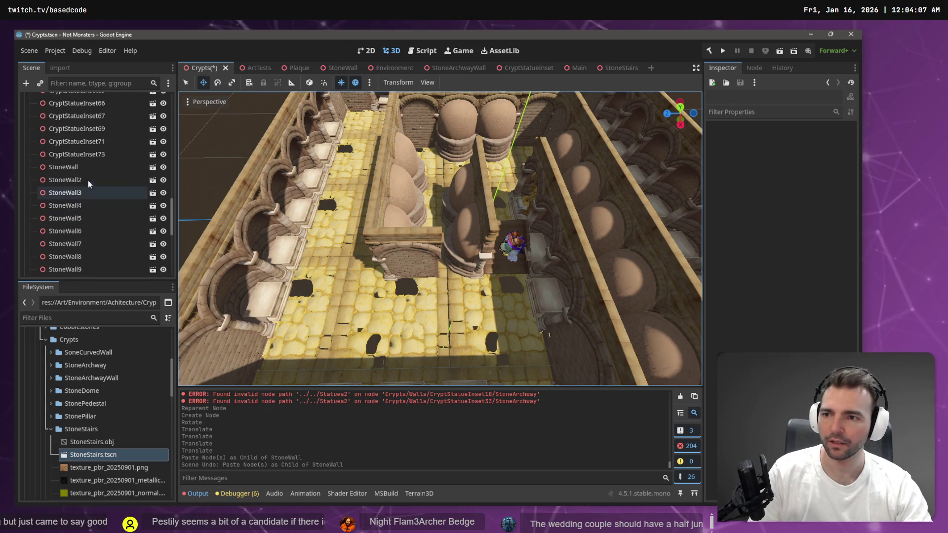
left_click(89, 167)
key("Left")
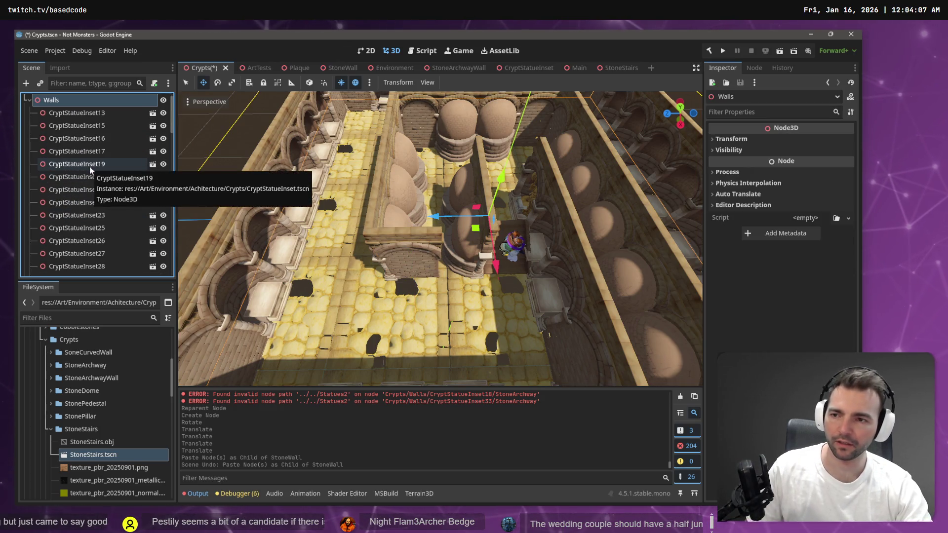
key("ctrl+v")
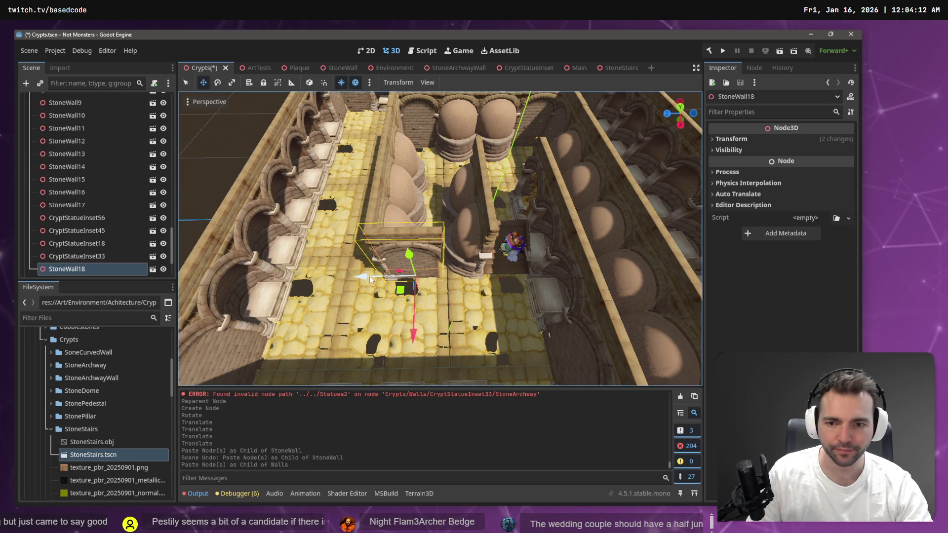
Move StoneWall18 4 units along Z so it sits beside the stairs
mouse_move(370, 280)
left_mouse_down()
mouse_move(426, 277)
mouse_move(412, 275)
left_mouse_up()
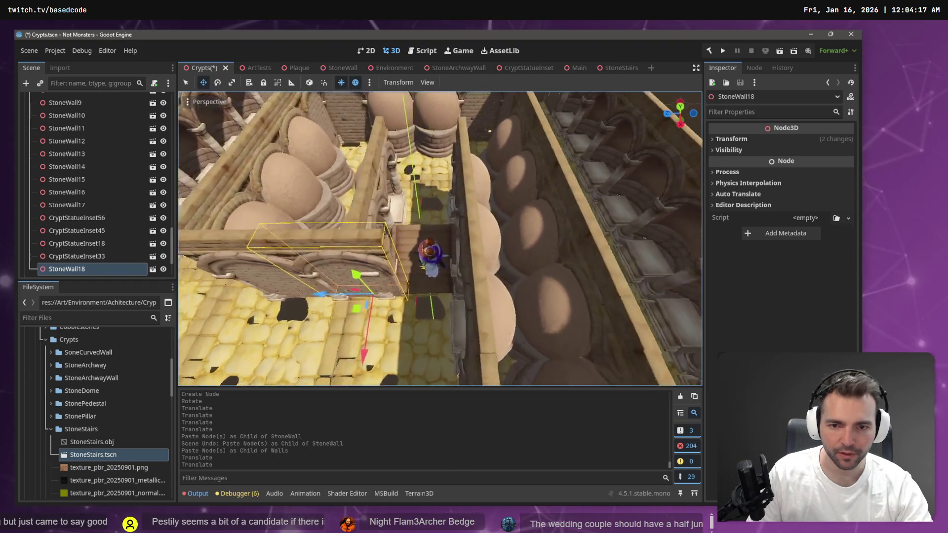
key("s")
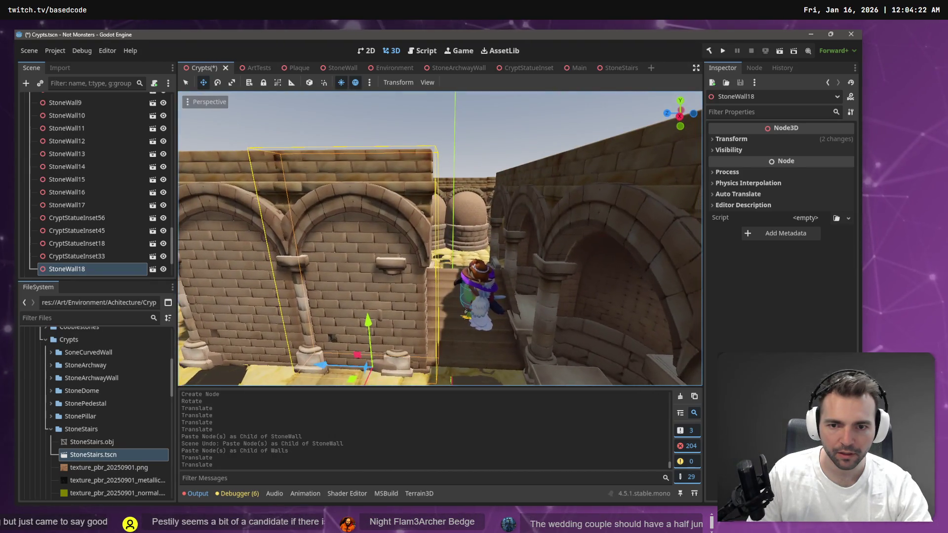
key("d")
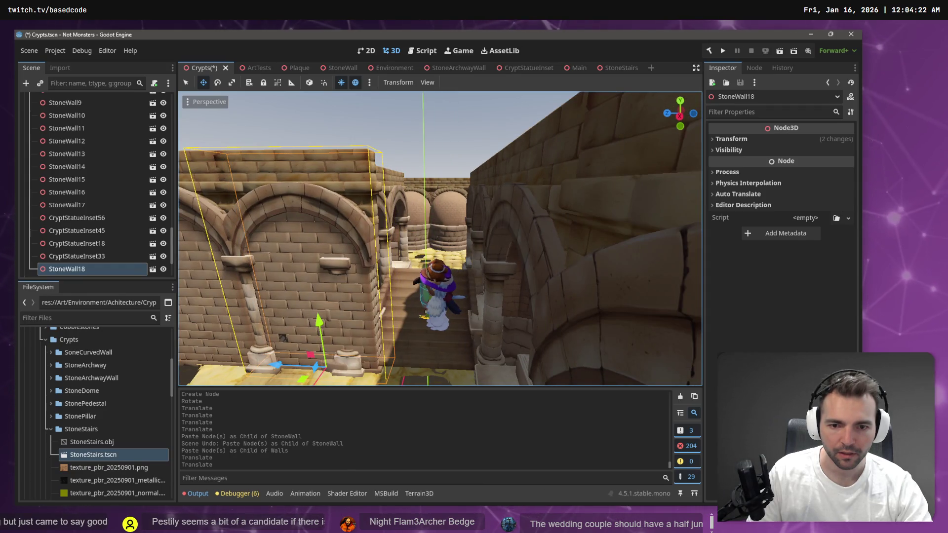
key("e")
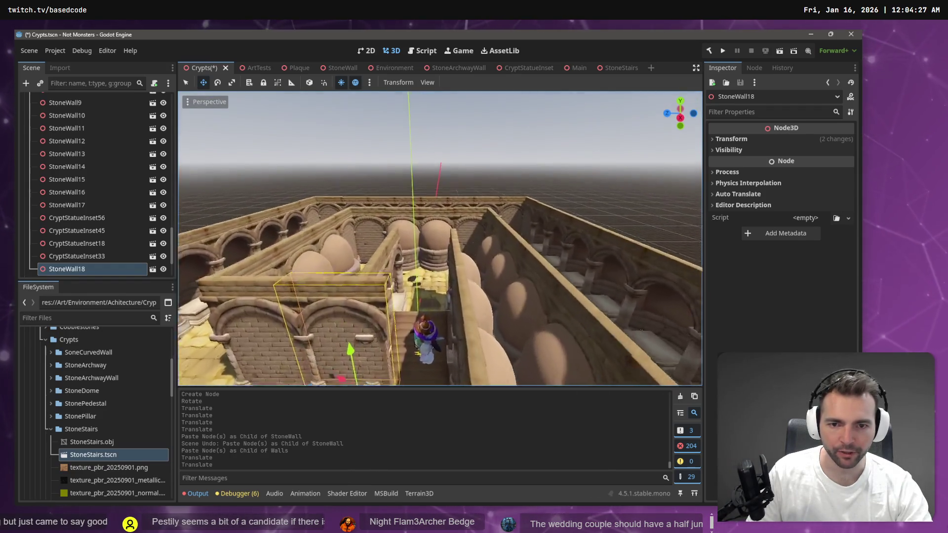
key("s")
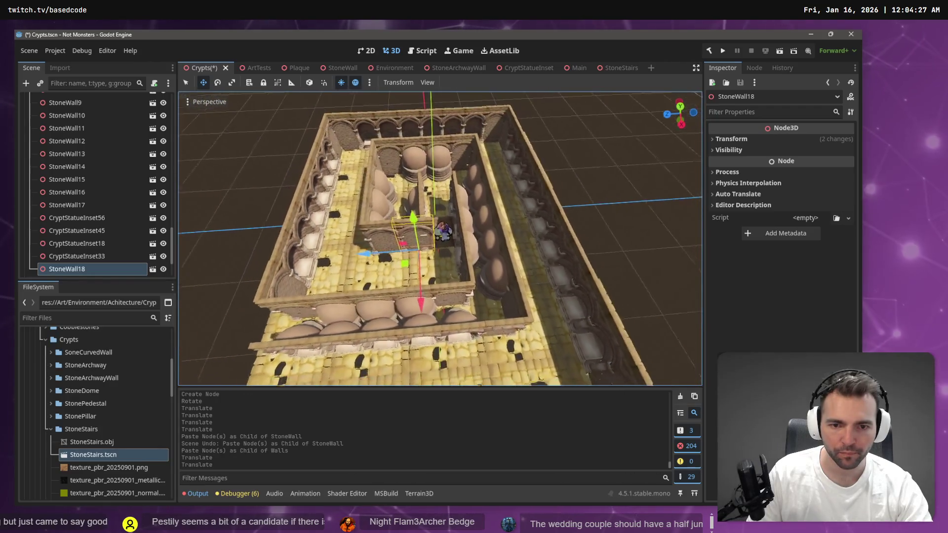
key("w")
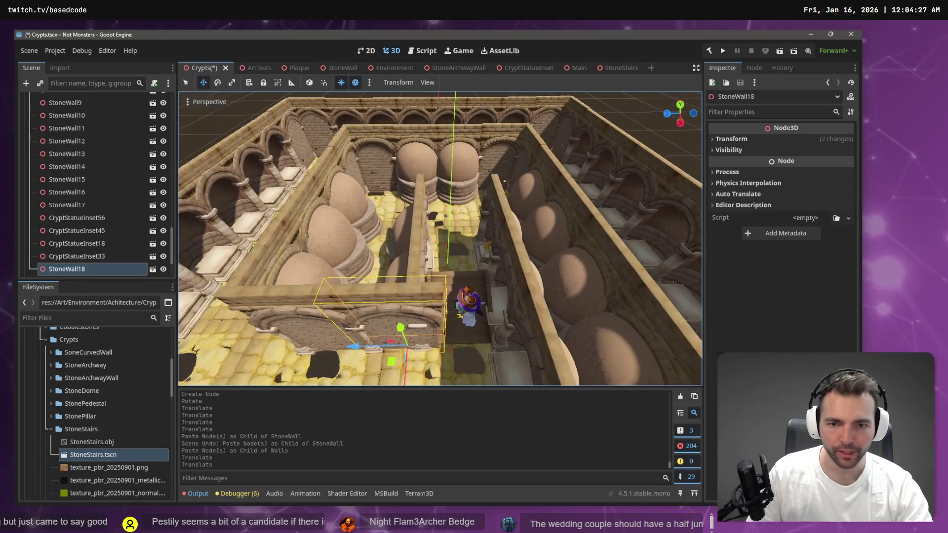
Nudge statue insets 64 and 65 slightly along Z and frame StoneWall17 in view
left_click(410, 258)
left_click_drag(439, 237, 543, 237)
left_click(457, 297, "shift")
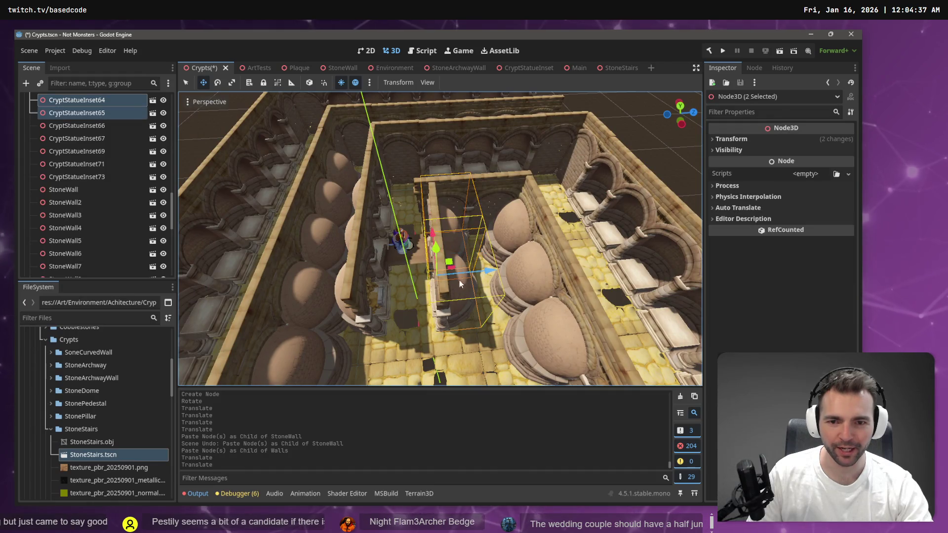
mouse_move(460, 280)
left_mouse_down()
mouse_move(489, 269)
mouse_move(475, 236)
mouse_move(509, 246)
mouse_move(411, 245)
mouse_move(404, 262)
left_mouse_up()
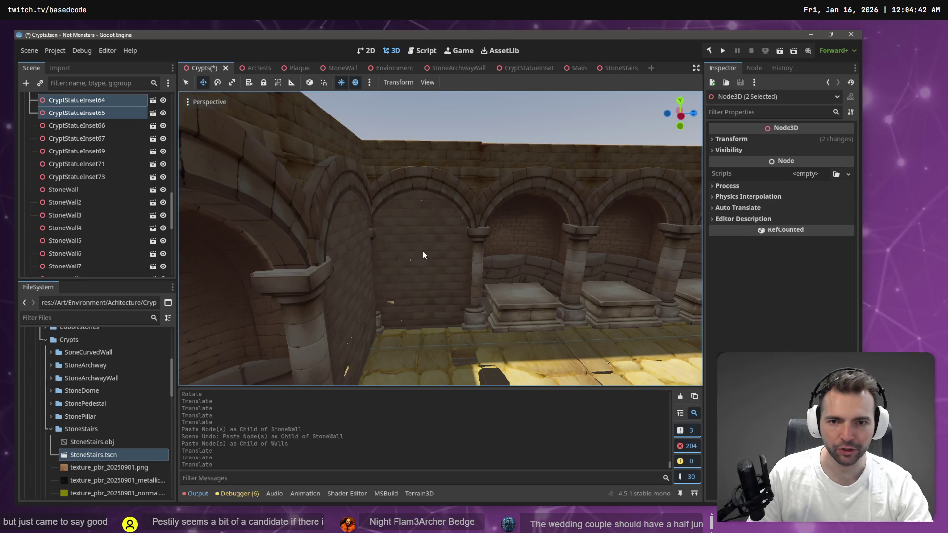
left_click(422, 254)
key("f")
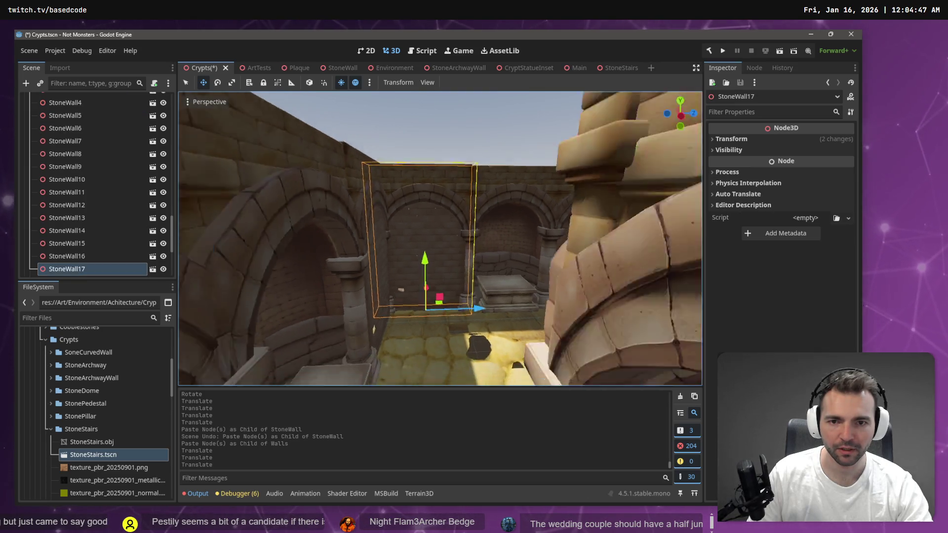
left_click_drag(425, 241, 422, 218)
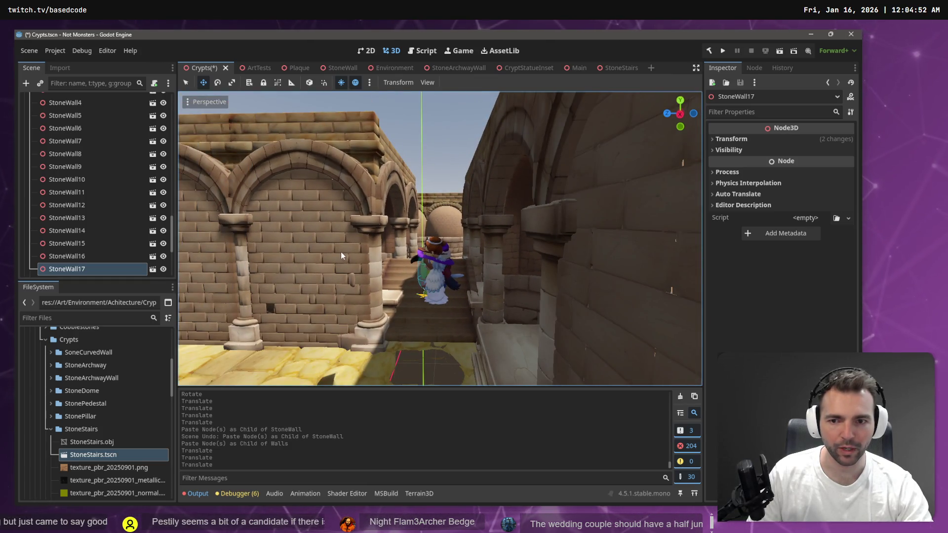
Undo the recent moves and the StoneWall18 paste, then select the StoneWall beside the archway
key("ctrl+z")
key("ctrl+z")
key("ctrl+z")
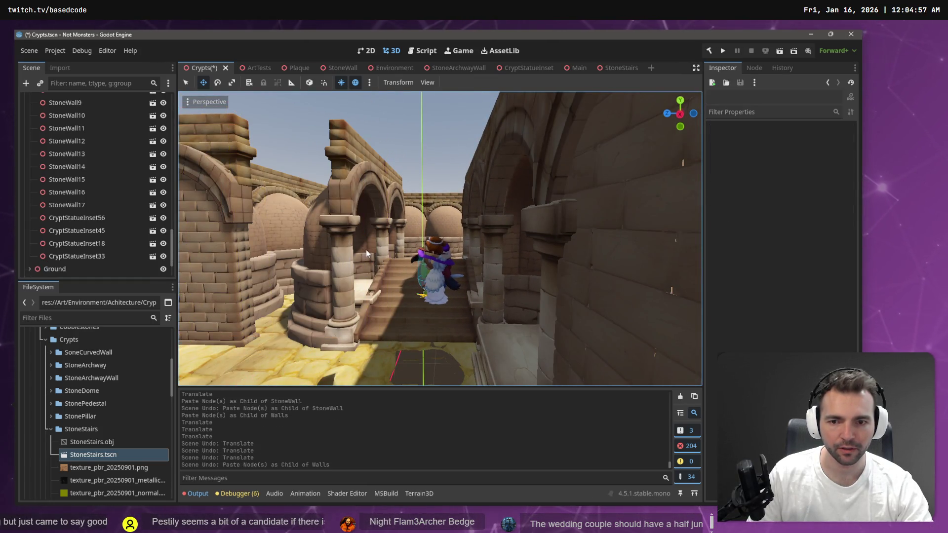
left_click(399, 296)
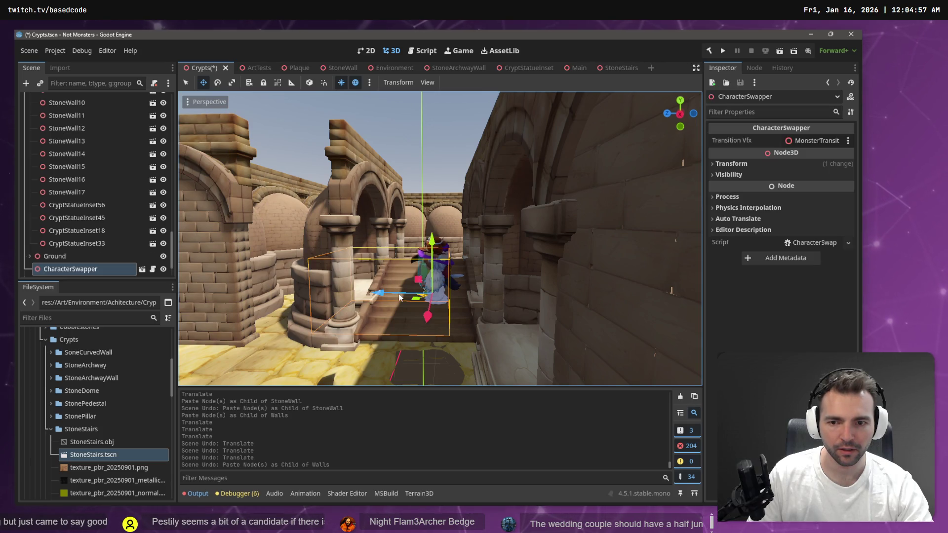
left_click(431, 341)
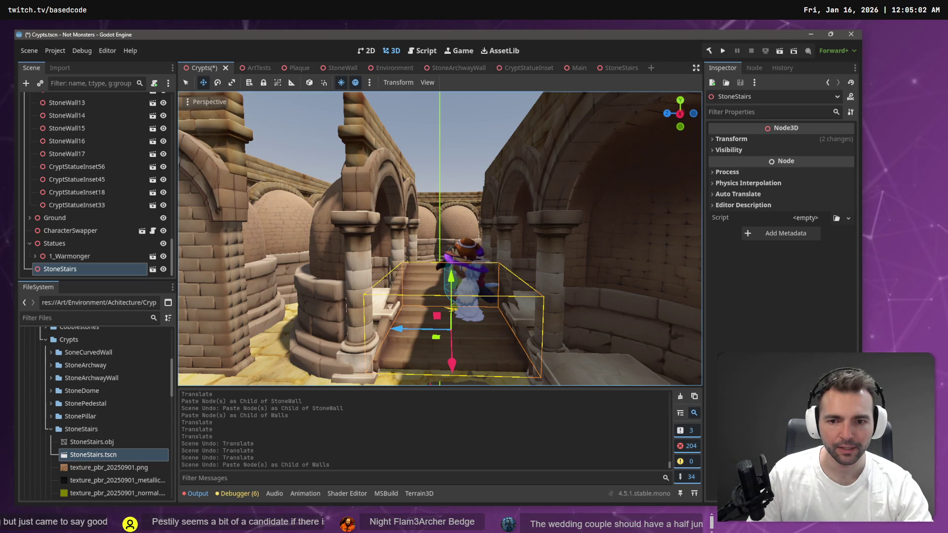
key("a")
key("a")
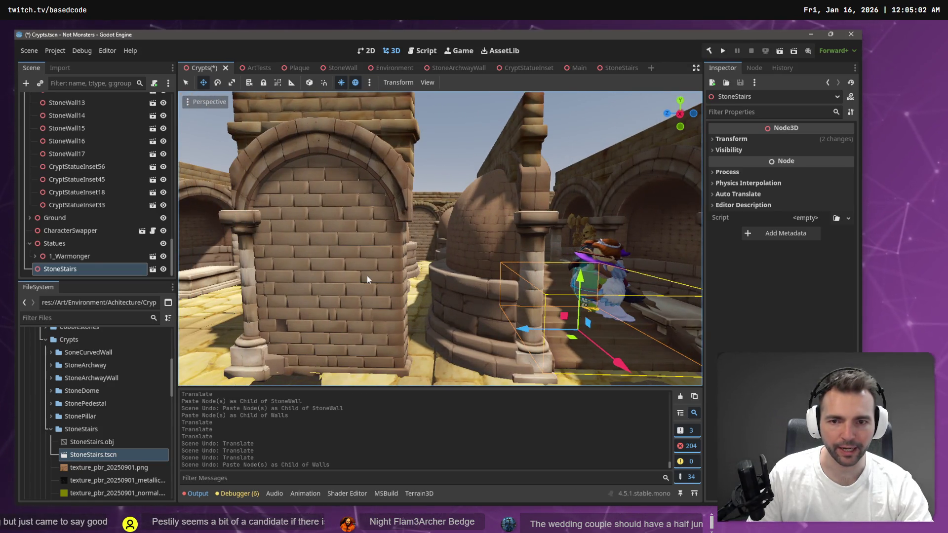
left_click(367, 280)
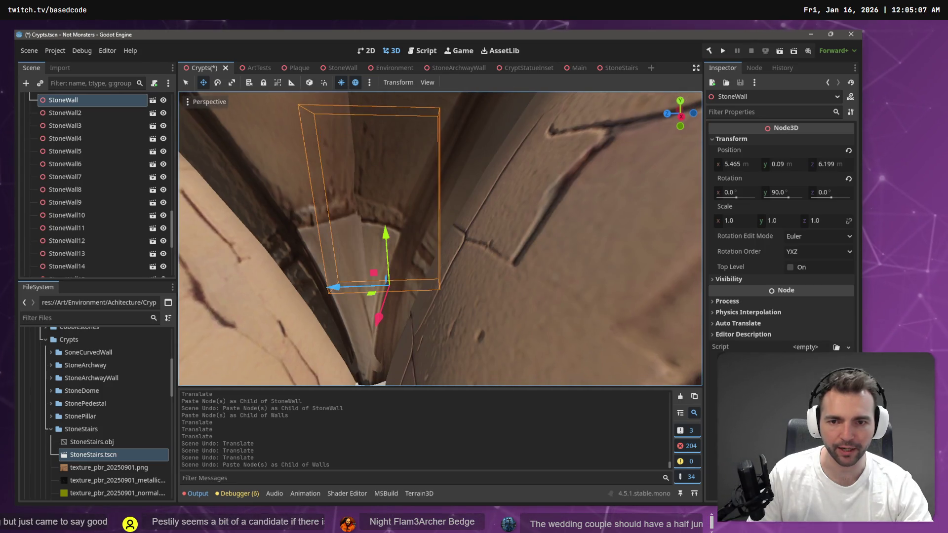
key("s")
key("e")
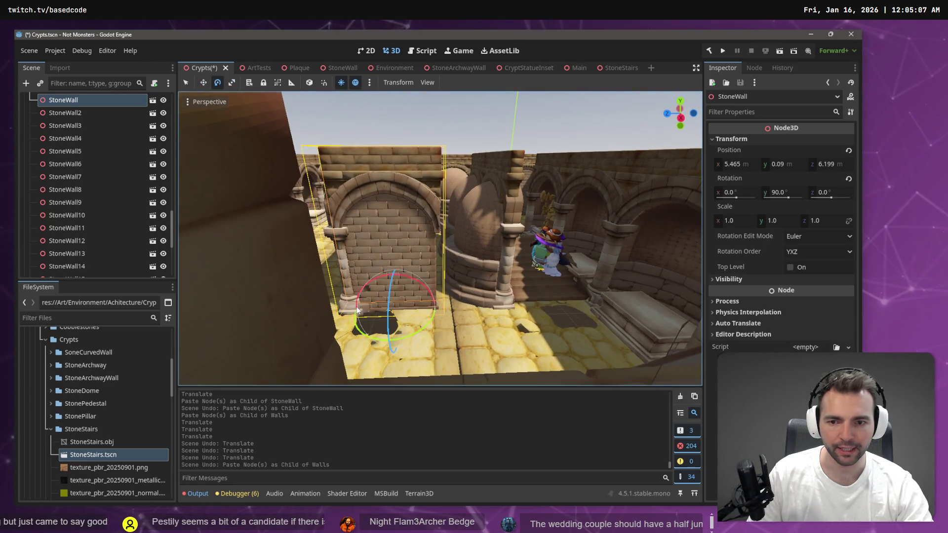